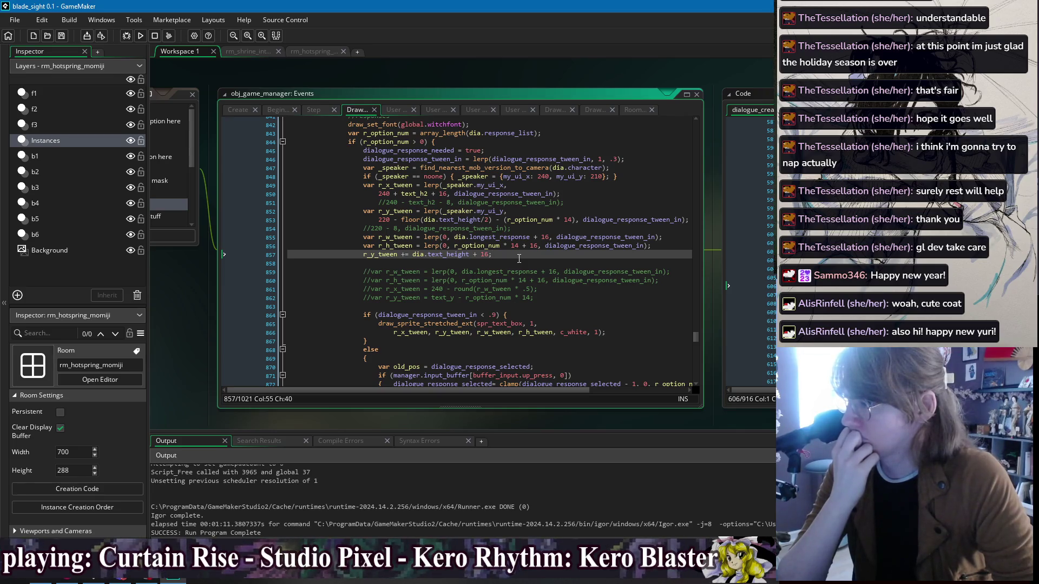
# Step: Scroll through the Draw event code and add blank lines after the response tween line
pyautogui.click(433, 142)
pyautogui.scroll(-9, 595, 292)
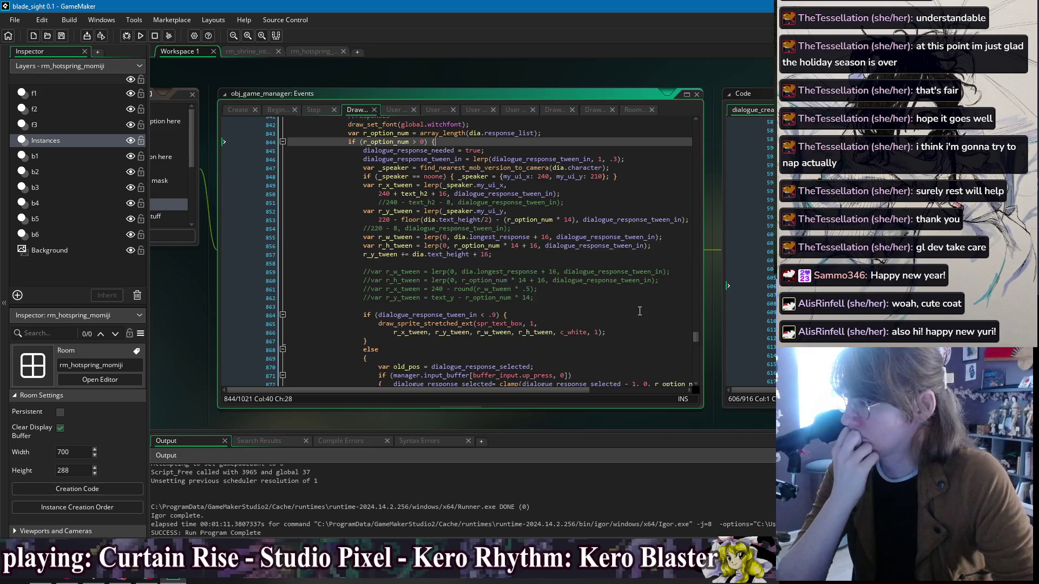
pyautogui.scroll(-18, 653, 325)
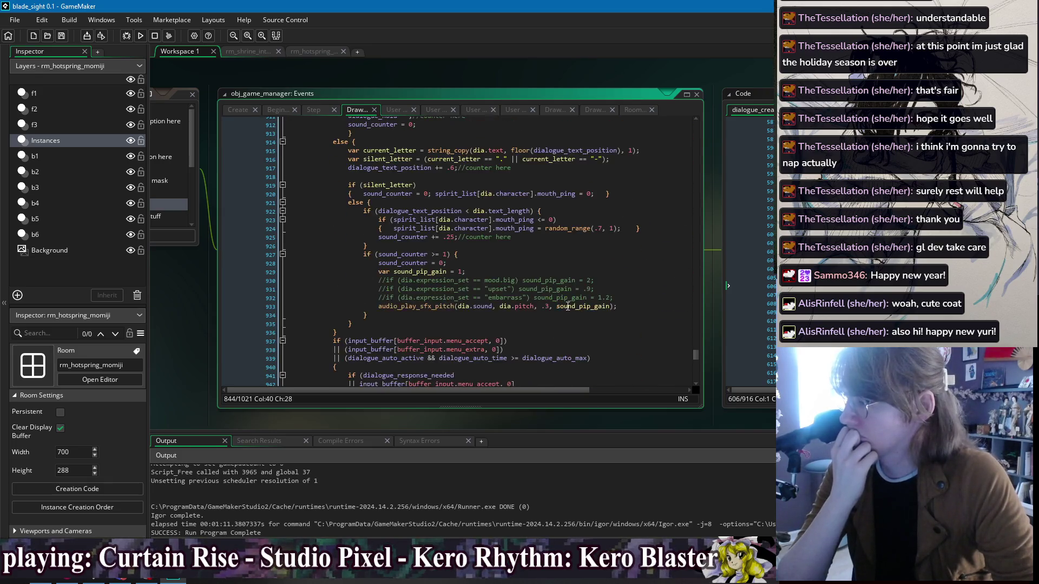
pyautogui.scroll(-10, 568, 307)
pyautogui.scroll(3, 566, 311)
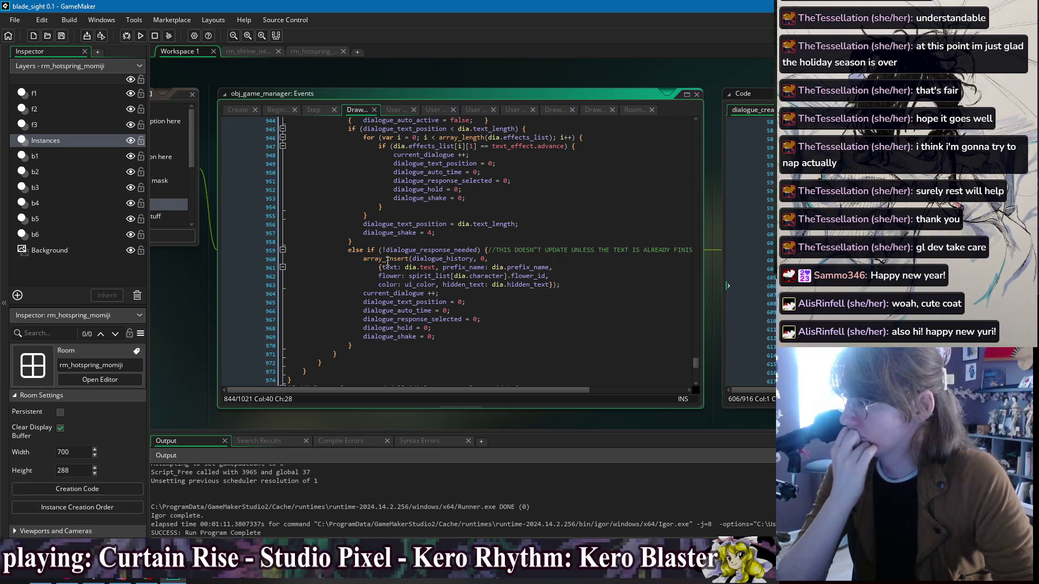
pyautogui.scroll(2, 401, 268)
pyautogui.scroll(20, 416, 288)
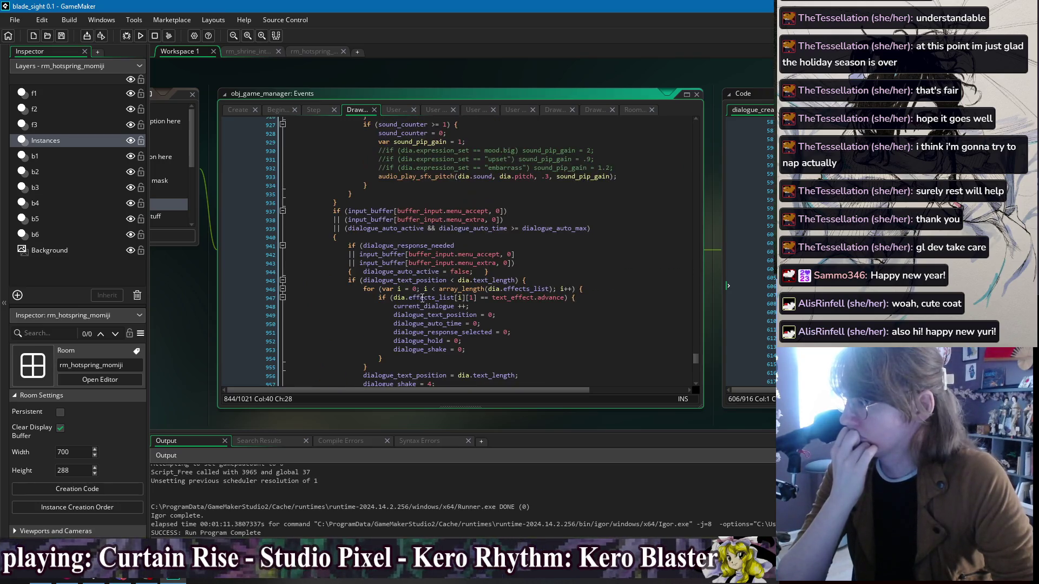
pyautogui.scroll(11, 445, 335)
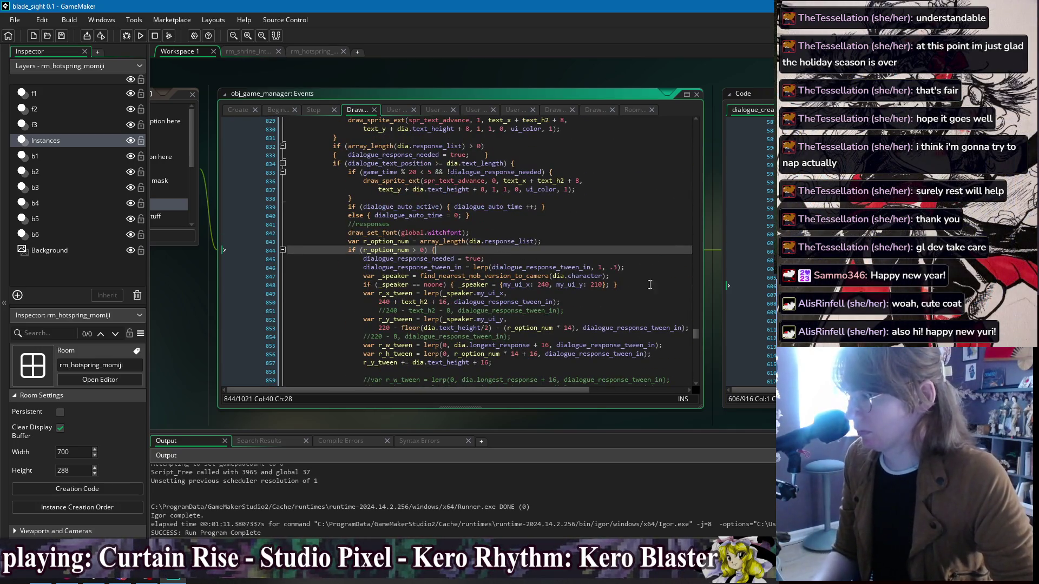
pyautogui.click(541, 268)
pyautogui.press('End')
pyautogui.press('Return')
pyautogui.press('Return')
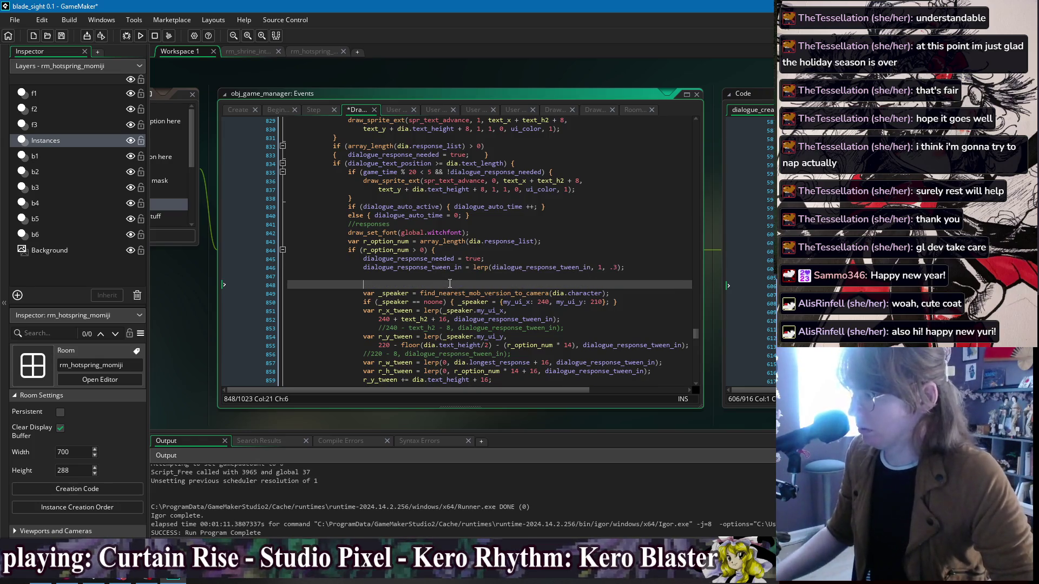
# Step: Insert a manga_player() call on line 848, inspect its definition, then delete the call
pyautogui.write('manga_player(')
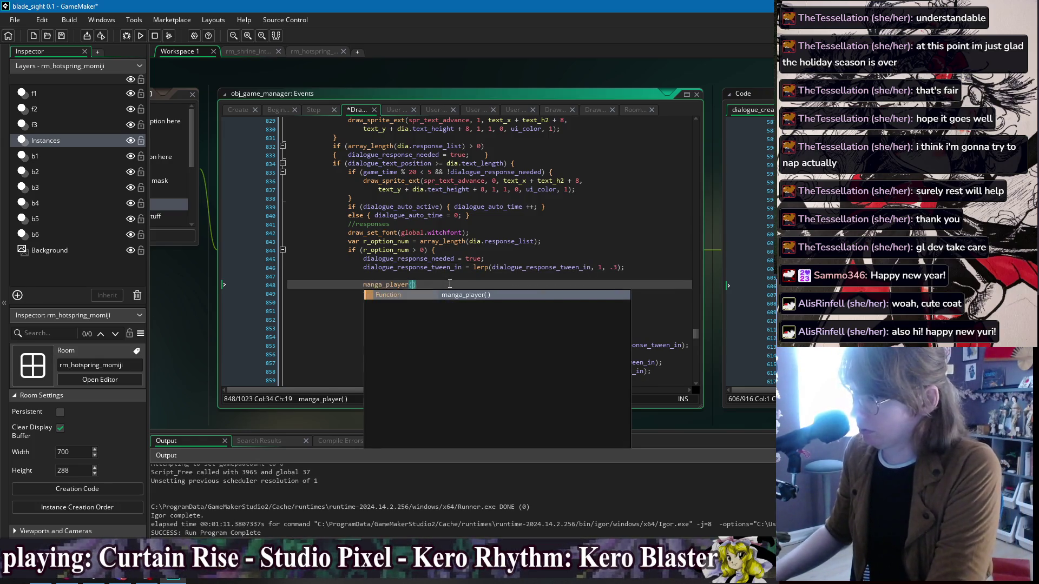
pyautogui.press('Return')
pyautogui.middleClick(400, 284)
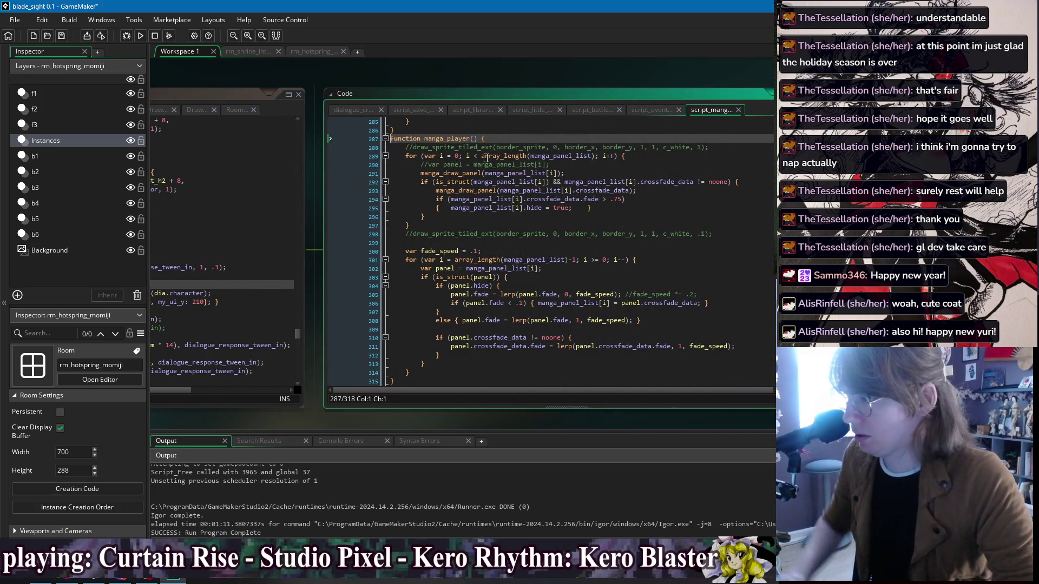
pyautogui.moveTo(481, 156); pyautogui.dragTo(594, 162)
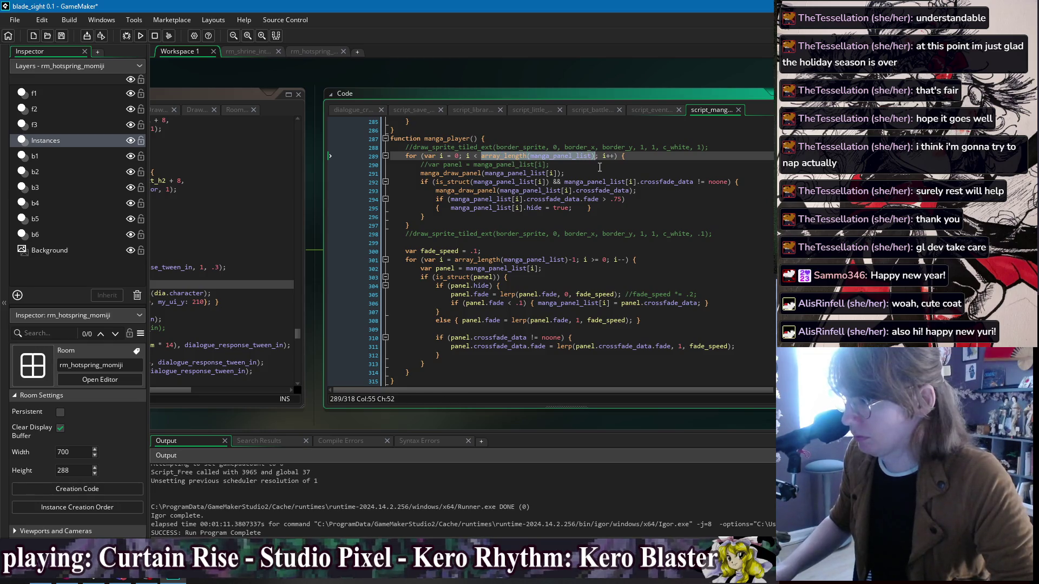
pyautogui.press('Down')
pyautogui.press('Down')
pyautogui.moveTo(231, 70); pyautogui.dragTo(596, 79)
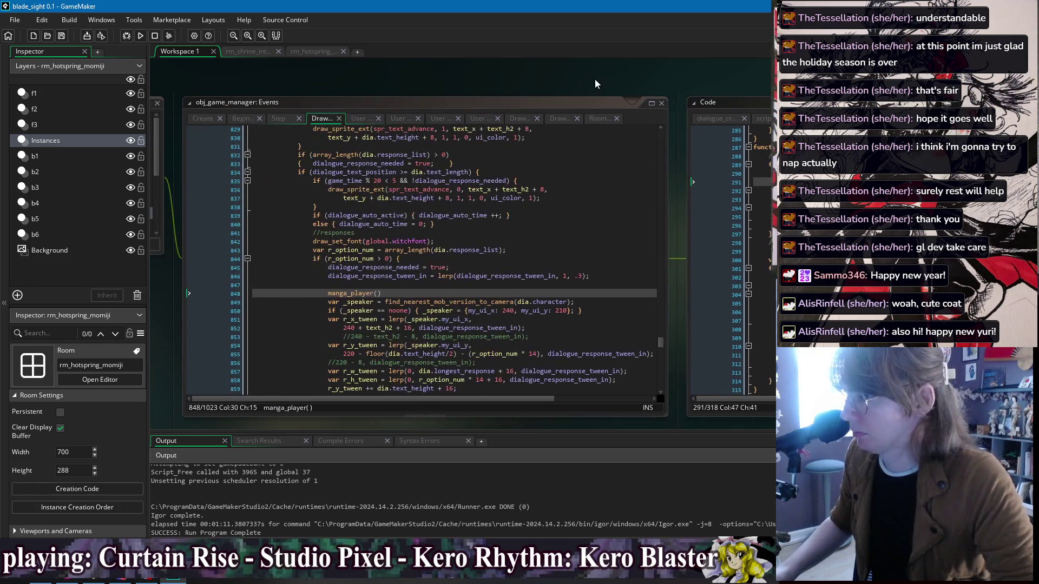
pyautogui.moveTo(331, 298); pyautogui.dragTo(437, 296)
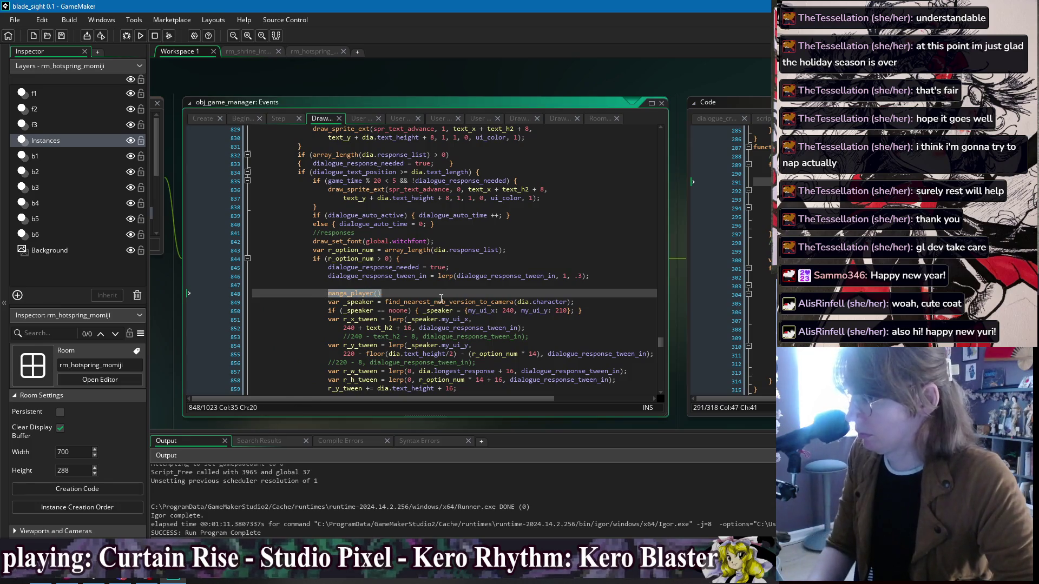
pyautogui.press('BackSpace')
pyautogui.press('BackSpace')
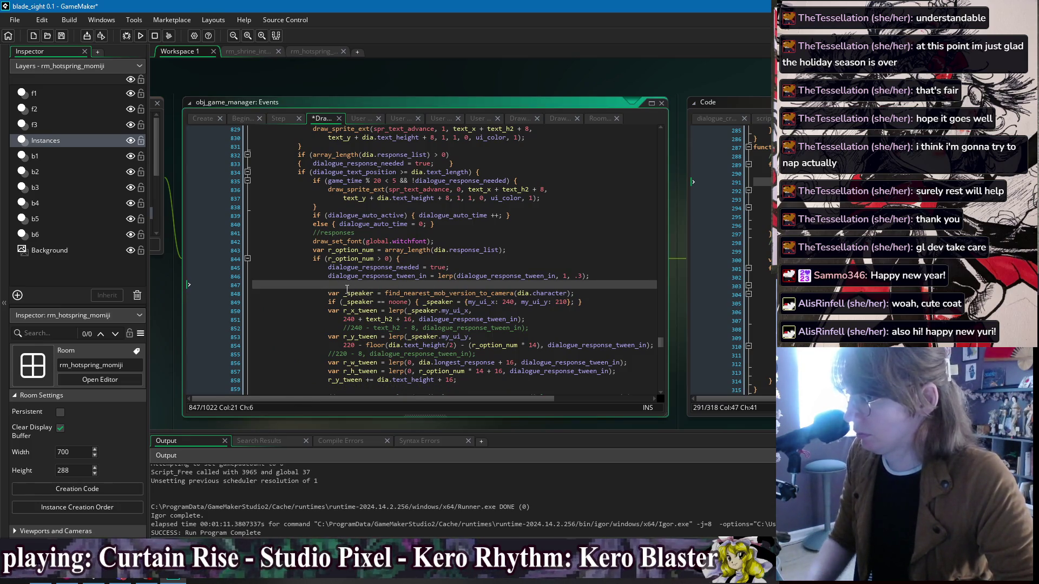
# Step: Add a blank line above the speaker lookup, trying and discarding a '_speaker = noon' line
pyautogui.click(346, 302)
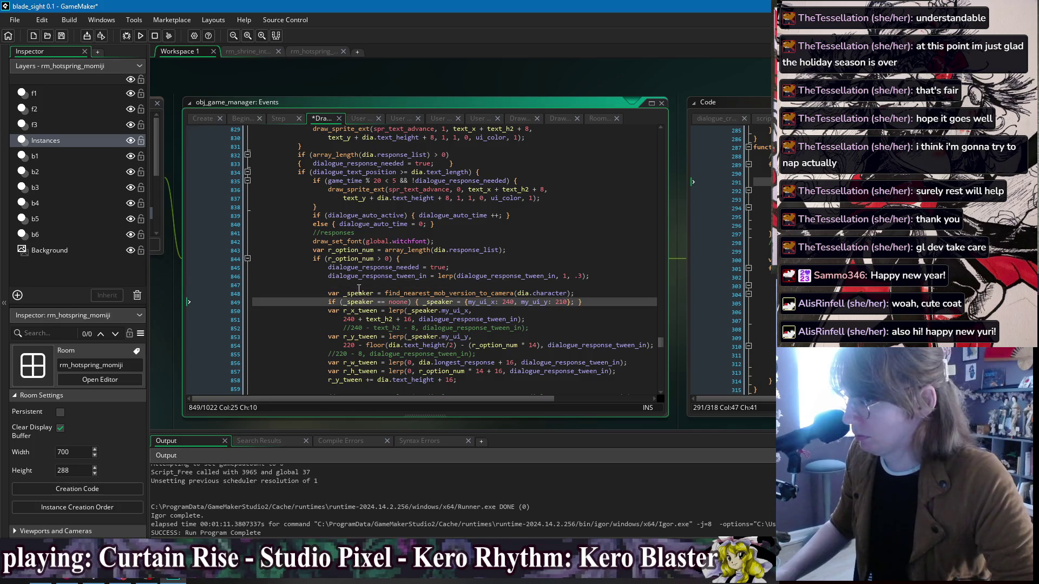
pyautogui.click(358, 286)
pyautogui.press('Return')
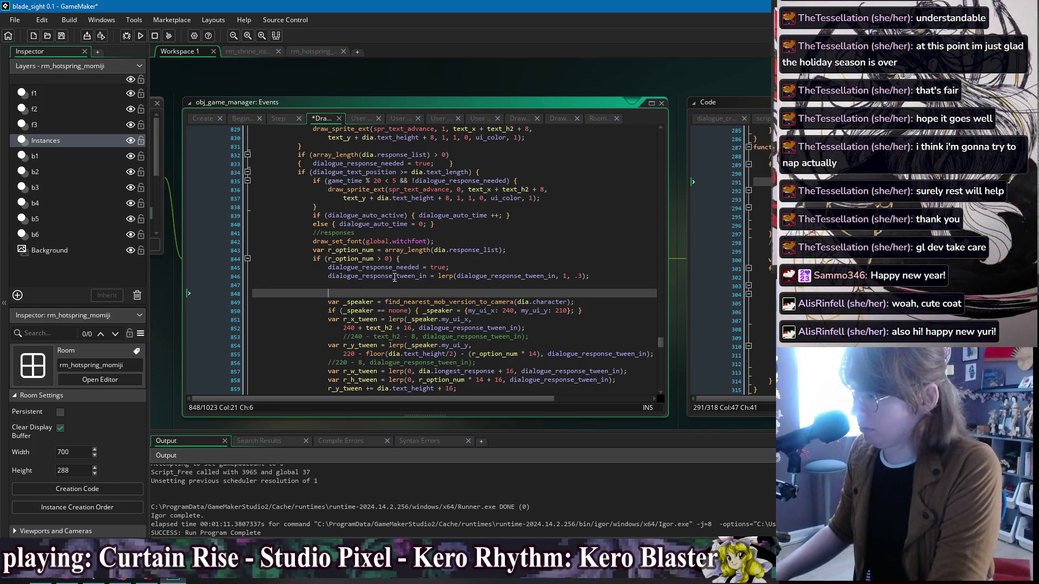
pyautogui.write('_speaker = noon')
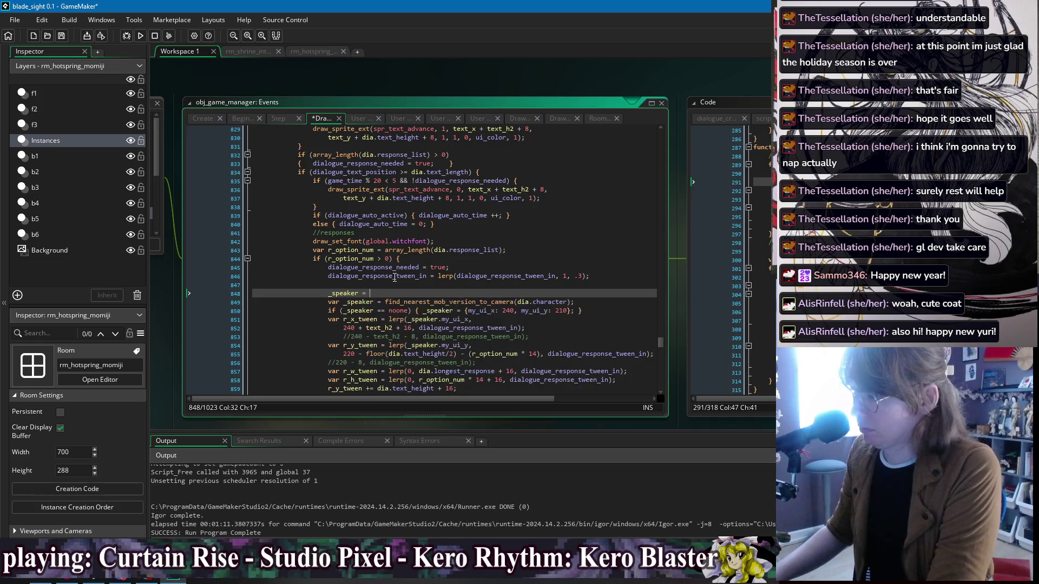
pyautogui.press('BackSpace')
pyautogui.press('BackSpace')
pyautogui.press('BackSpace')
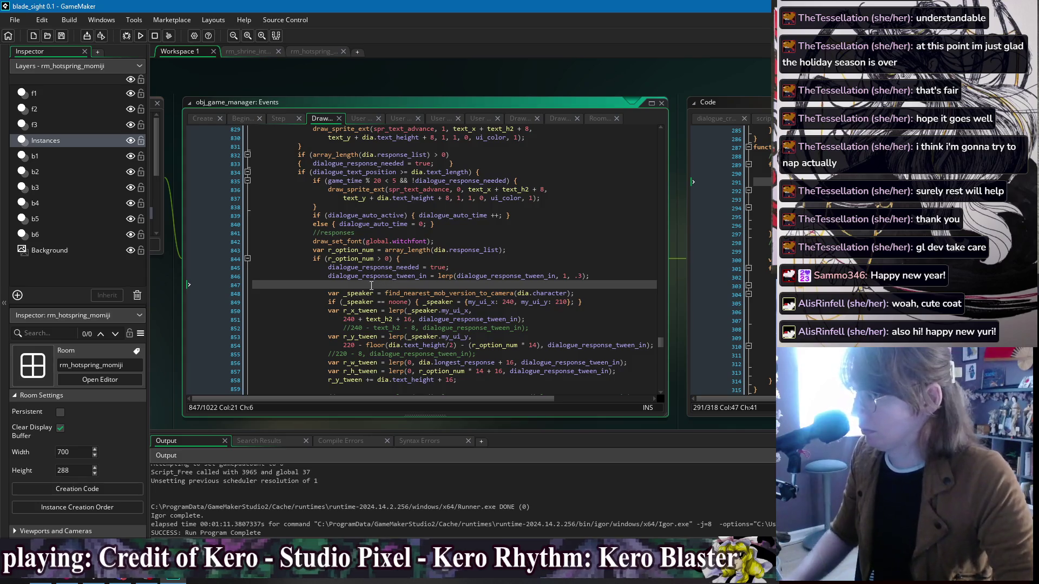
pyautogui.scroll(-2, 380, 278)
# Step: Below the speaker lookup, set _speaker to noone when array_length(manga_panel_list) > 0
pyautogui.click(586, 248)
pyautogui.press('Return')
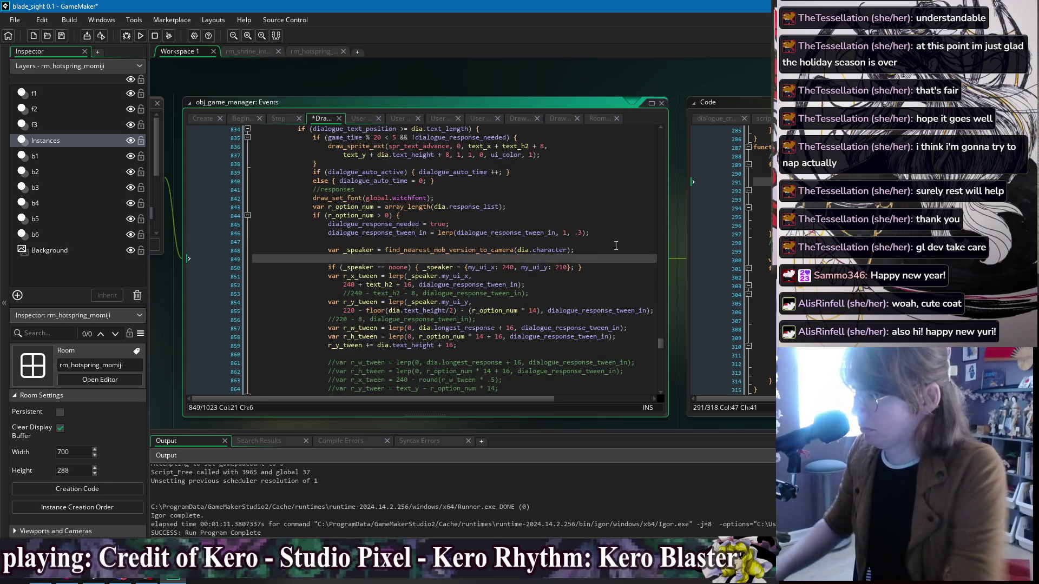
pyautogui.write('if(array_length(manga_panel_list) > 0) ')
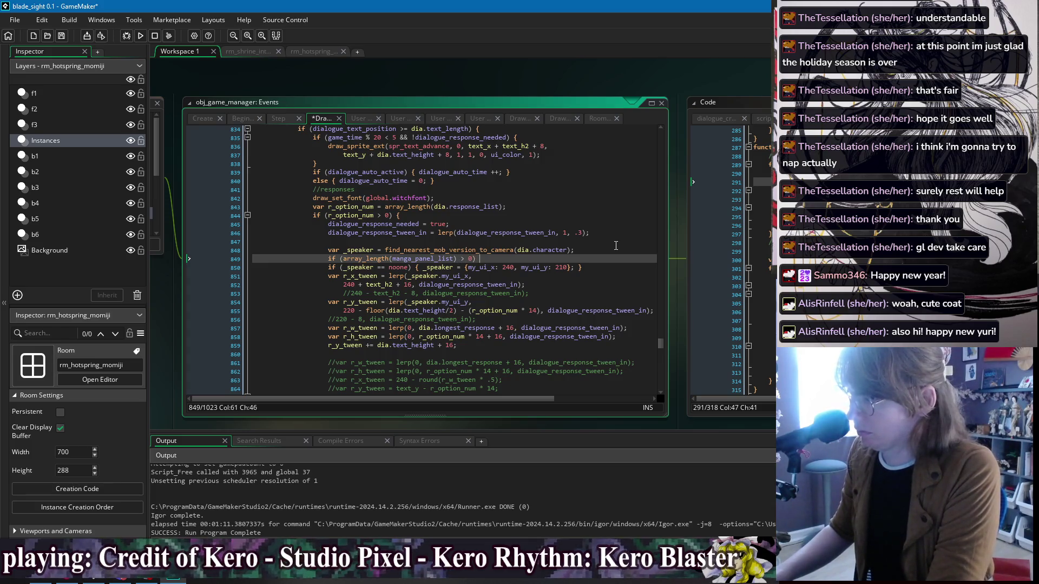
pyautogui.write('_speaker = noone;')
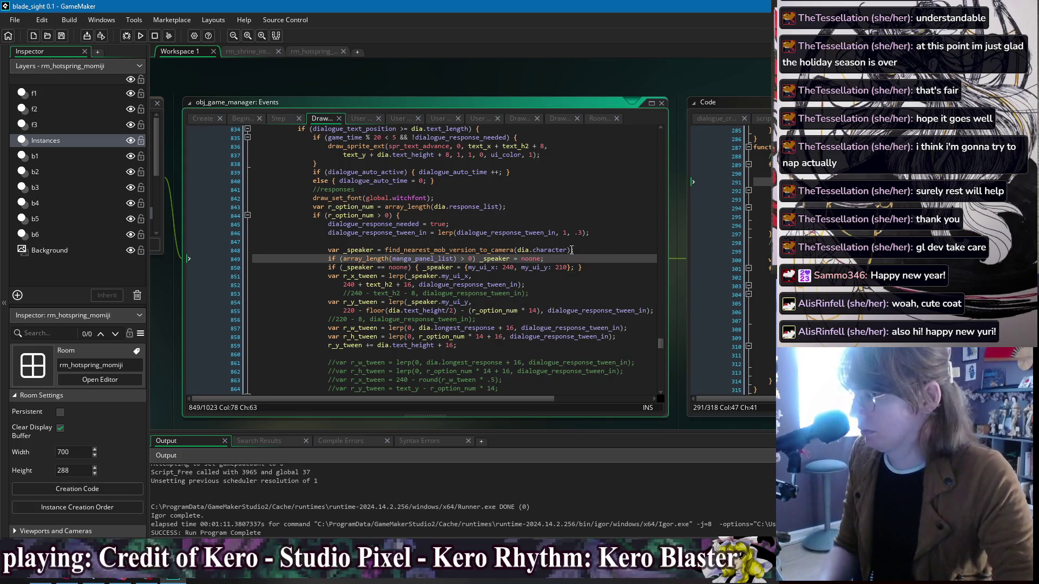
pyautogui.press('Down')
pyautogui.press('End')
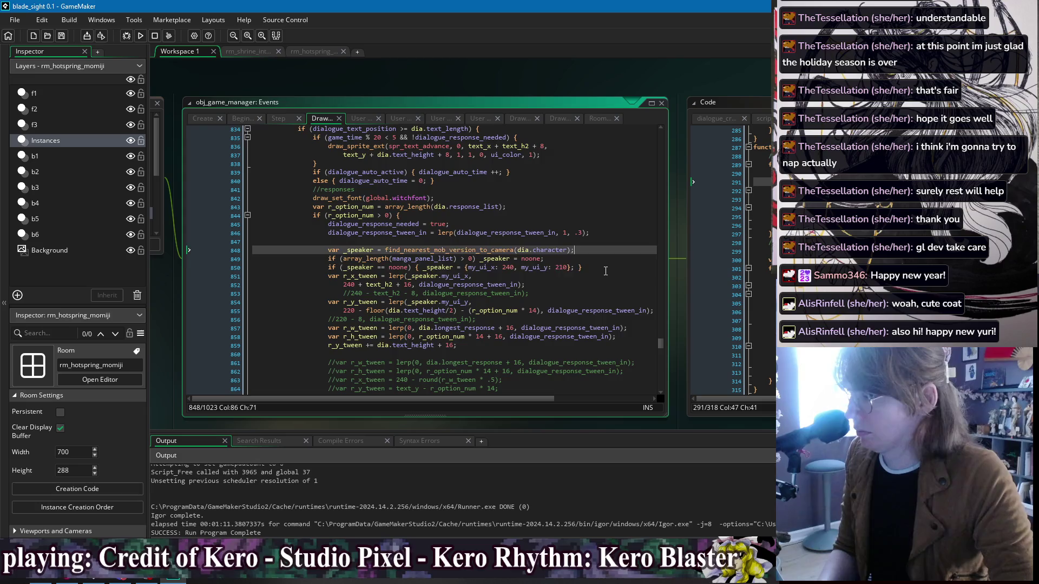
pyautogui.hscroll(5, 641, 84)
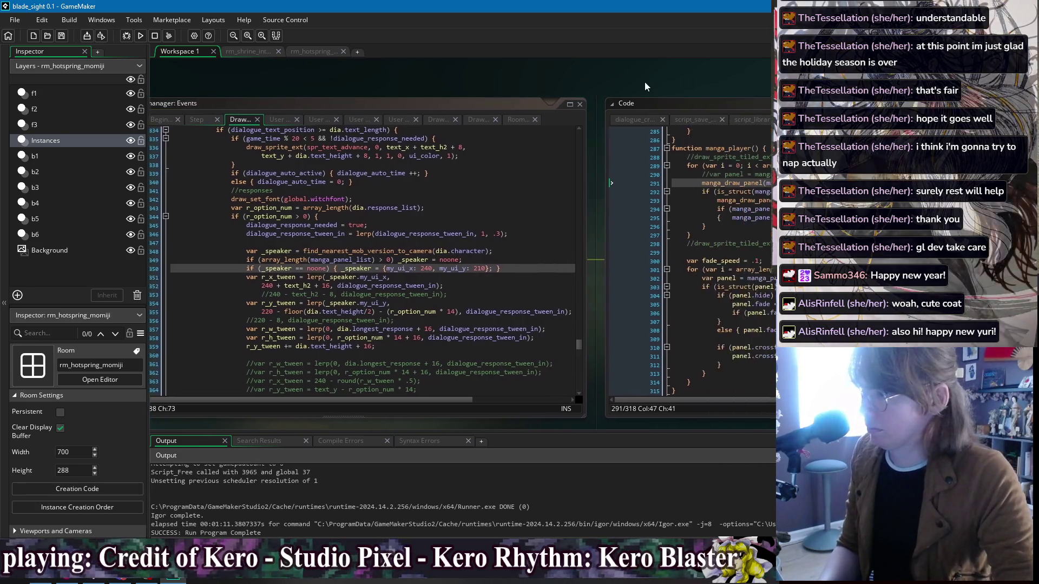
pyautogui.hscroll(-5, 466, 90)
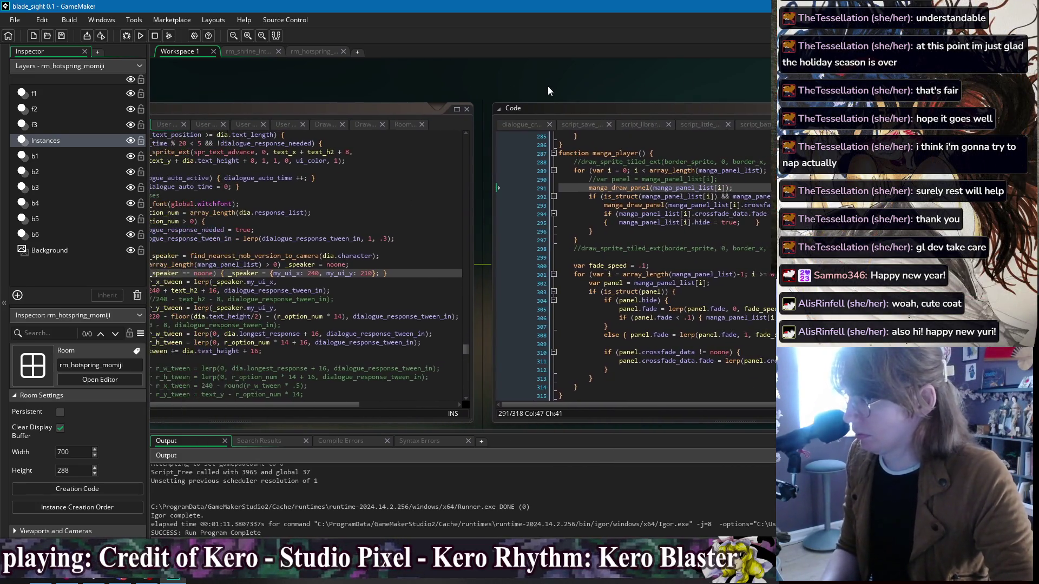
pyautogui.scroll(-1, 459, 100)
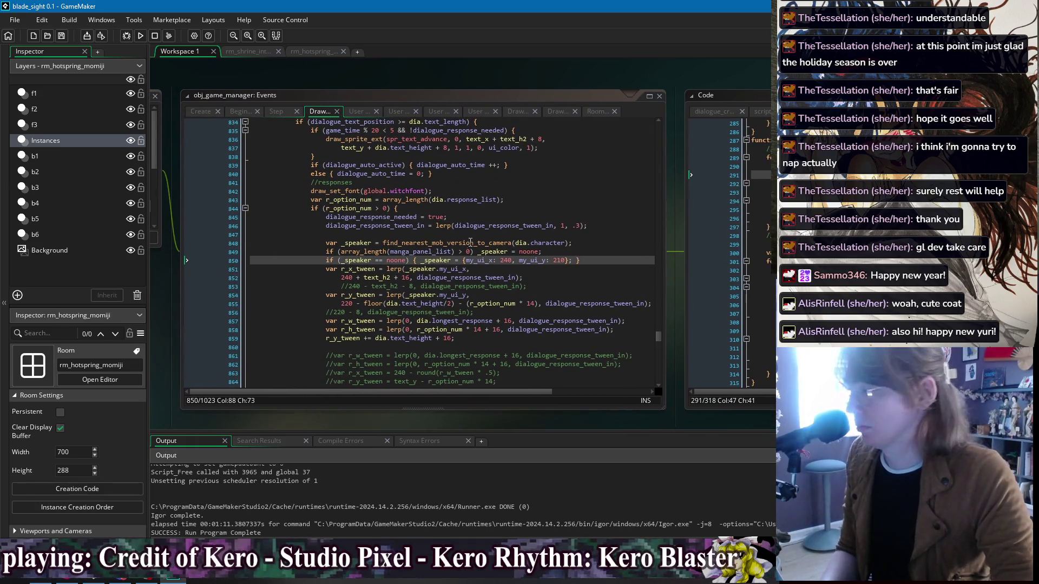
# Step: Add a // comment on the manga panel check about the speaker position when panels are active
pyautogui.click(469, 236)
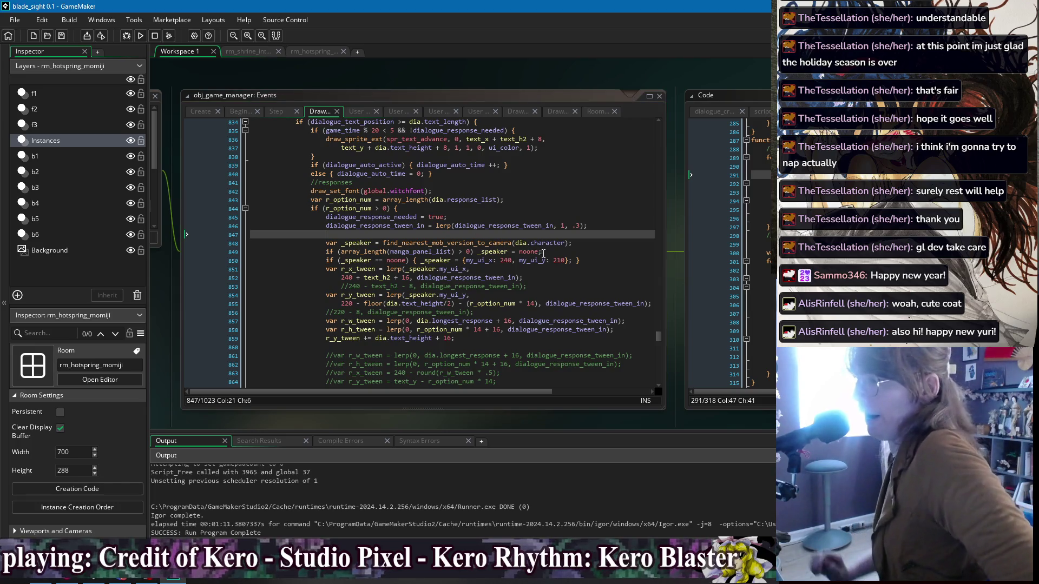
pyautogui.click(560, 251)
pyautogui.write('//')
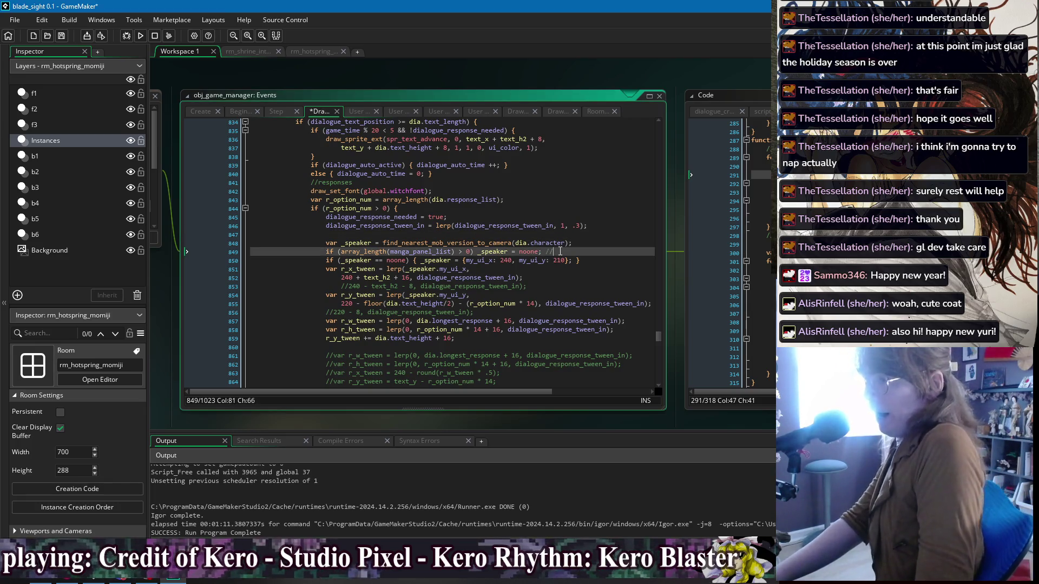
pyautogui.press('BackSpace')
pyautogui.press('BackSpace')
pyautogui.press('BackSpace')
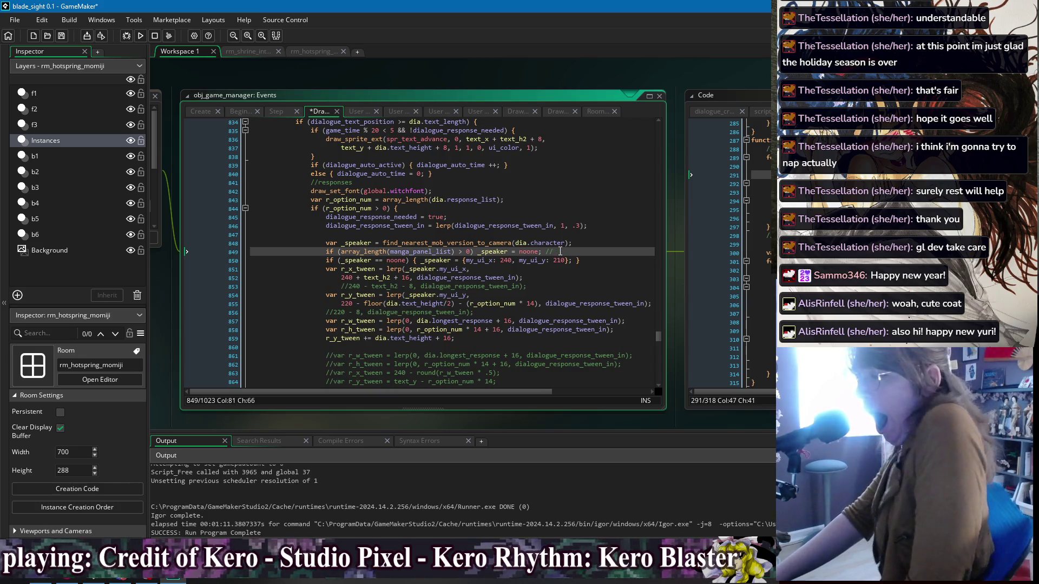
pyautogui.write("don't use spea")
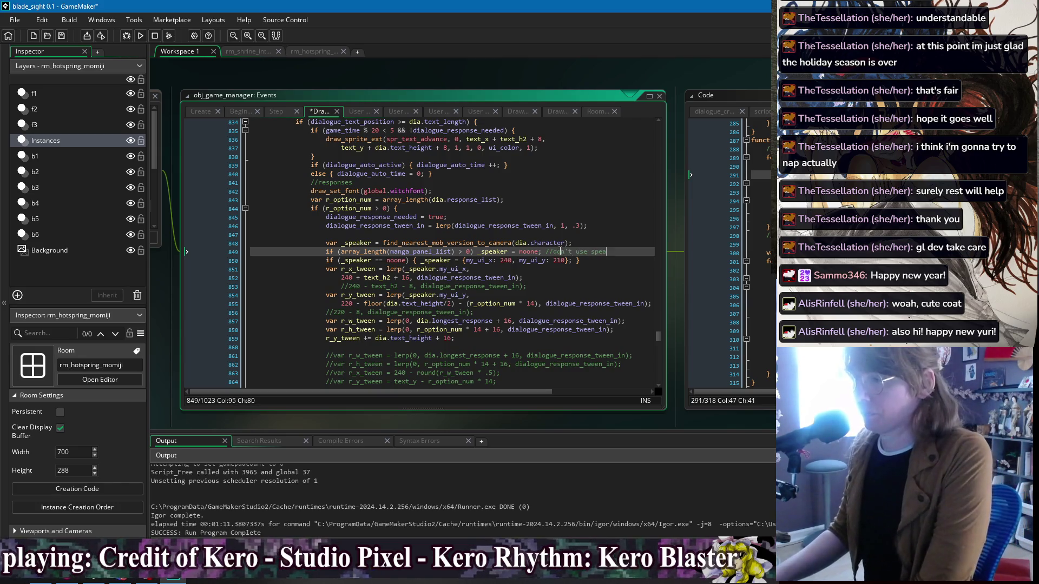
pyautogui.write('ker position')
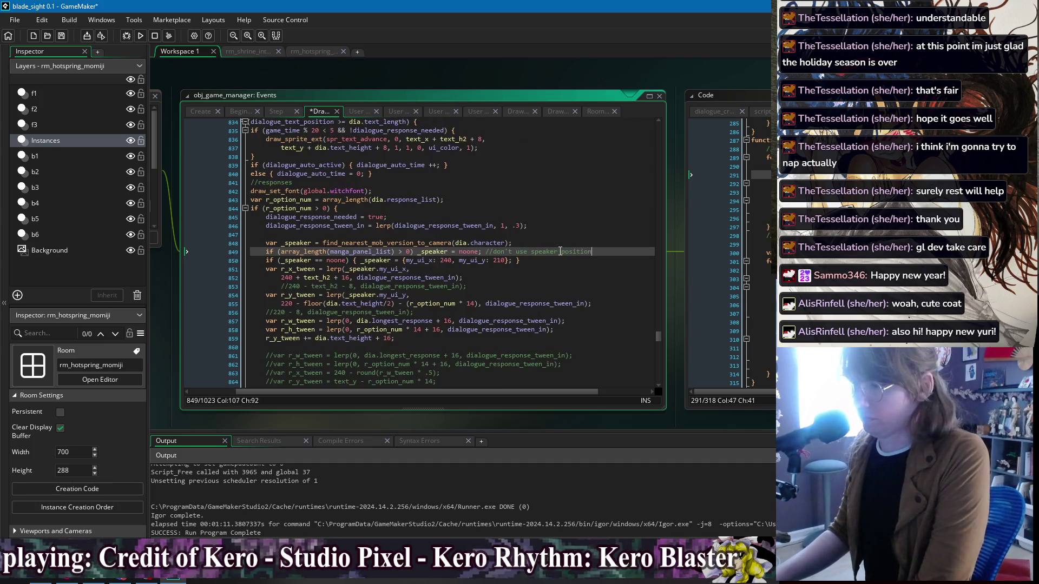
pyautogui.write(' if panels are a')
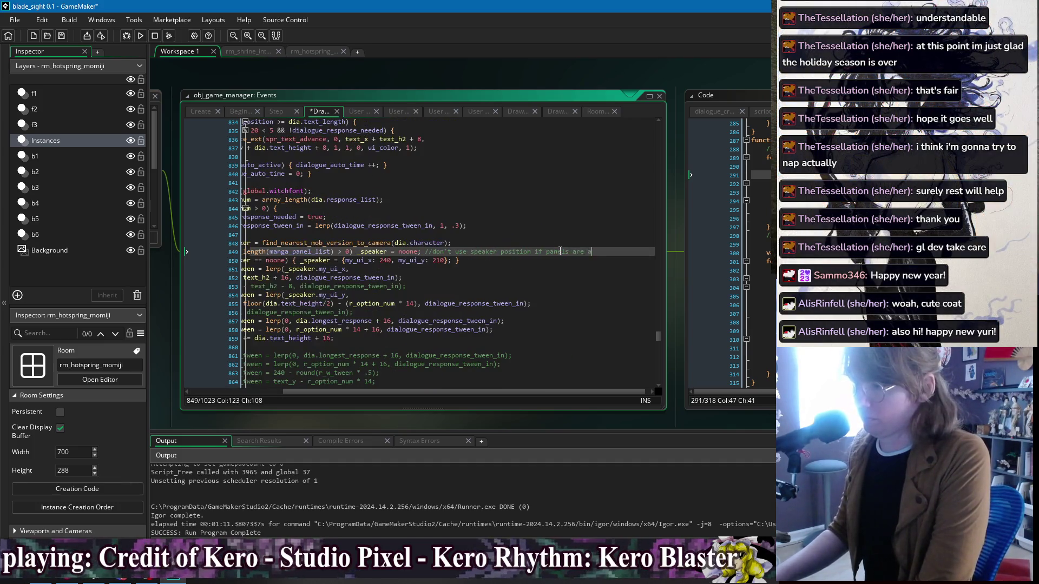
pyautogui.write('e')
pyautogui.press('Up')
pyautogui.press('Up')
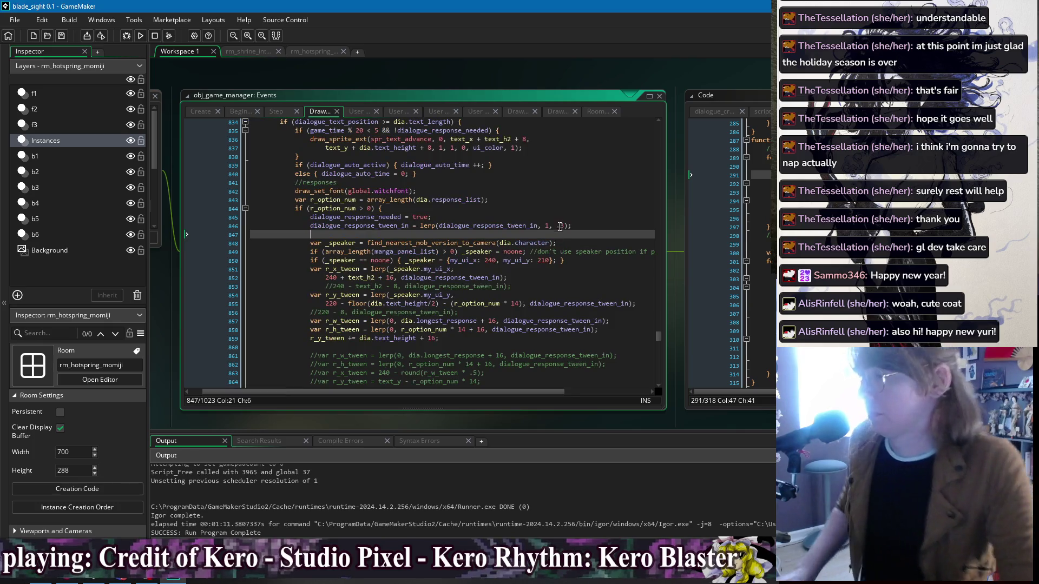
pyautogui.press('Up')
pyautogui.press('Up')
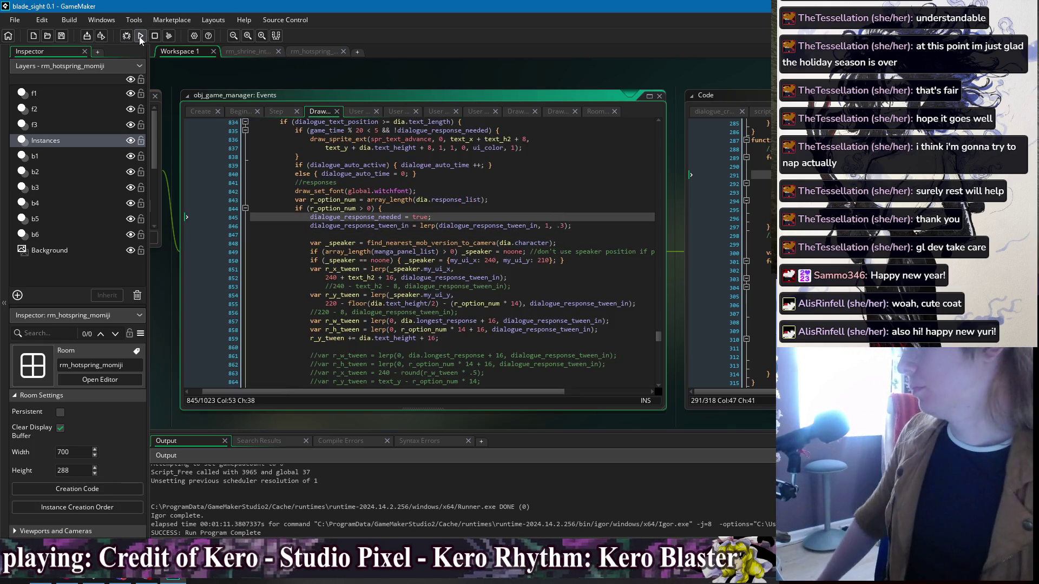
# Step: Launch a test run and choose the 'I love you!' reply
pyautogui.click(140, 36)
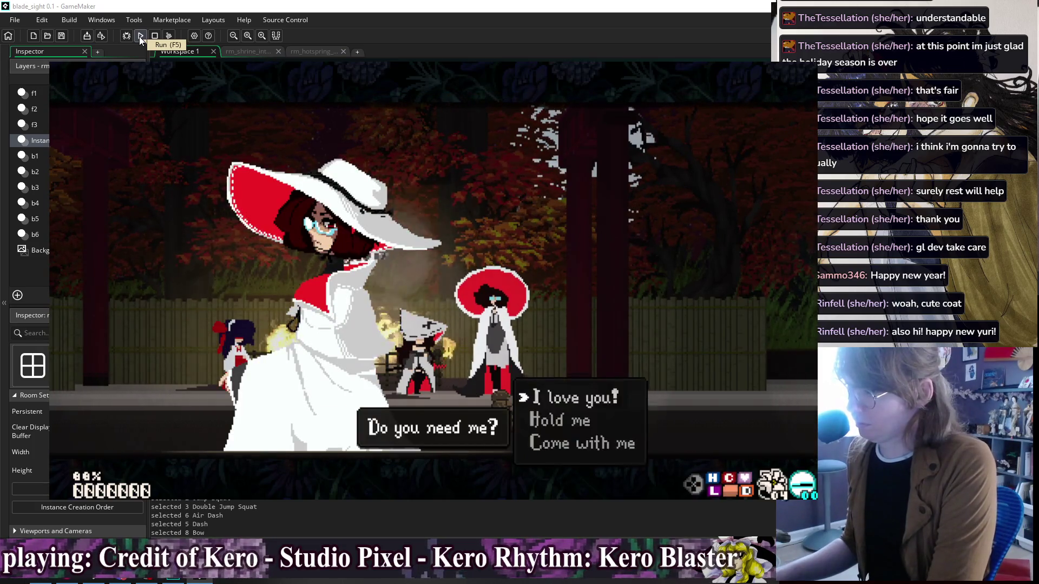
pyautogui.press('Return')
pyautogui.press('Return')
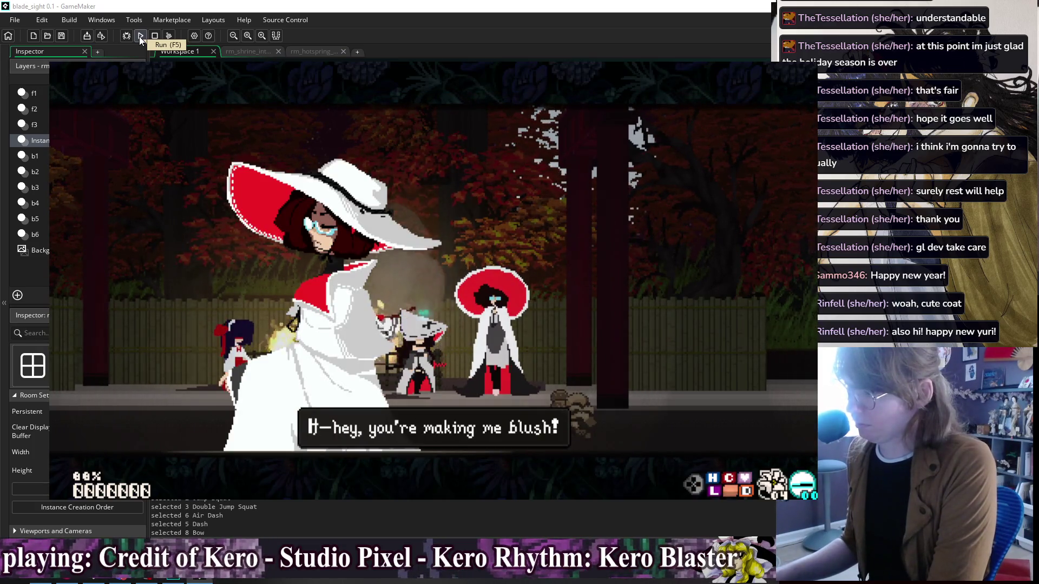
pyautogui.press('Return')
# Step: Advance through the new cutscene's dialogue to the Welcome greeting
pyautogui.press('Return')
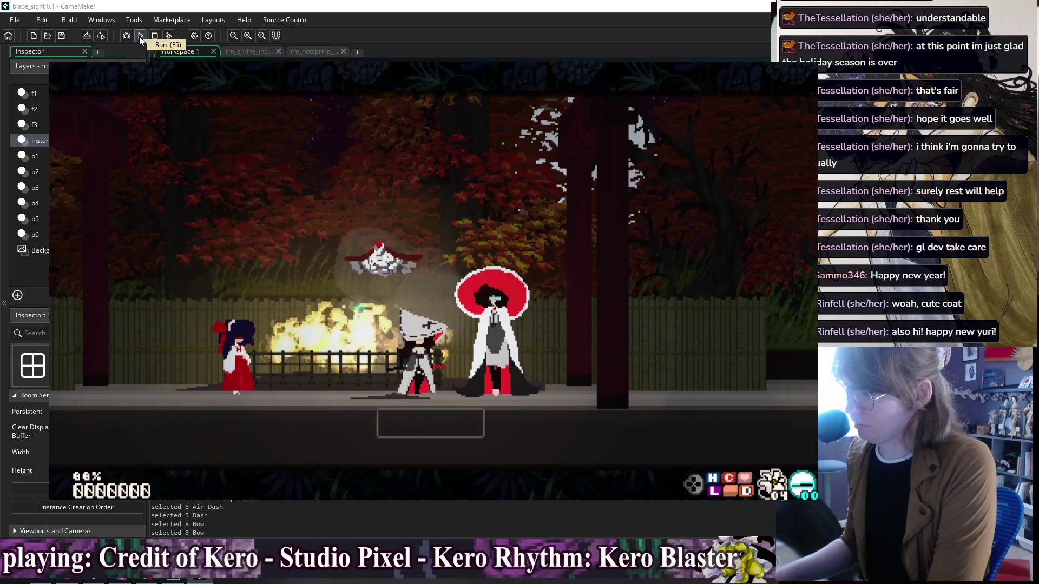
pyautogui.press('Return')
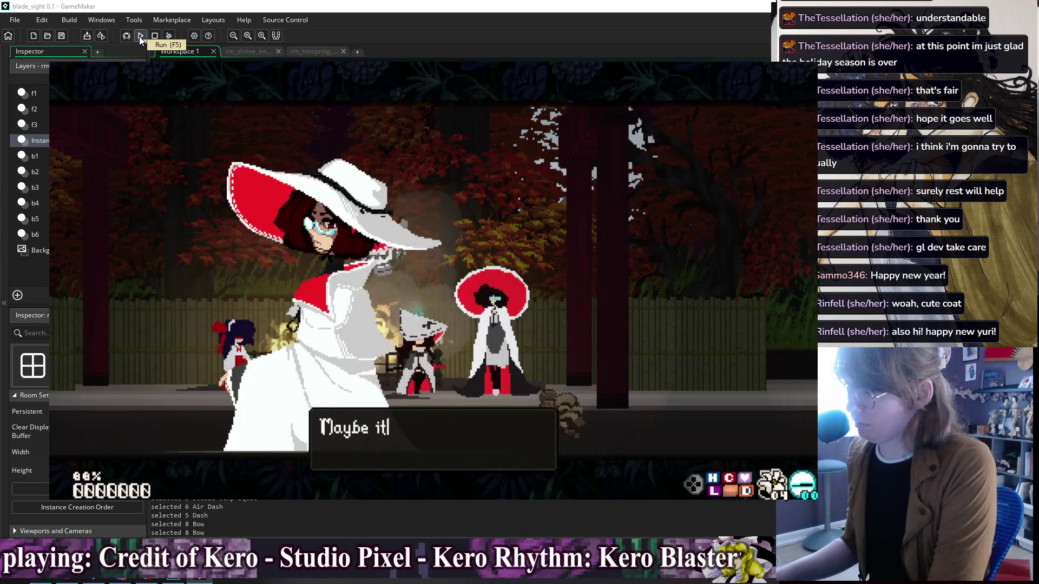
pyautogui.press('Return')
pyautogui.press('Return')
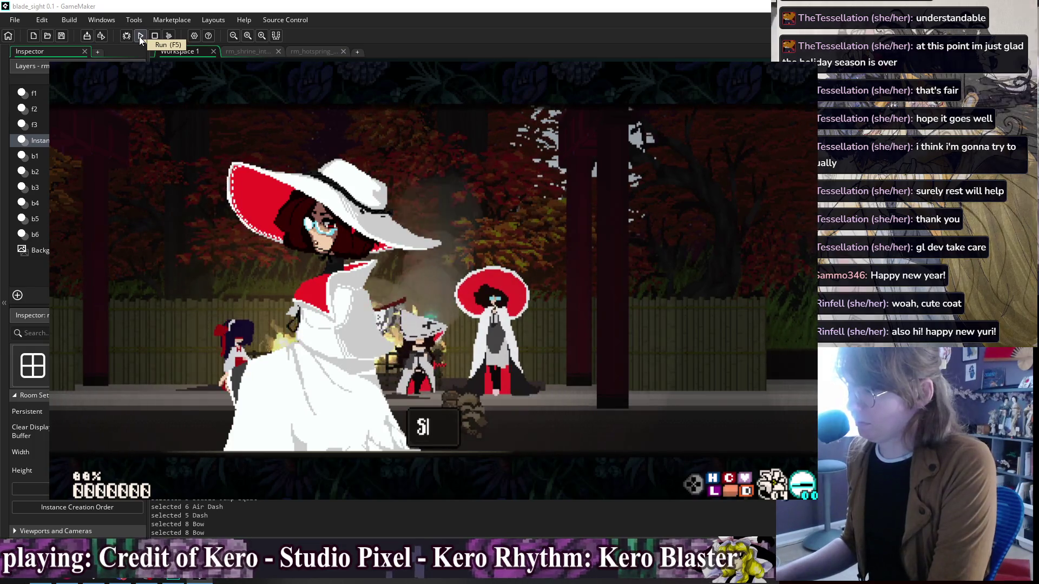
pyautogui.press('Return')
pyautogui.press('Return')
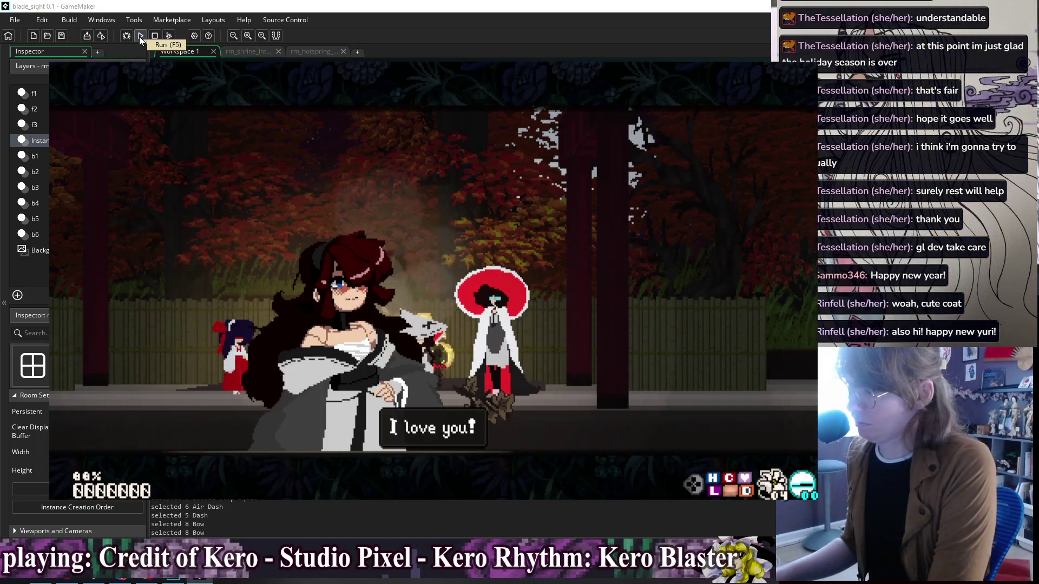
pyautogui.press('Return')
pyautogui.press('Return')
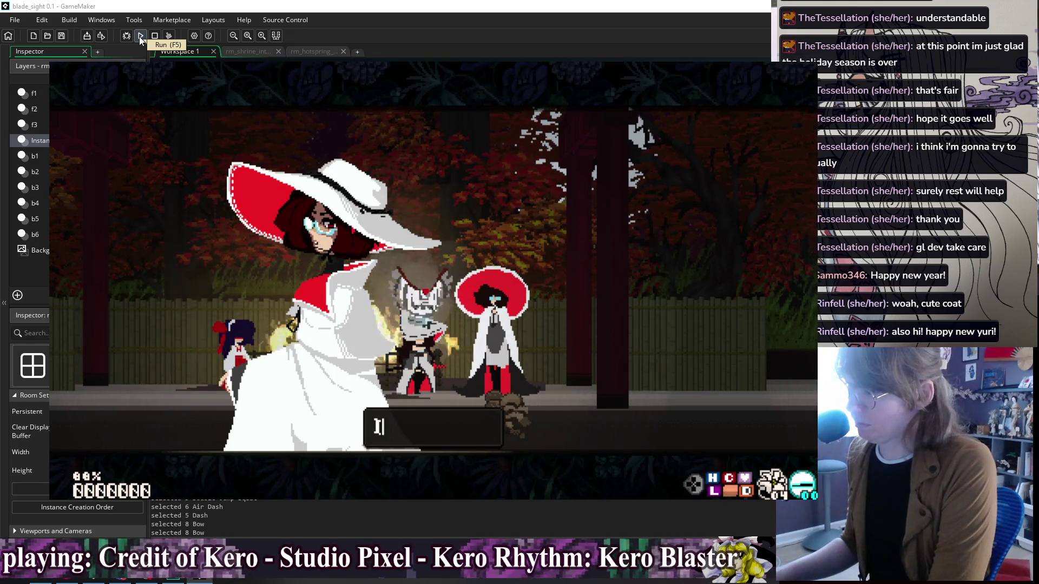
pyautogui.press('Return')
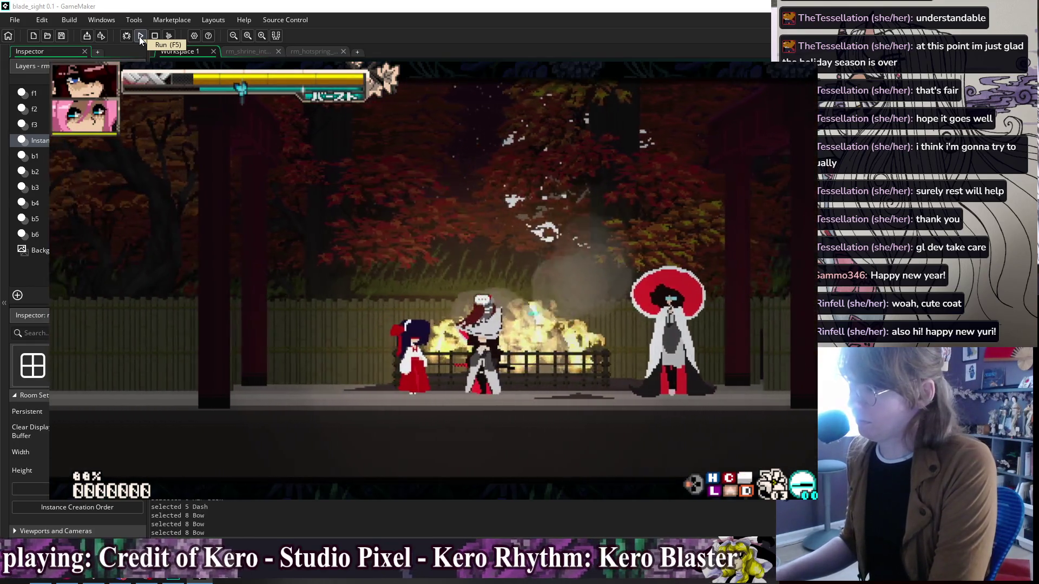
pyautogui.press('Return')
pyautogui.press('Return')
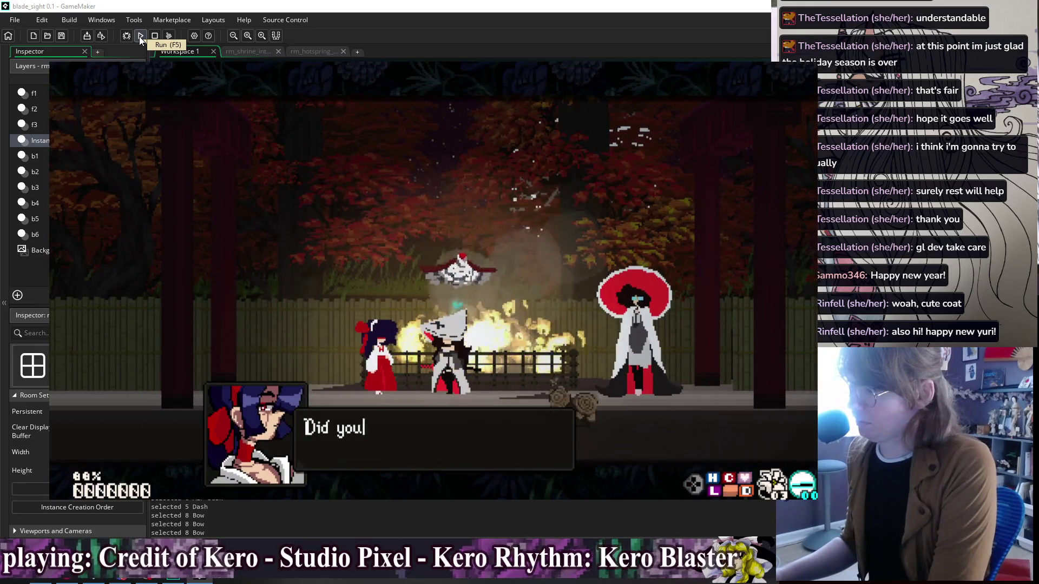
pyautogui.press('Return')
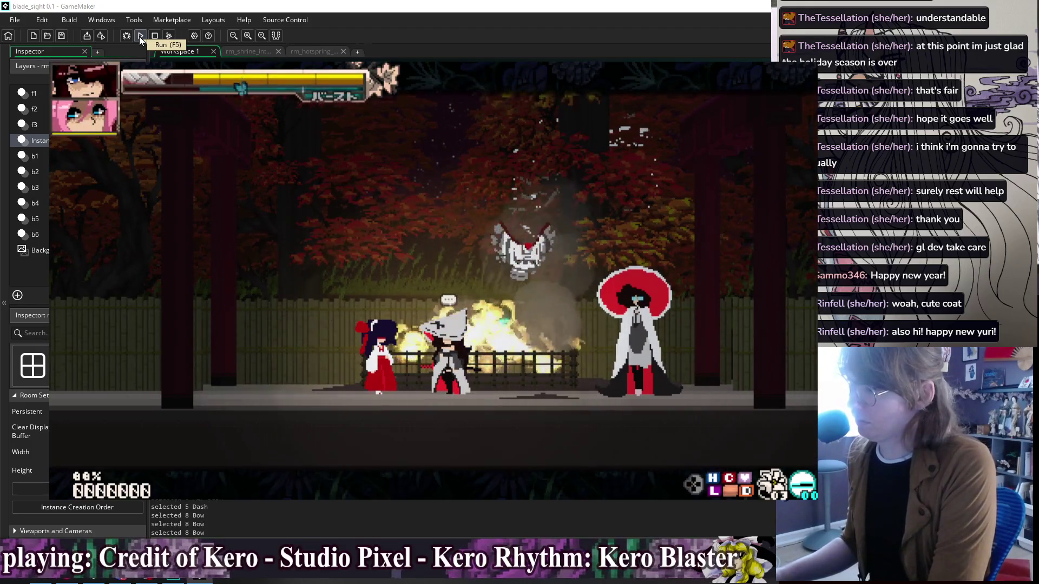
# Step: Stop the running game, return to line 846 in the code, and switch away from GameMaker
pyautogui.press('Escape')
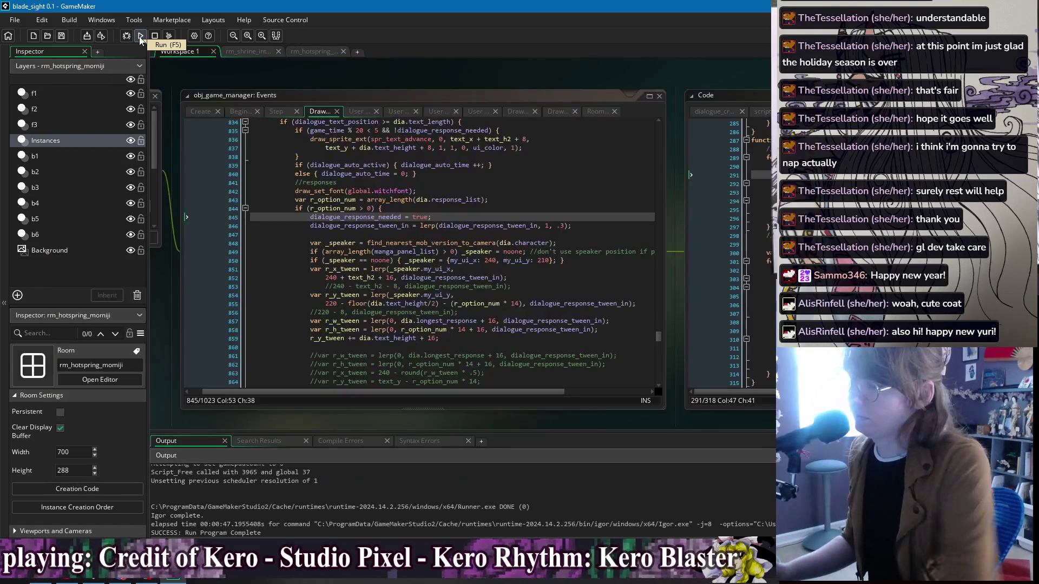
pyautogui.click(496, 227)
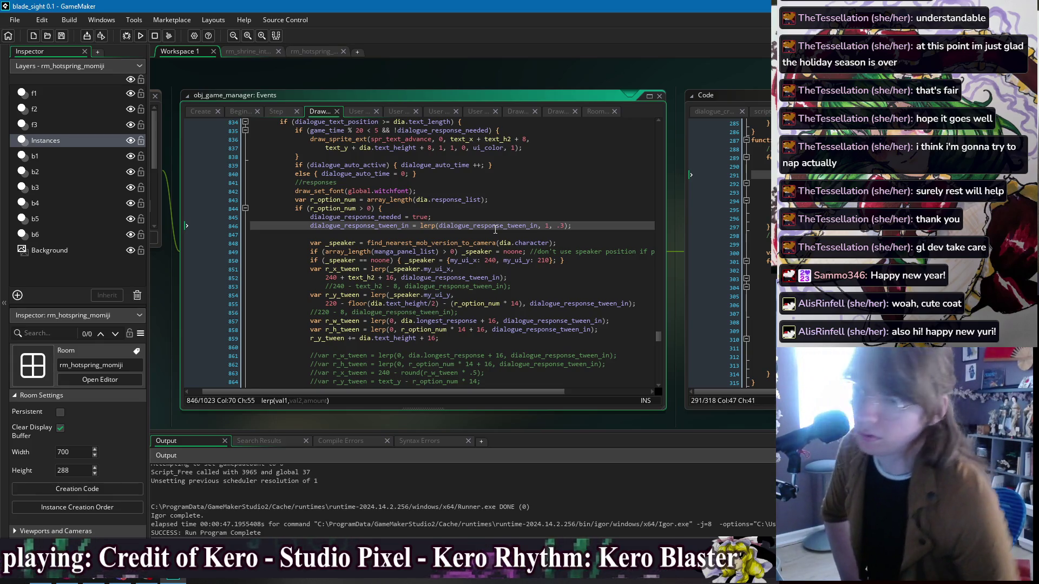
pyautogui.hotkey('alt', 'Tab')
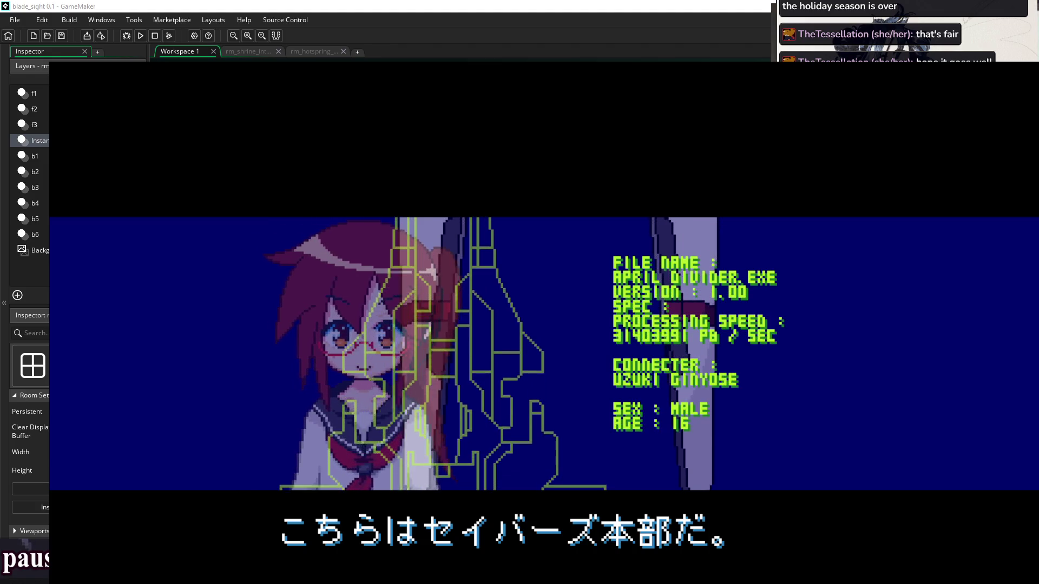
# Step: Switch Graze Counter GM to windowed mode and move its window up and left
pyautogui.hotkey('alt', 'Return')
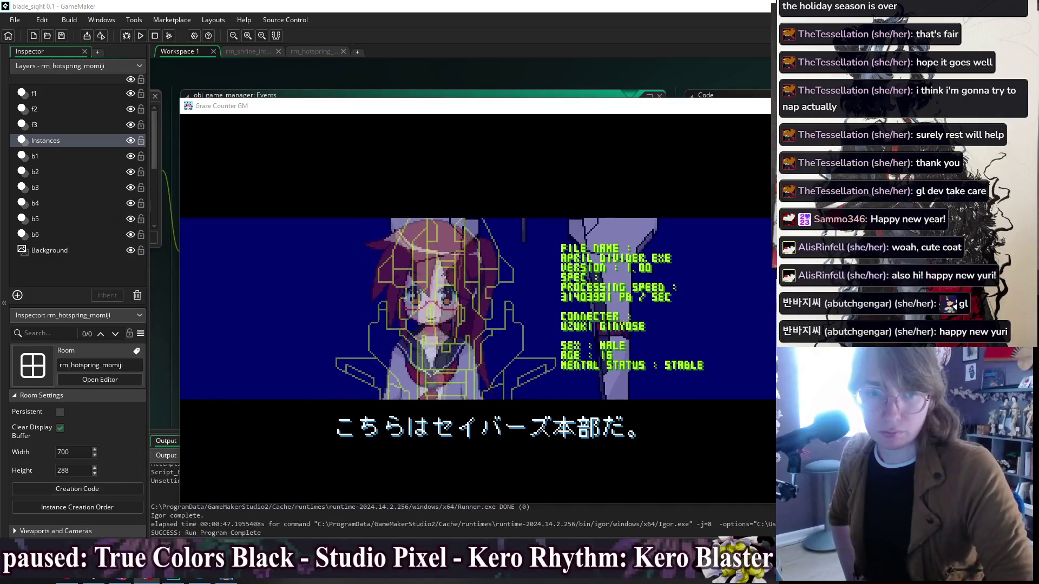
pyautogui.moveTo(716, 102)
pyautogui.mouseDown()
pyautogui.moveTo(604, 64)
pyautogui.moveTo(592, 83)
pyautogui.mouseUp()
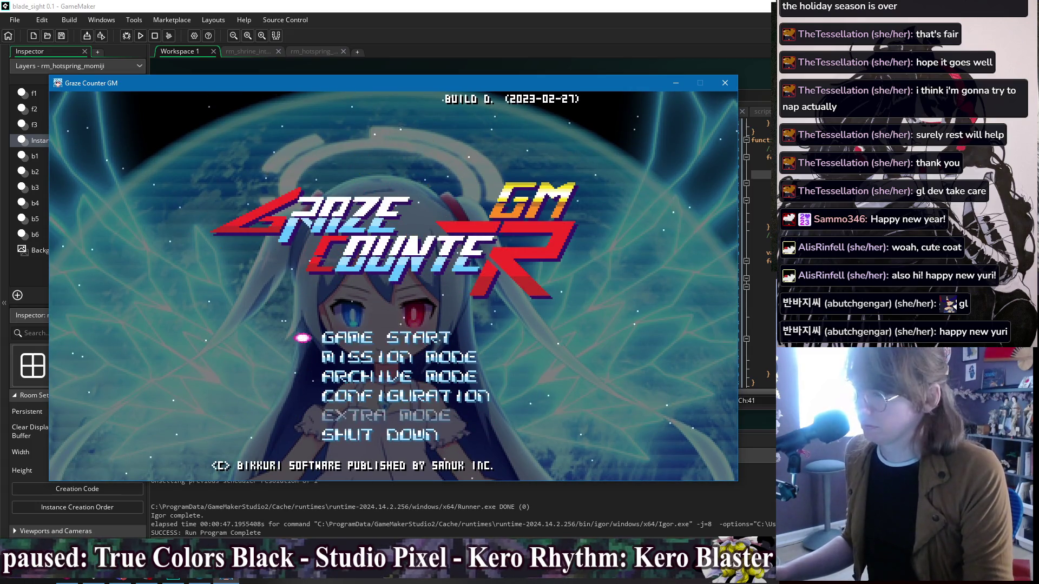
# Step: Open the game's Configuration and review the button mapping and extra settings
pyautogui.press('z')
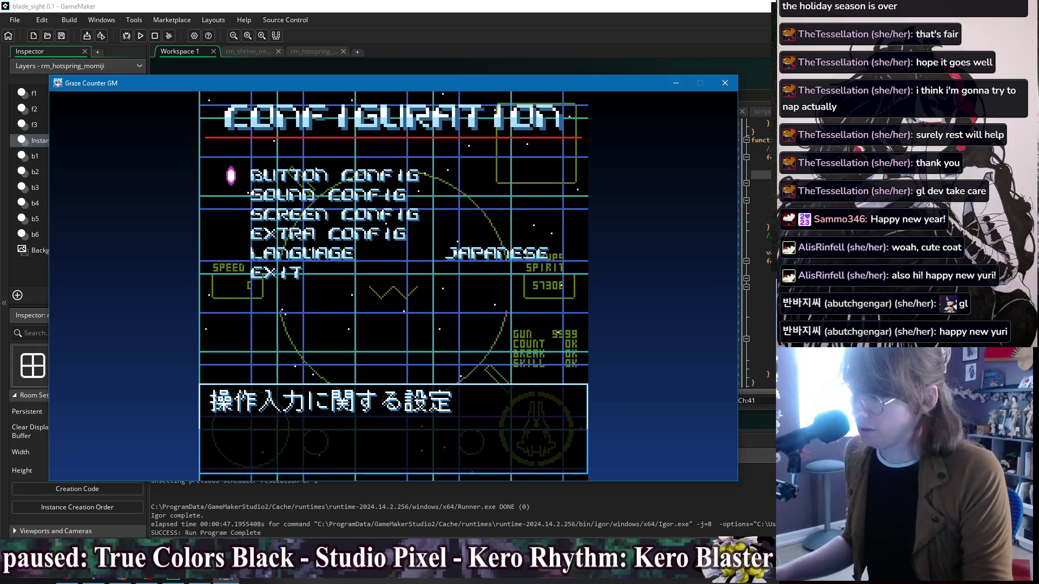
pyautogui.press('Down')
pyautogui.press('Down')
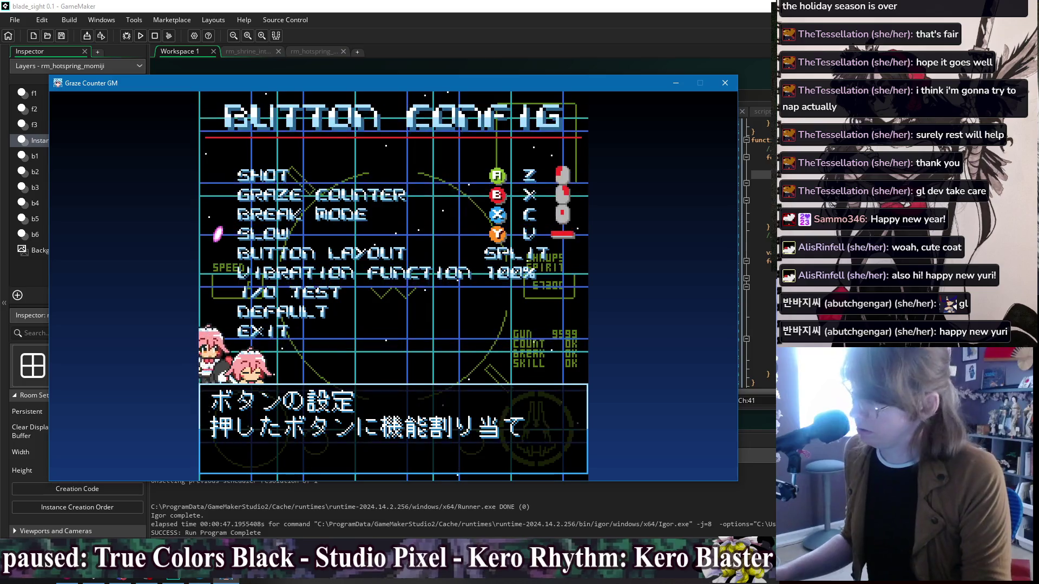
pyautogui.press('Up')
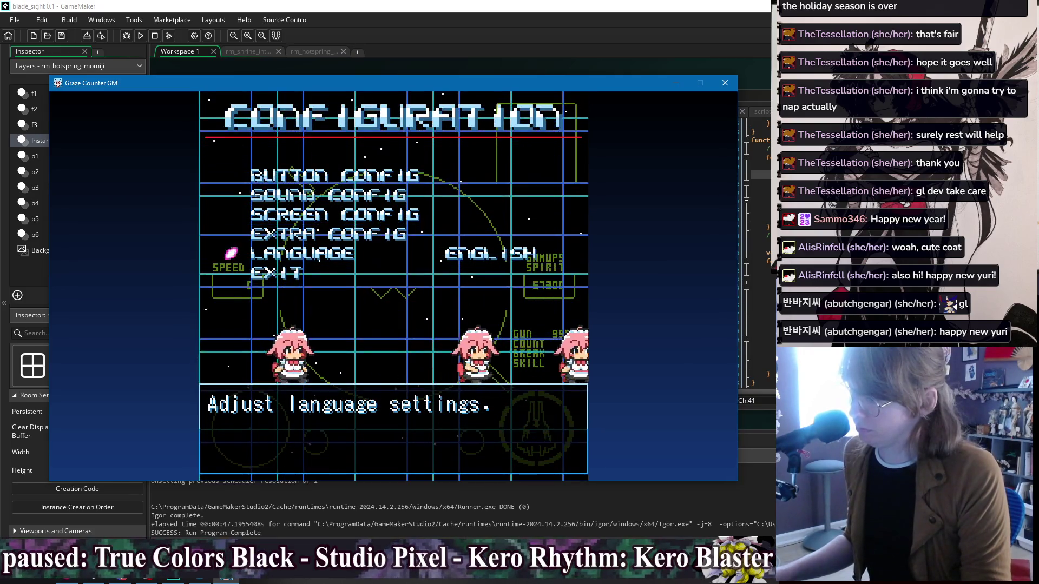
pyautogui.press('Down')
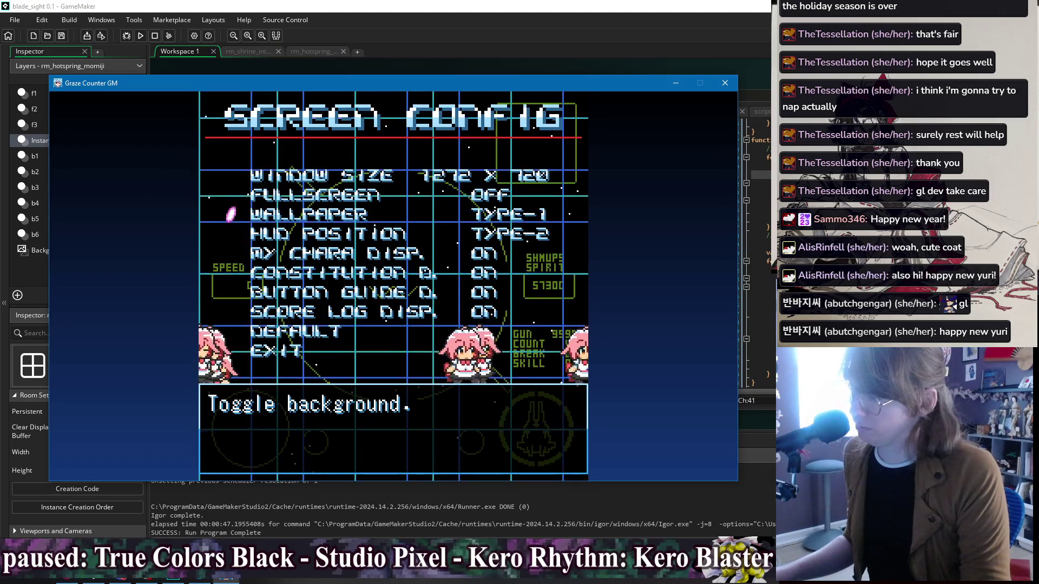
# Step: Cycle the Screen Config wallpaper to TYPE-3, check the display options, and exit
pyautogui.press('Right')
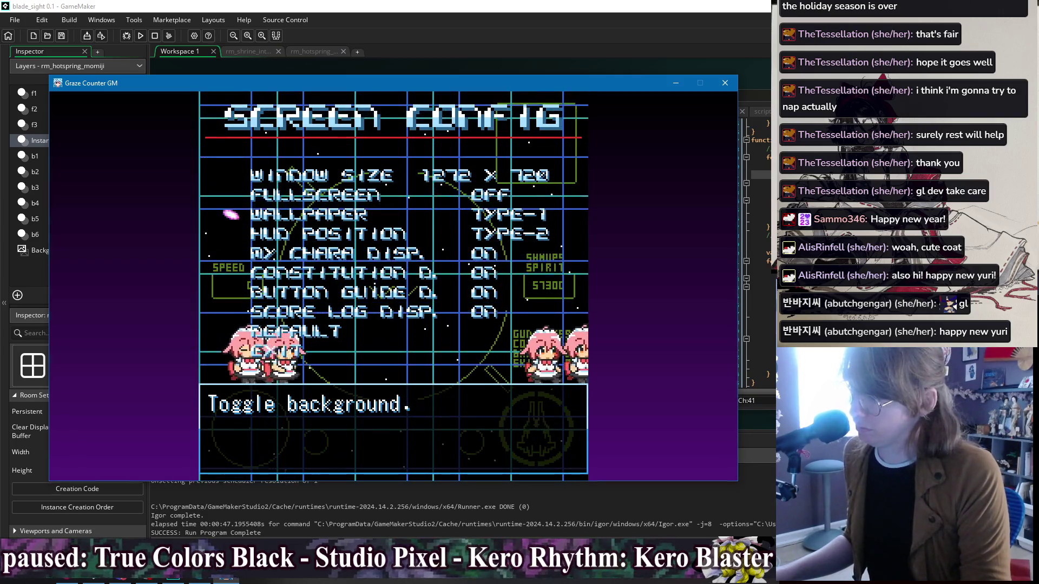
pyautogui.press('Left')
pyautogui.press('Right')
pyautogui.press('Right')
pyautogui.press('Right')
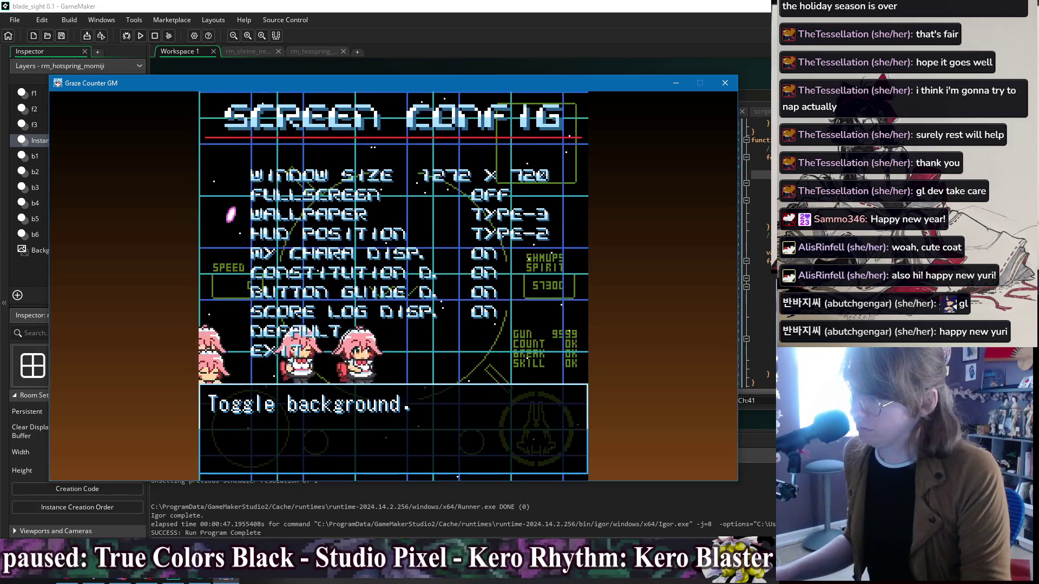
pyautogui.press('Left')
pyautogui.press('Right')
pyautogui.press('Left')
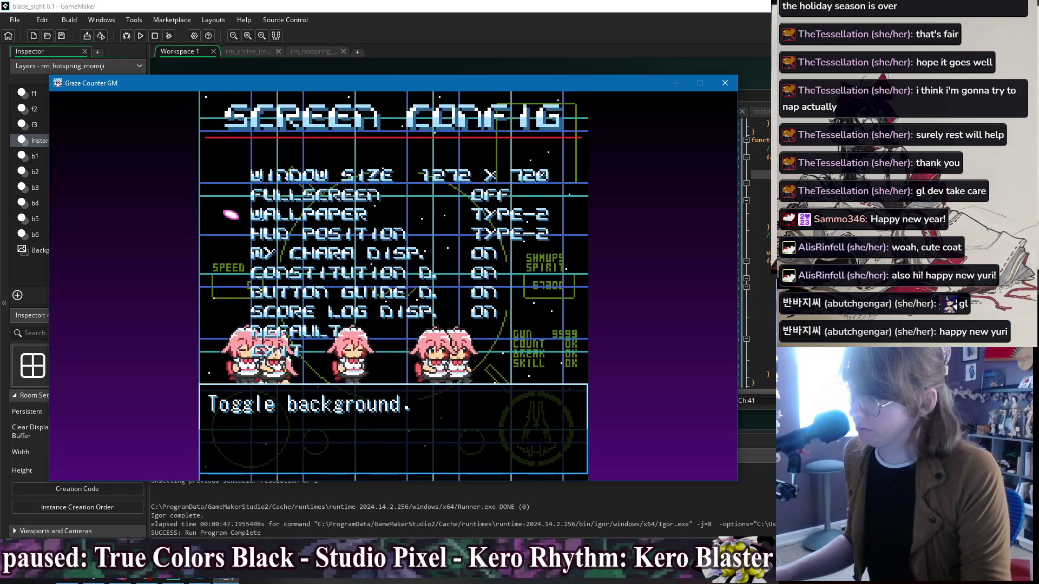
pyautogui.press('Right')
pyautogui.press('Down')
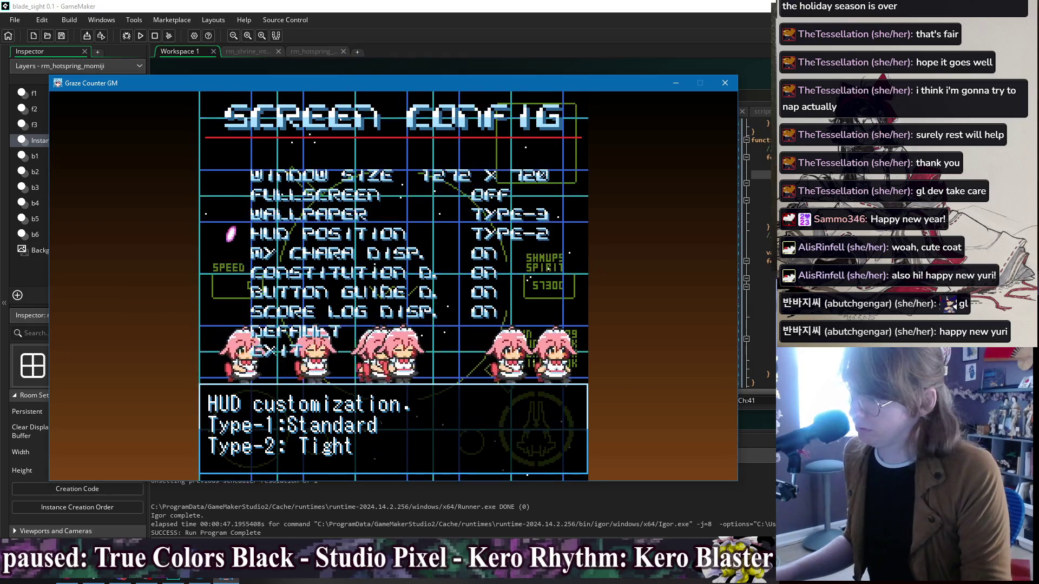
pyautogui.press('Down')
pyautogui.press('Down')
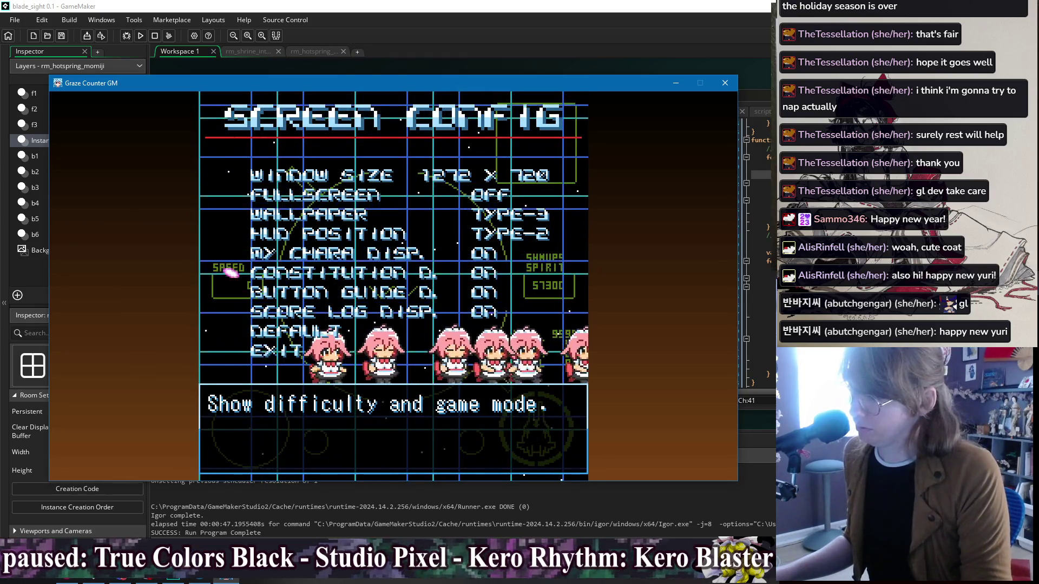
pyautogui.press('Down')
pyautogui.press('Down')
pyautogui.press('Down')
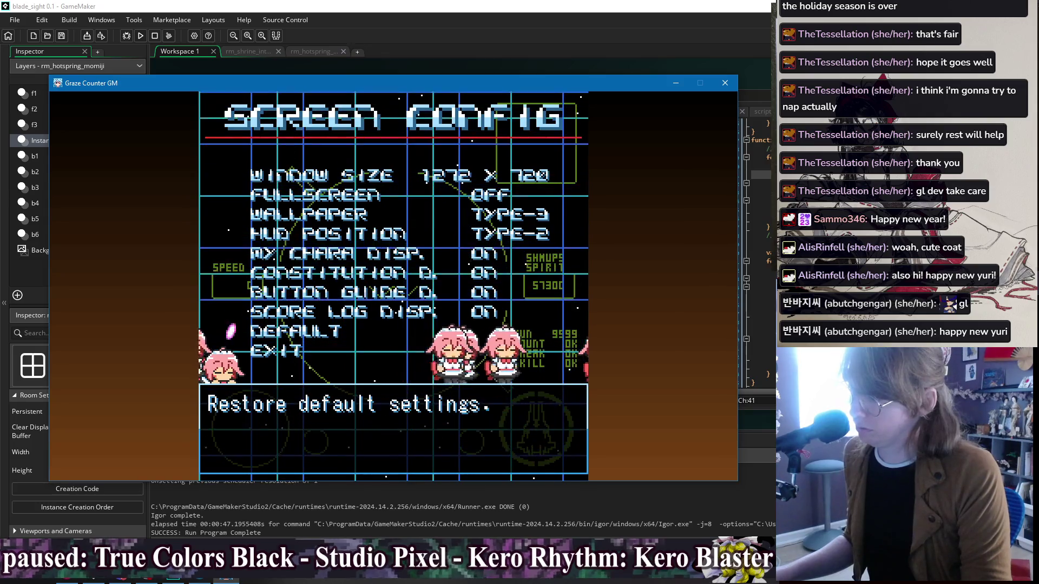
pyautogui.press('Escape')
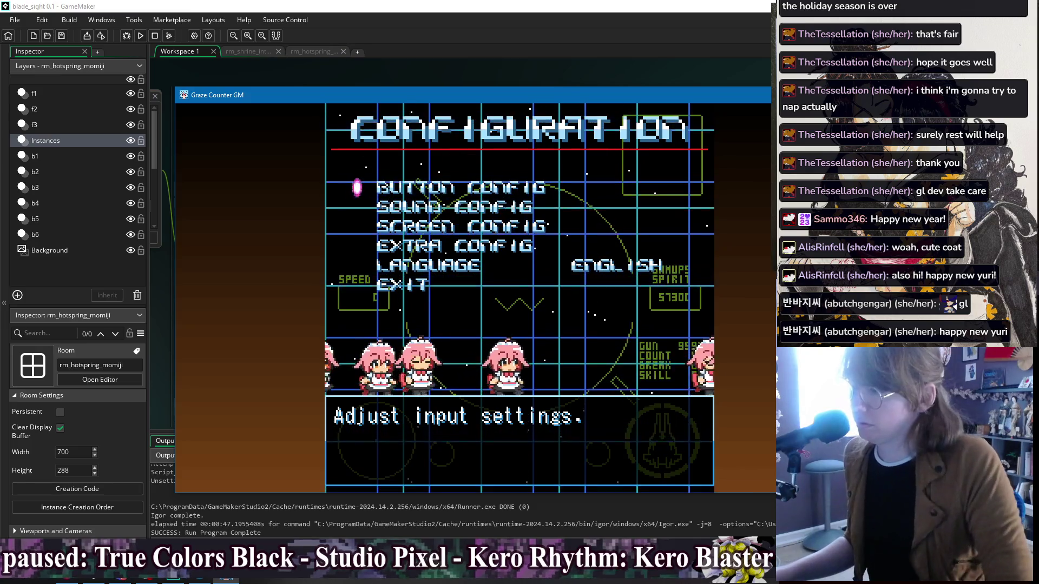
# Step: Move the game window, open Sound Config, and save back to Configuration
pyautogui.moveTo(687, 90); pyautogui.dragTo(563, 80)
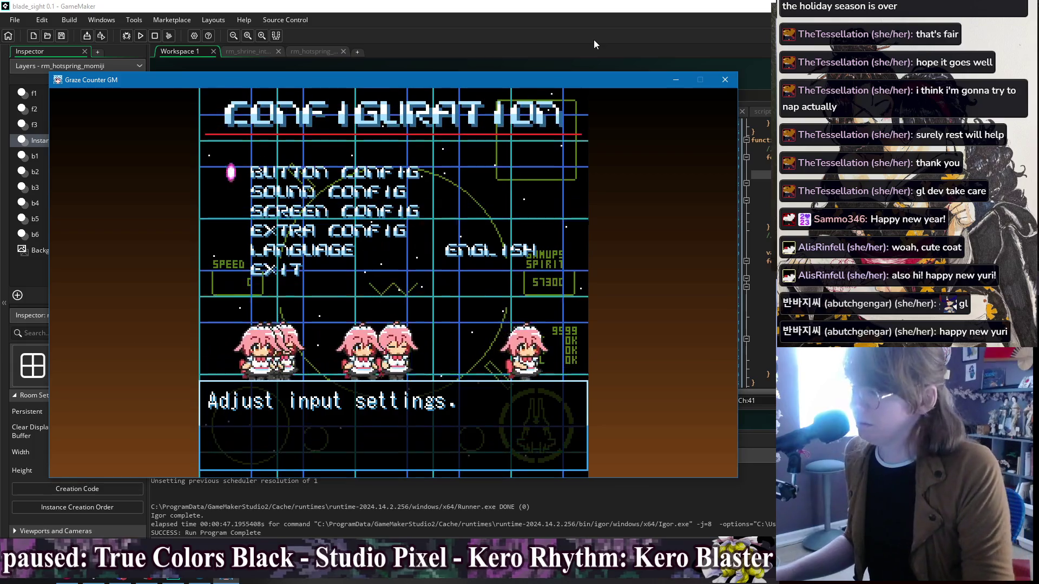
pyautogui.press('Down')
pyautogui.press('Down')
pyautogui.press('Down')
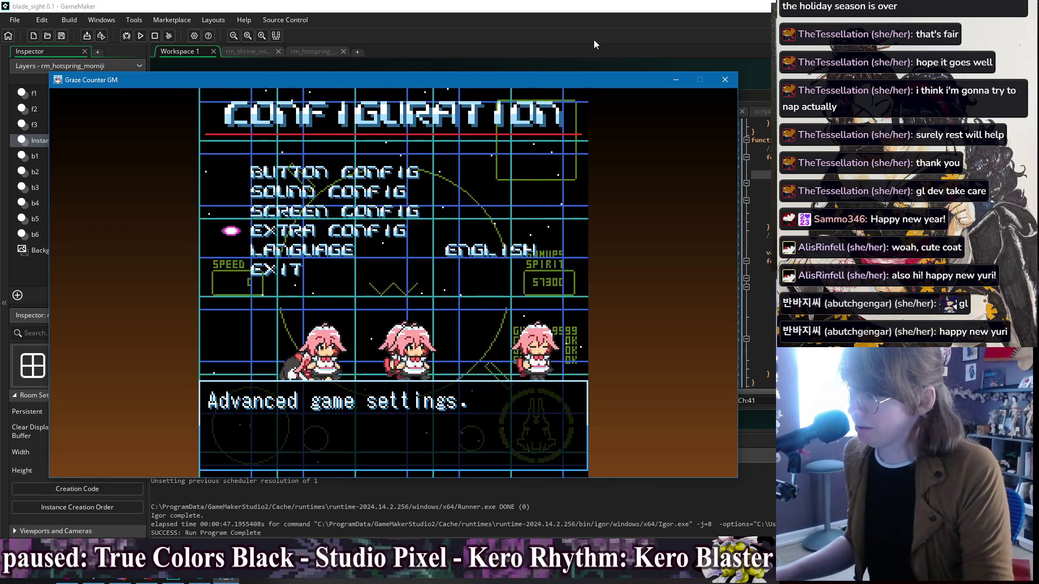
pyautogui.press('Up')
pyautogui.press('Up')
pyautogui.press('z')
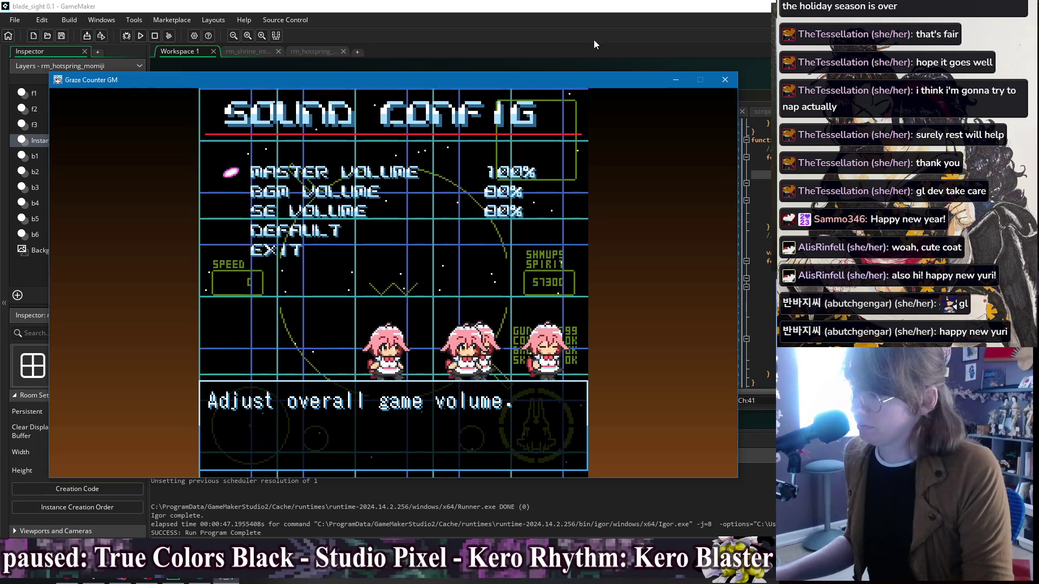
pyautogui.press('Down')
pyautogui.press('Down')
pyautogui.press('Down')
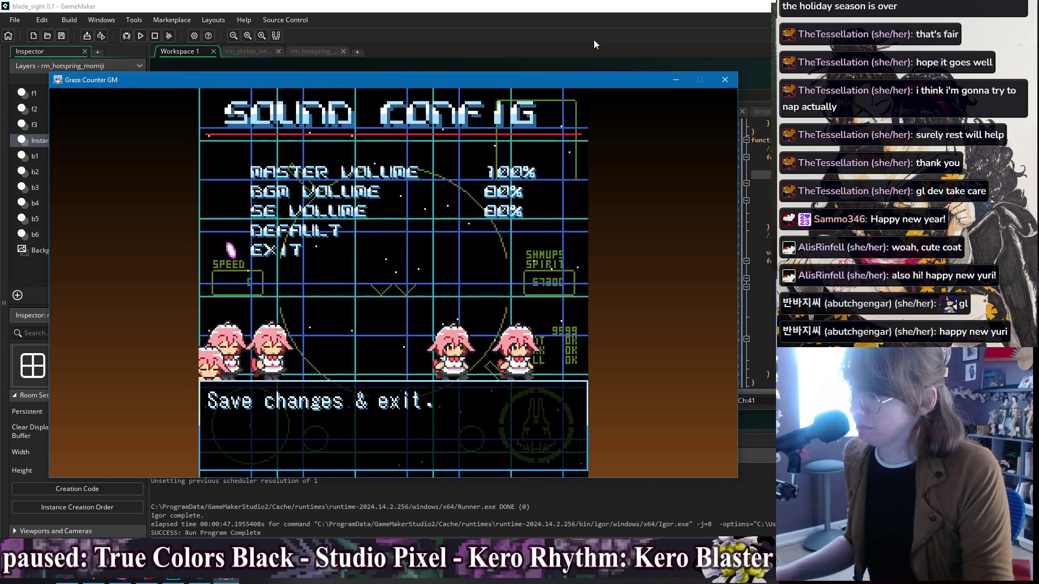
pyautogui.press('z')
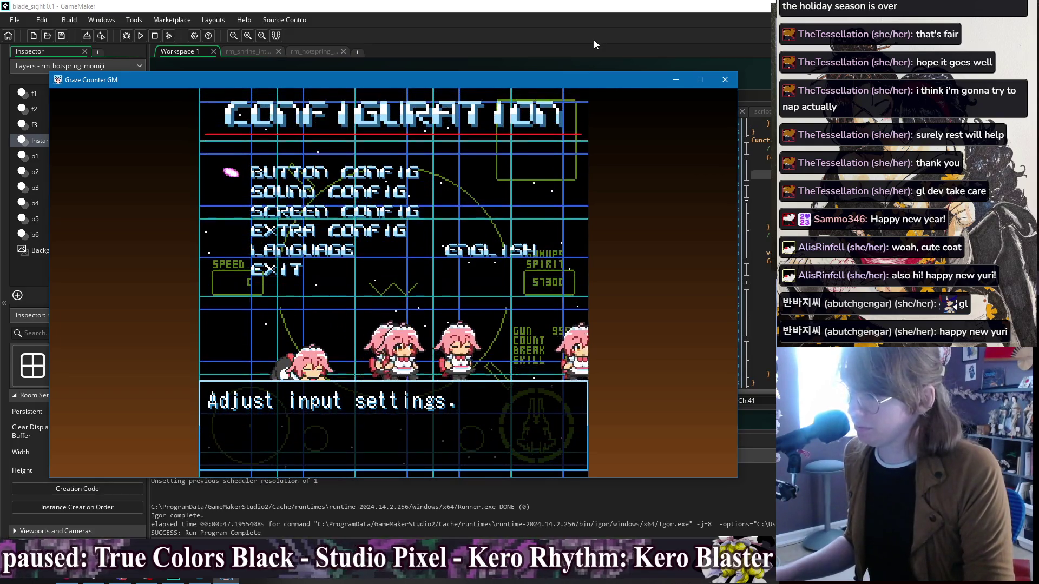
pyautogui.press('Down')
pyautogui.press('Down')
pyautogui.press('Down')
pyautogui.press('Down')
pyautogui.press('Down')
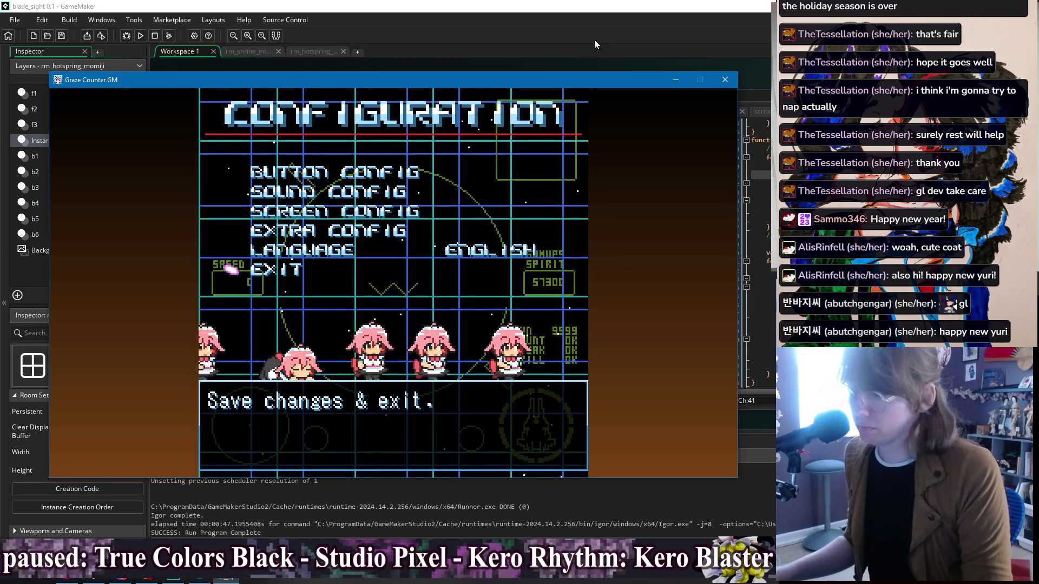
# Step: Return to the title, start a game in Standard mode, and select Uzuki
pyautogui.press('z')
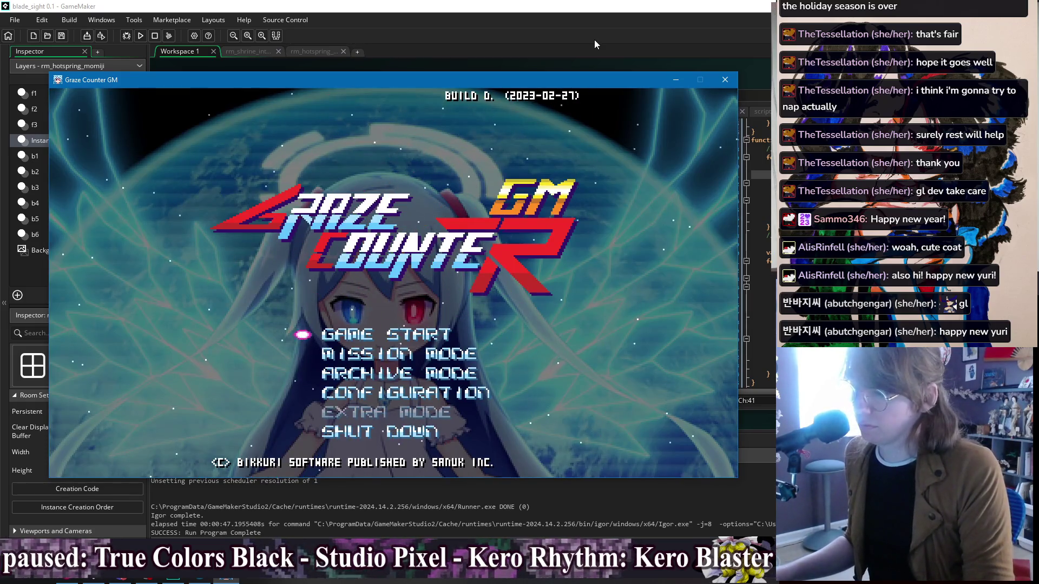
pyautogui.press('z')
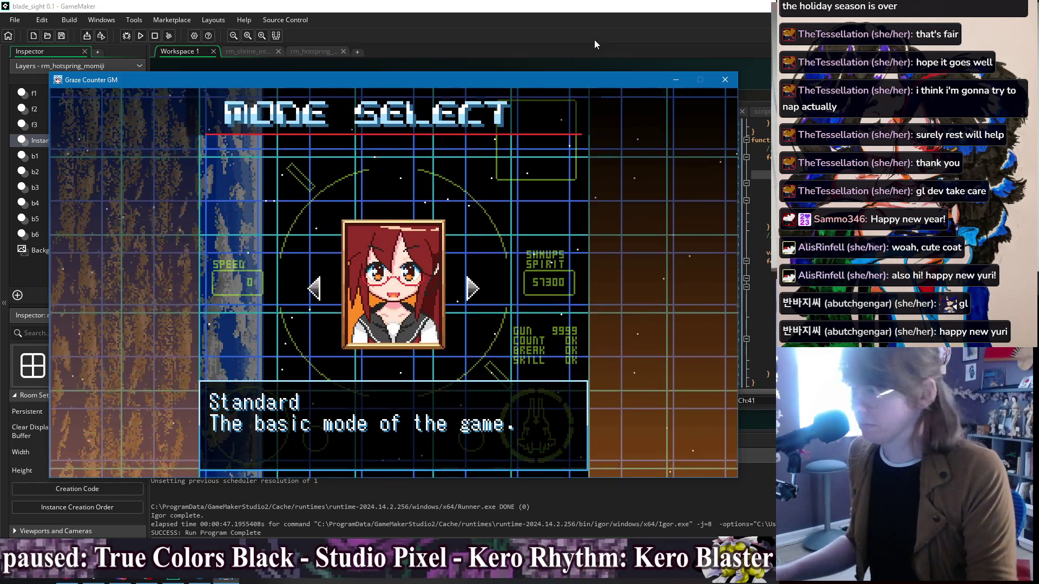
pyautogui.press('z')
pyautogui.press('x')
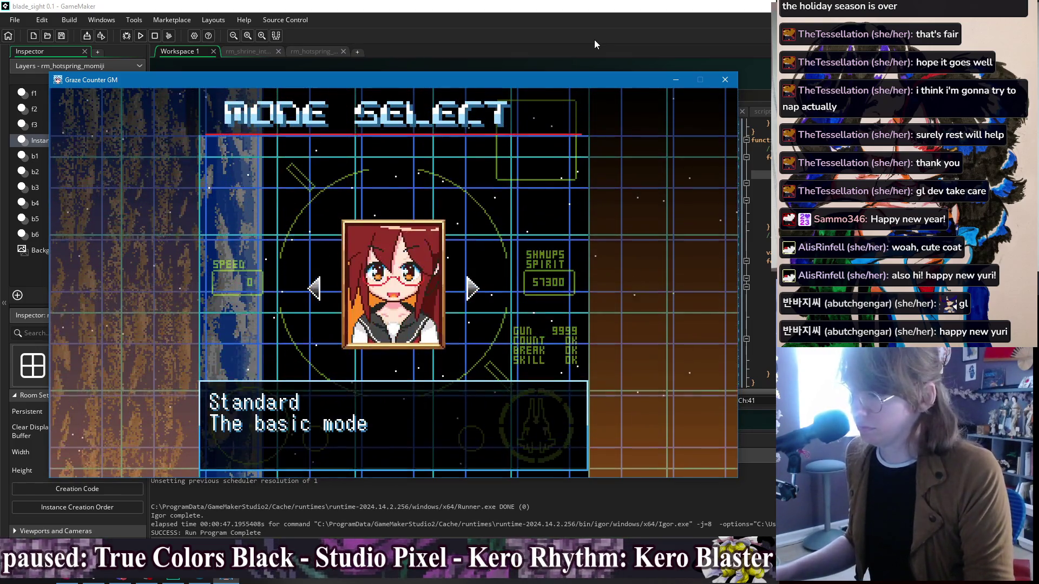
pyautogui.press('Right')
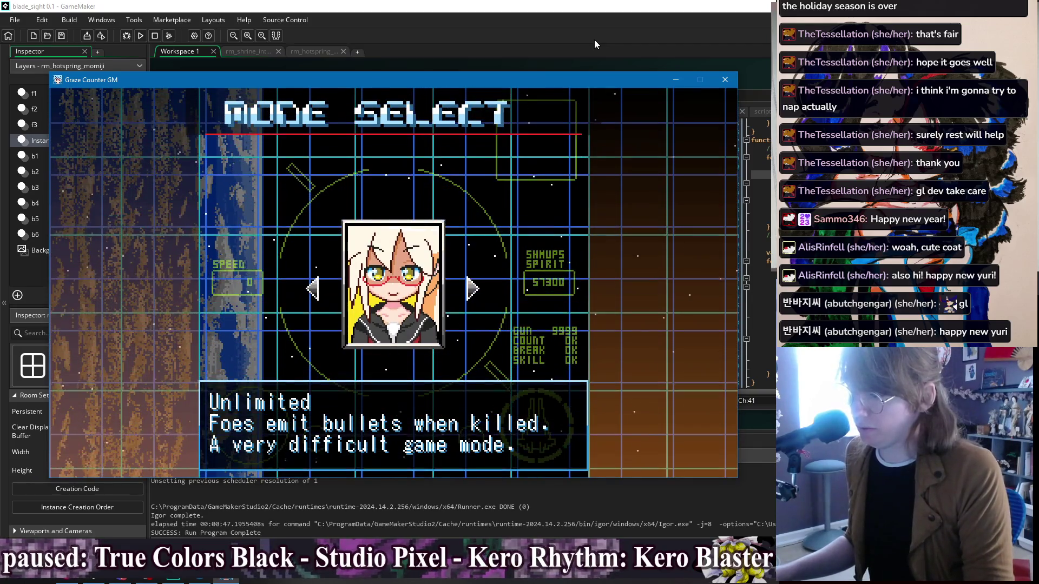
pyautogui.press('Left')
pyautogui.press('z')
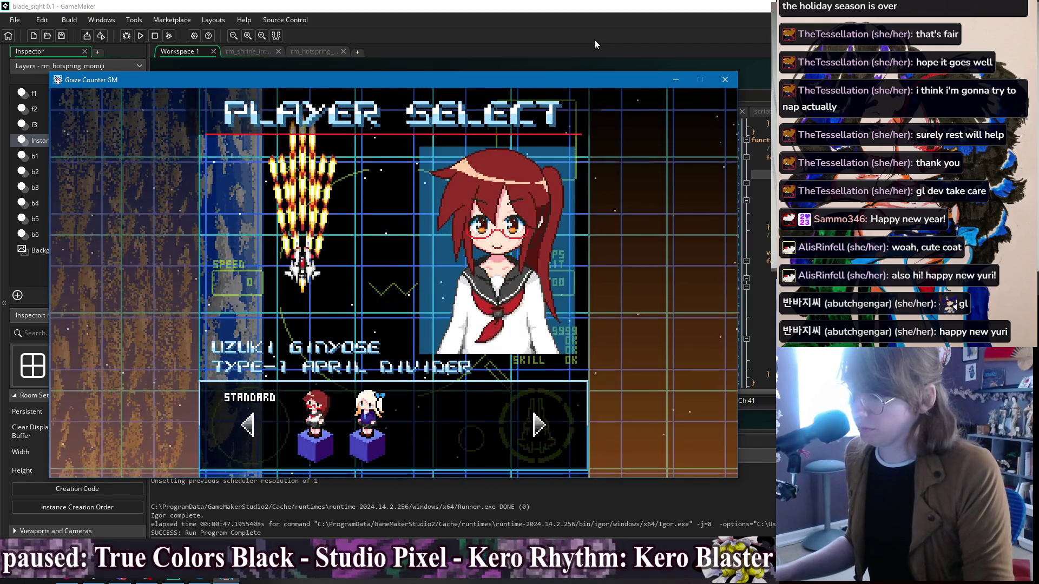
pyautogui.press('z')
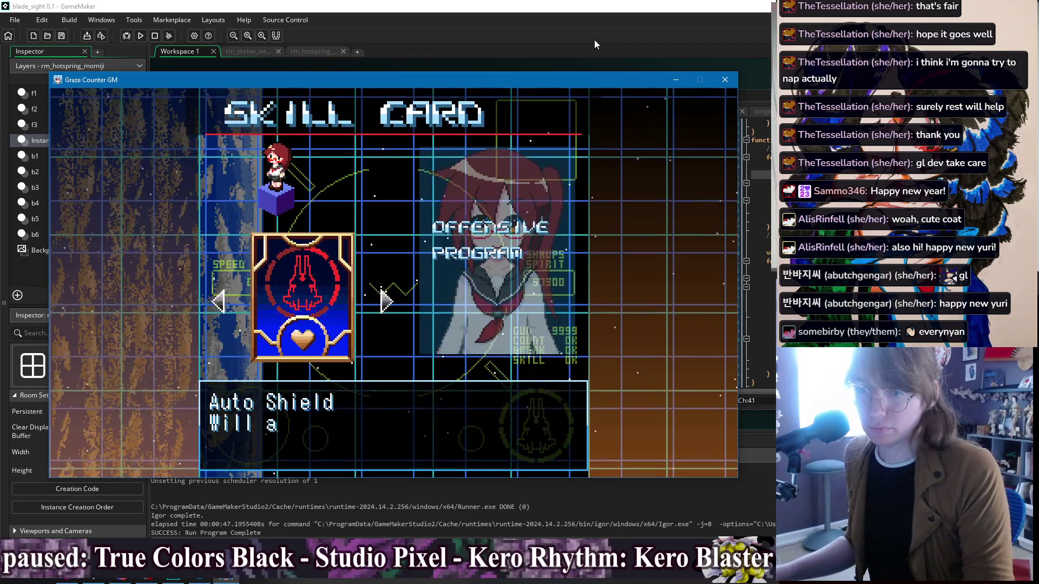
# Step: Browse and confirm a skill card, then start on Lv.2 Original difficulty with Pacifist off
pyautogui.press('Right')
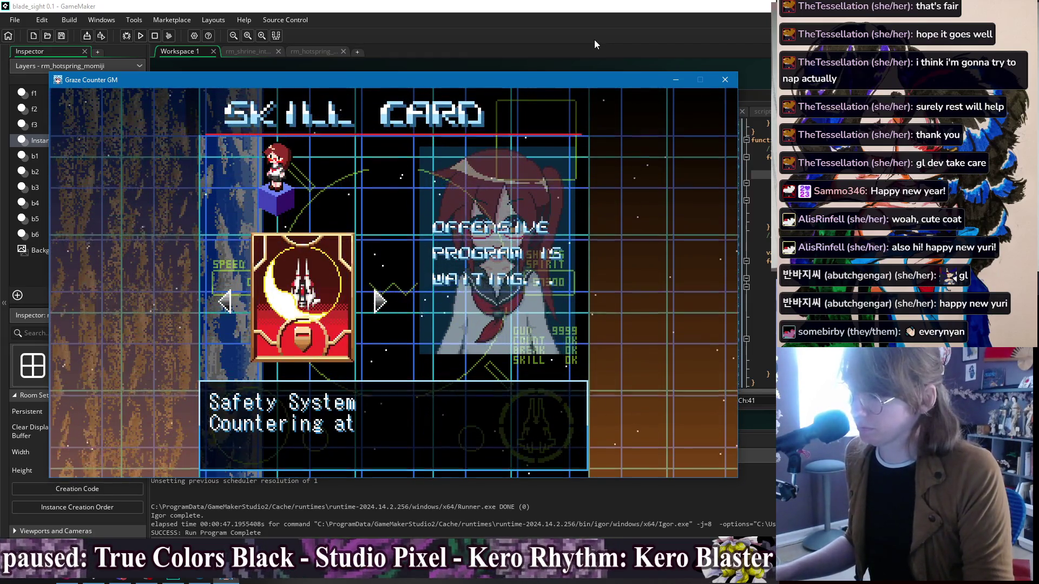
pyautogui.press('Right')
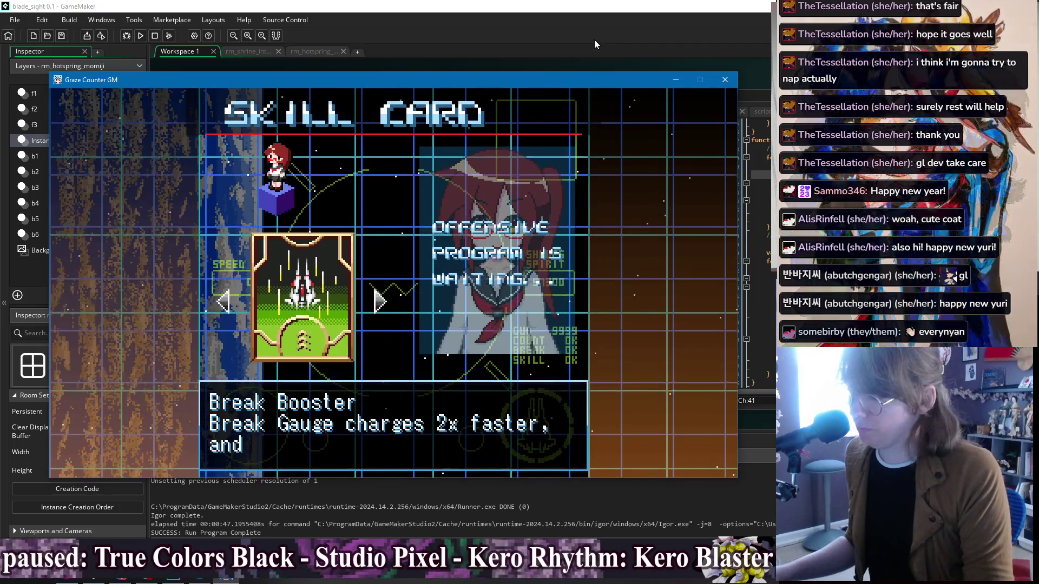
pyautogui.press('Right')
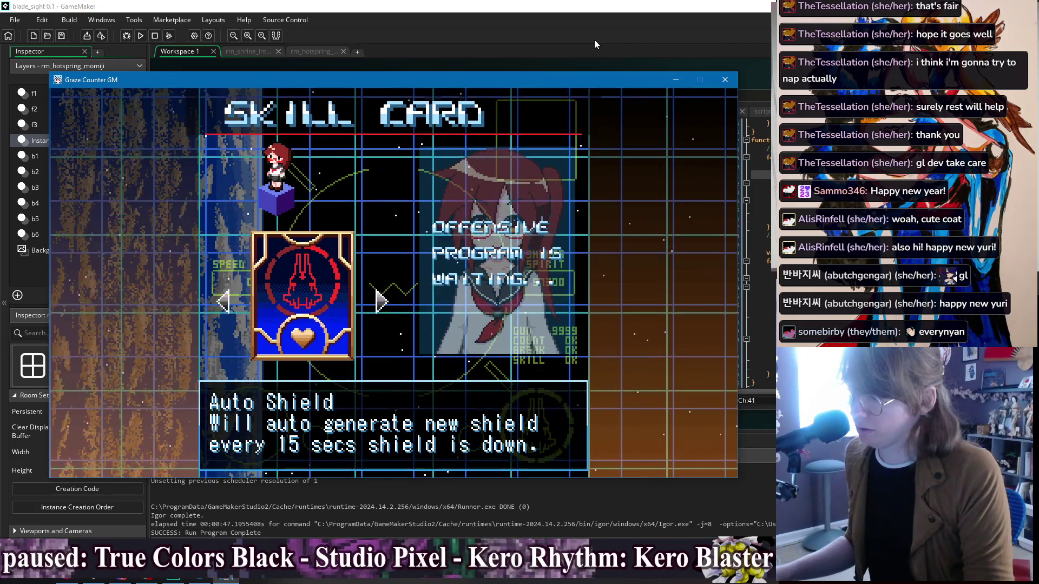
pyautogui.press('Right')
pyautogui.press('Right')
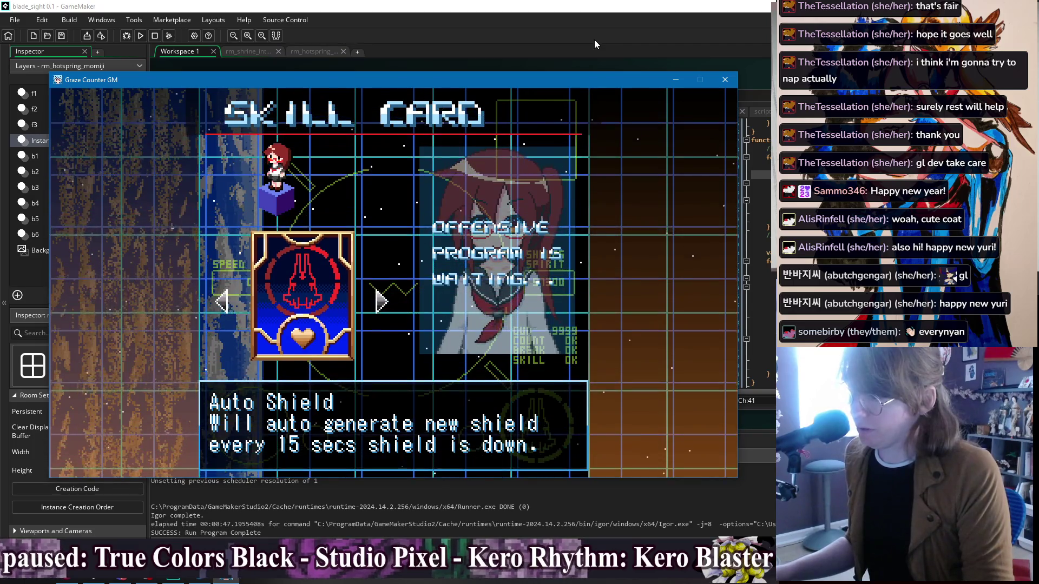
pyautogui.press('z')
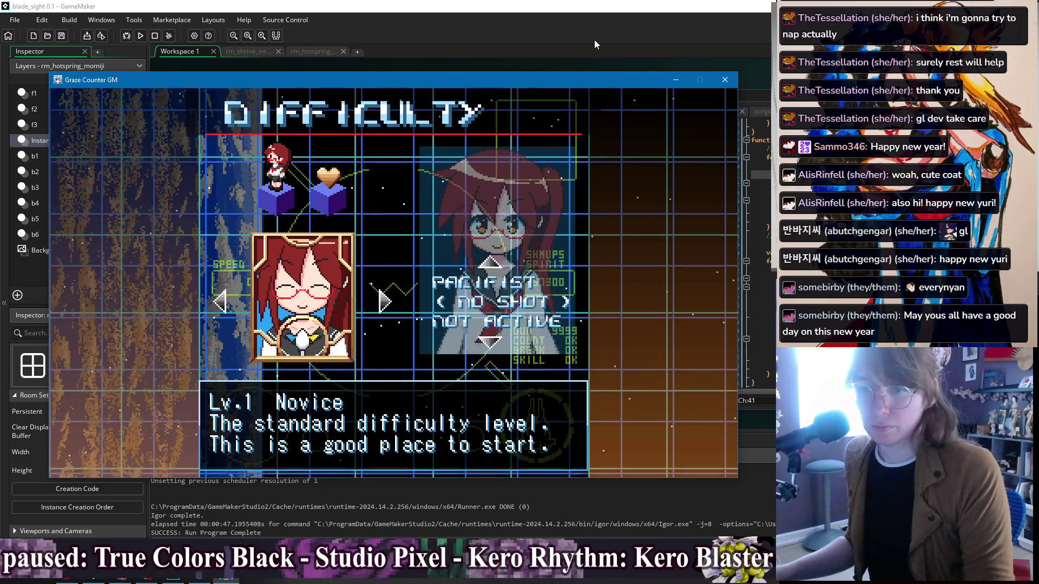
pyautogui.press('Right')
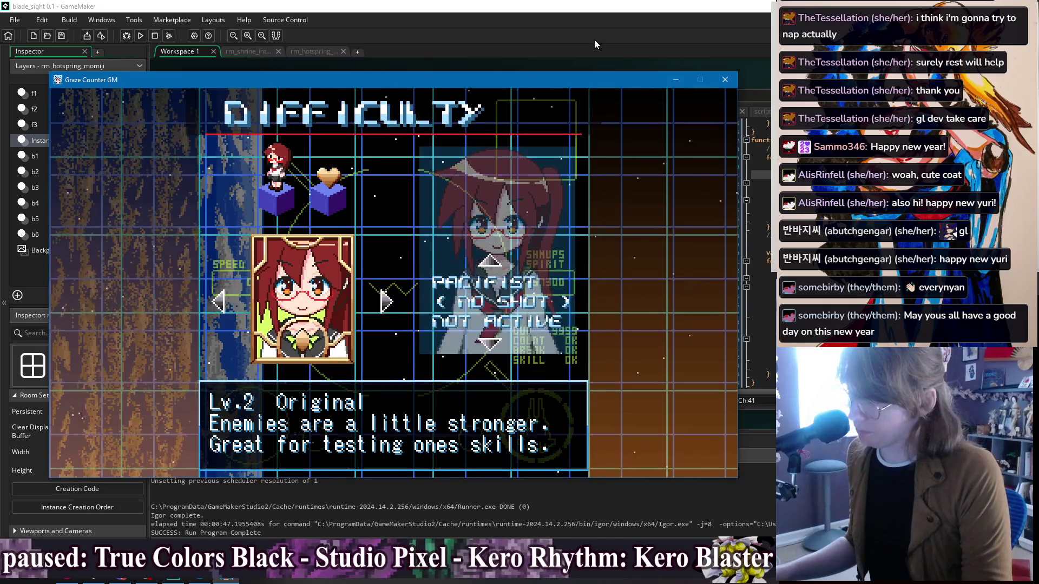
pyautogui.press('Up')
pyautogui.press('Down')
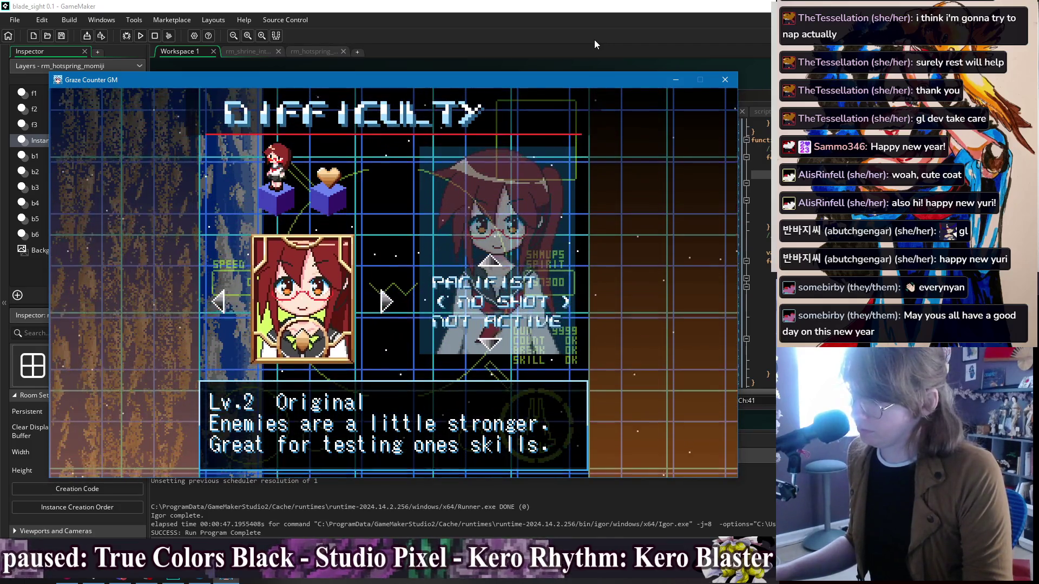
pyautogui.press('z')
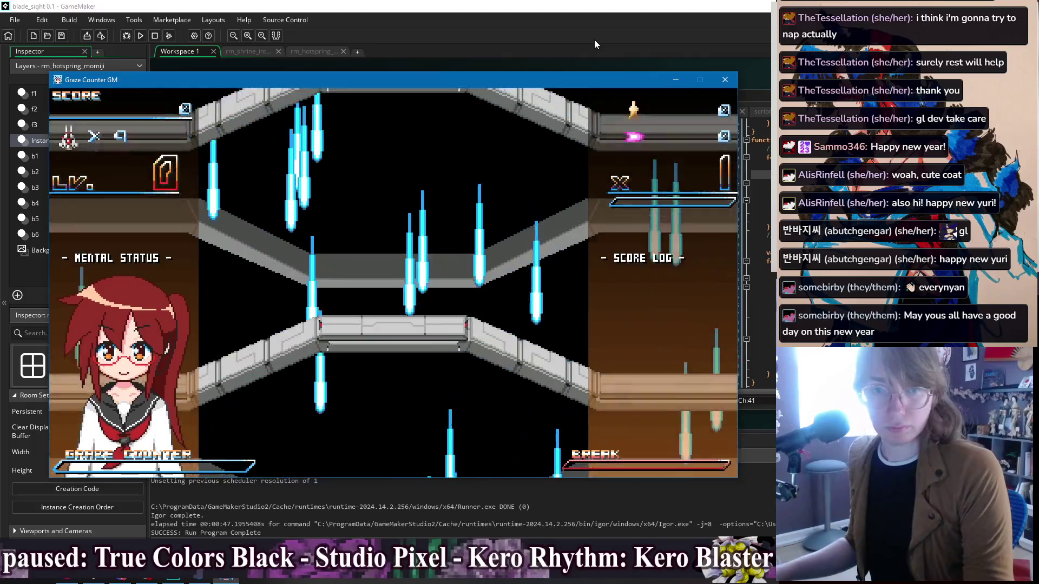
# Step: Steer the ship left, right and down to dodge fire while shooting through the stage
pyautogui.press('Left')
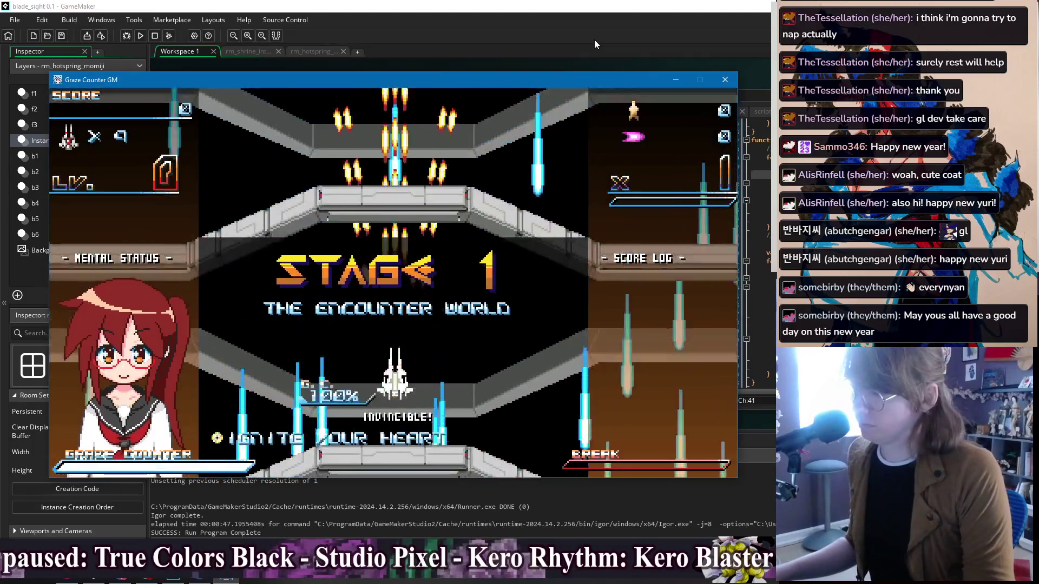
pyautogui.press('Right')
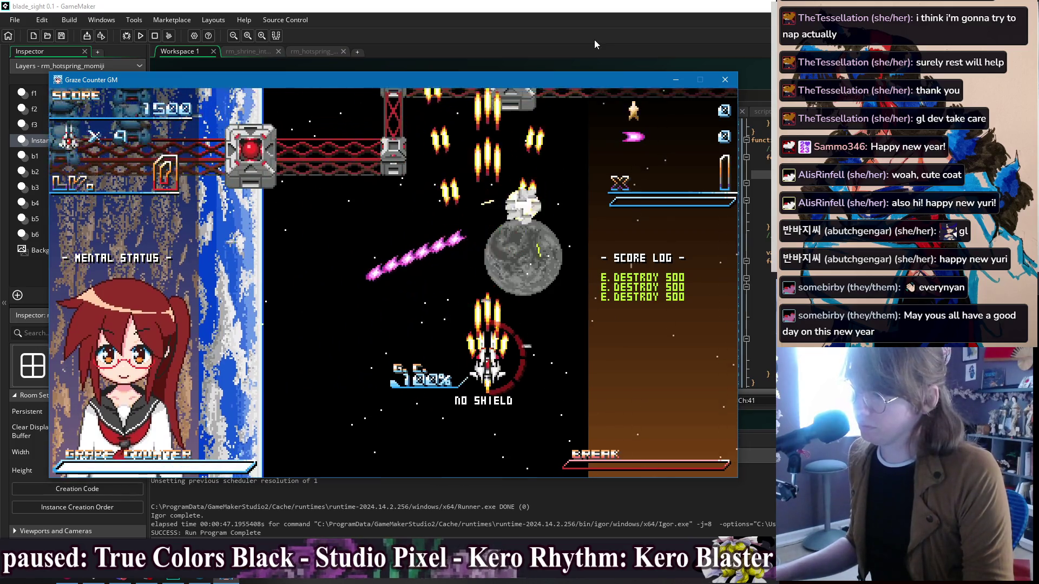
pyautogui.press('Right')
pyautogui.press('Left')
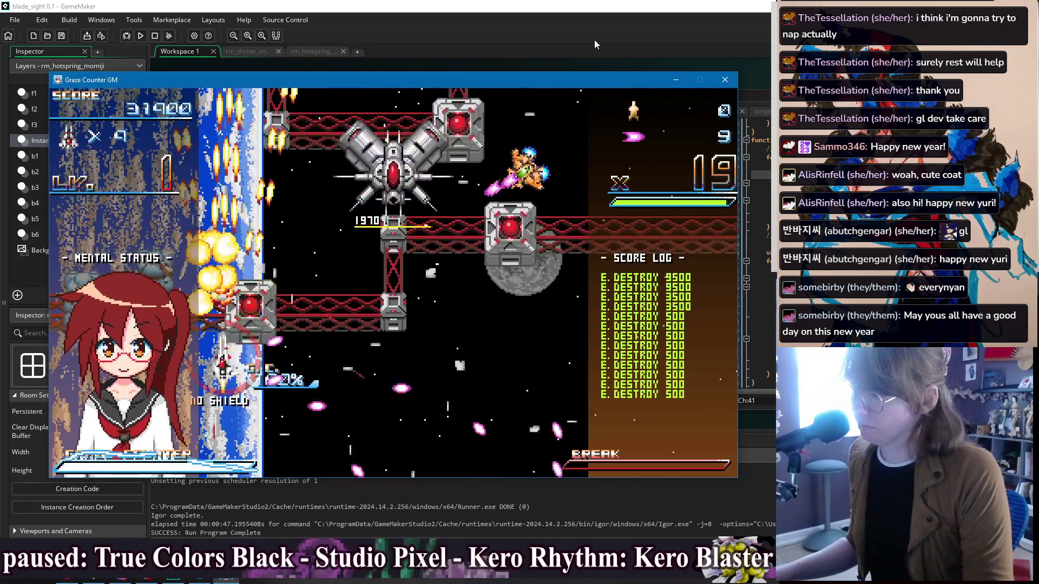
pyautogui.press('Right')
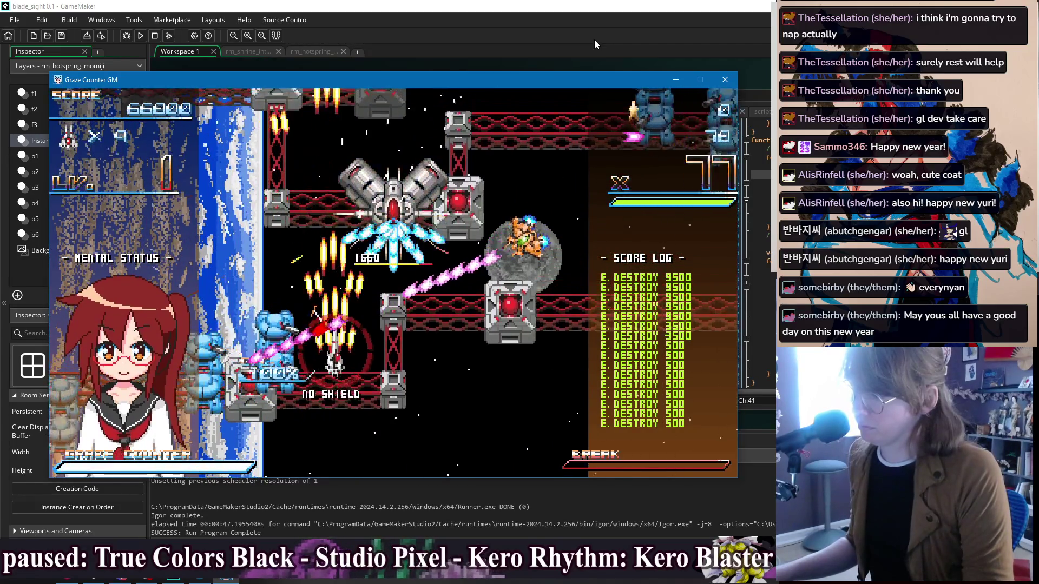
pyautogui.press('Right')
pyautogui.press('Down')
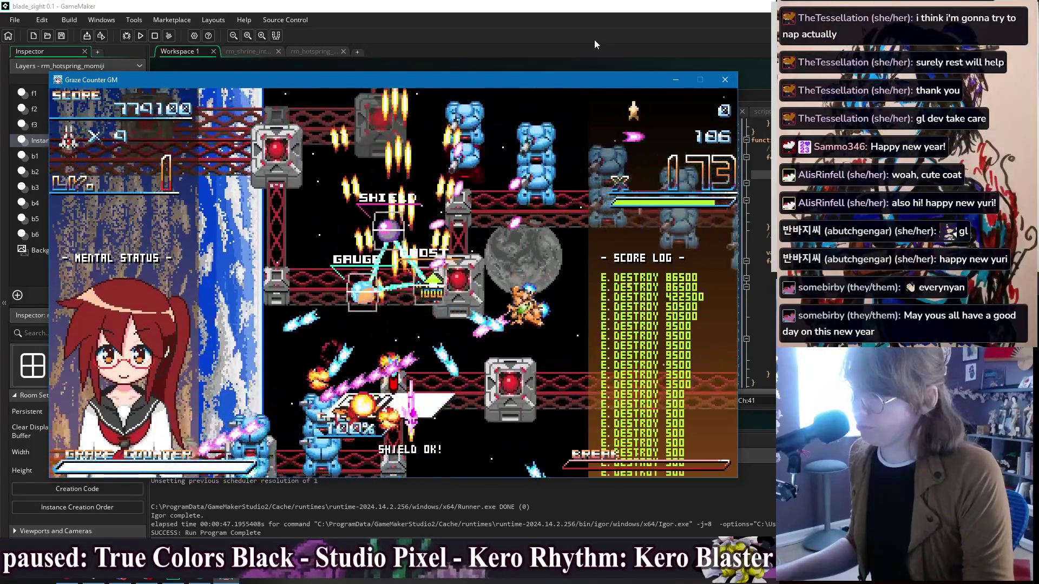
pyautogui.press('Right')
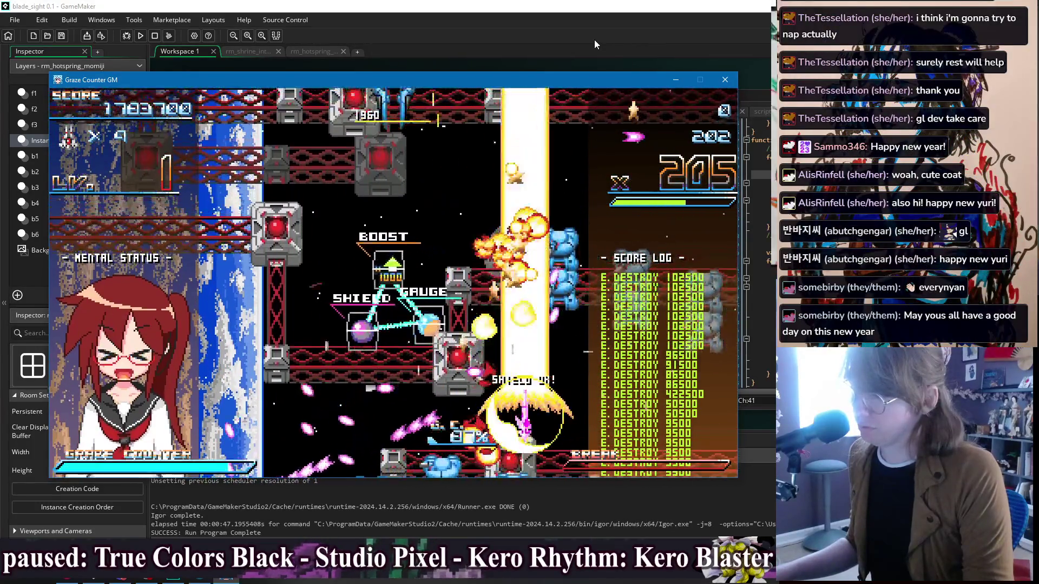
pyautogui.press('Left')
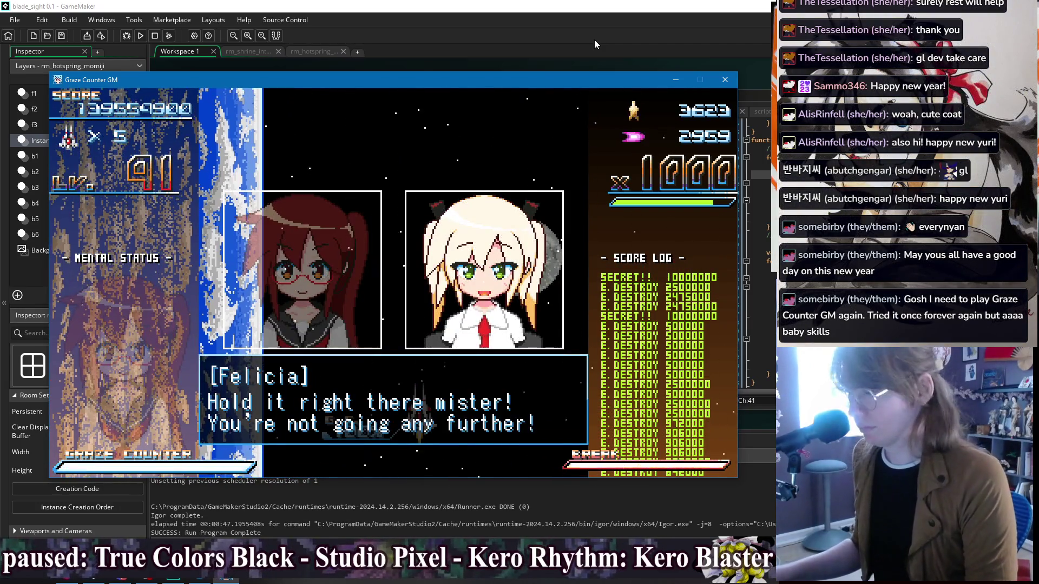
# Step: Advance the pre-fight dialogue between Felicia and Uzuki
pyautogui.press('z')
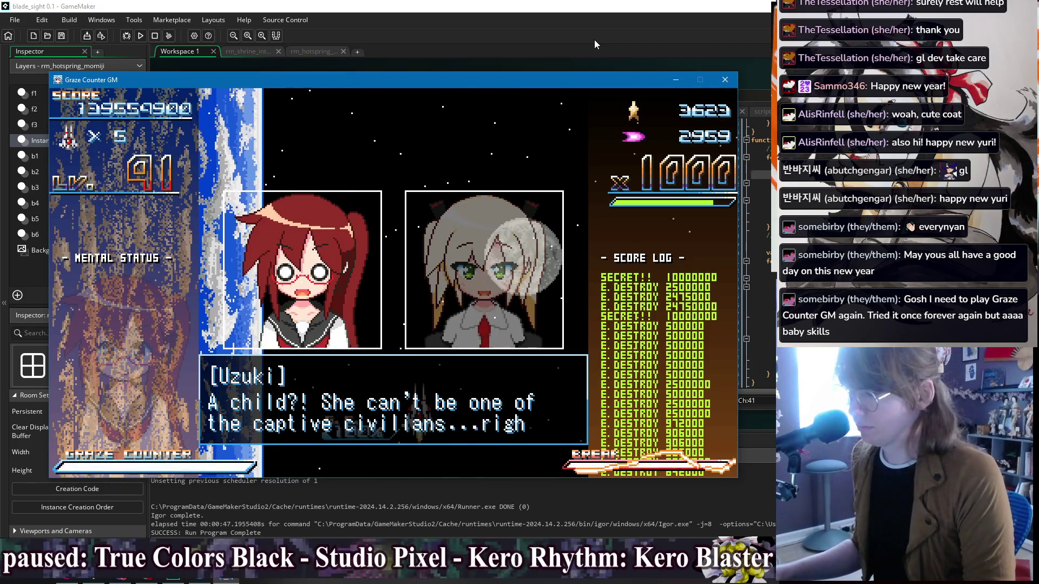
pyautogui.press('z')
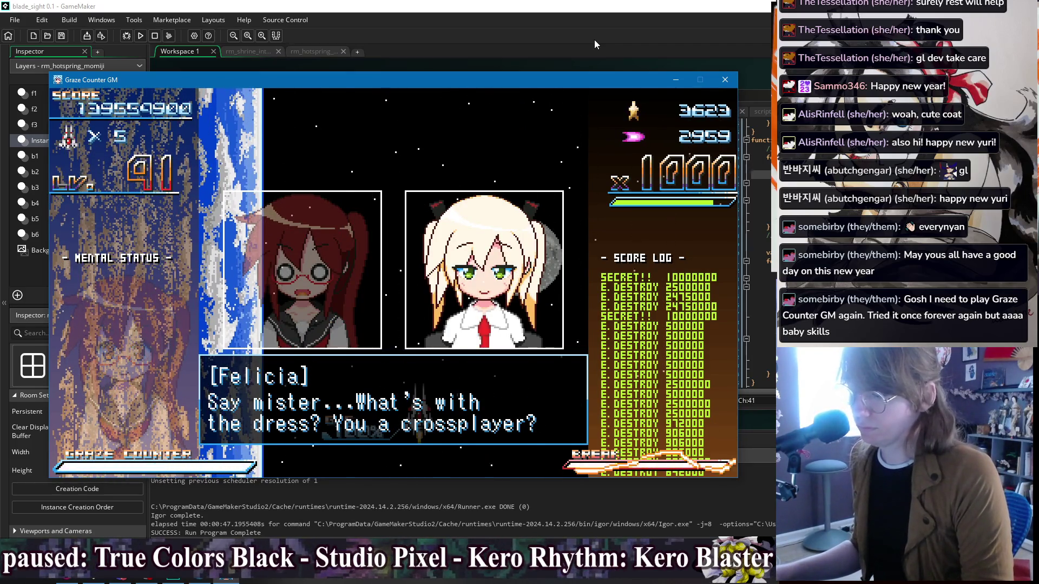
pyautogui.press('z')
pyautogui.press('z')
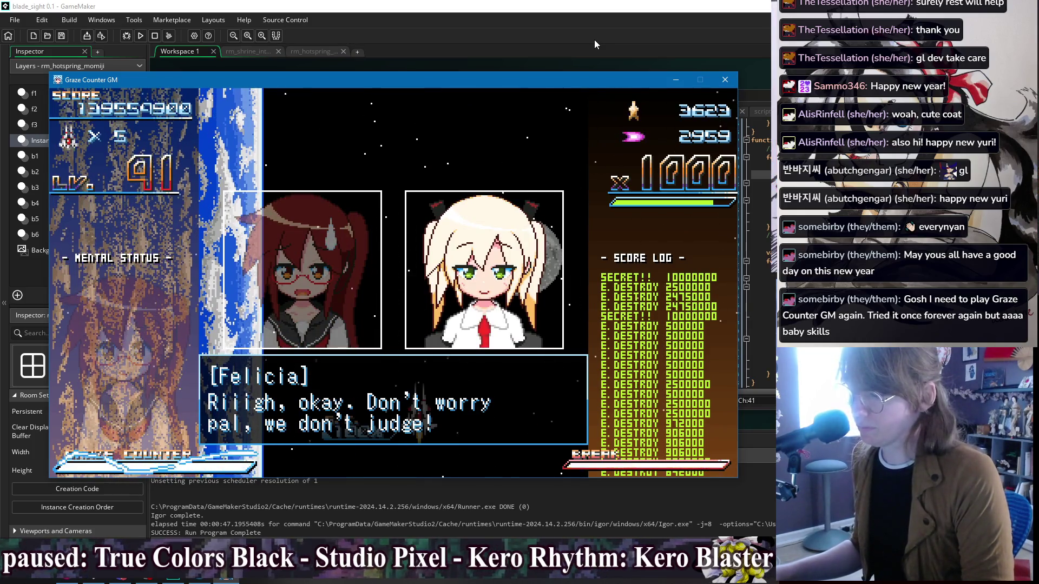
pyautogui.press('z')
pyautogui.press('z')
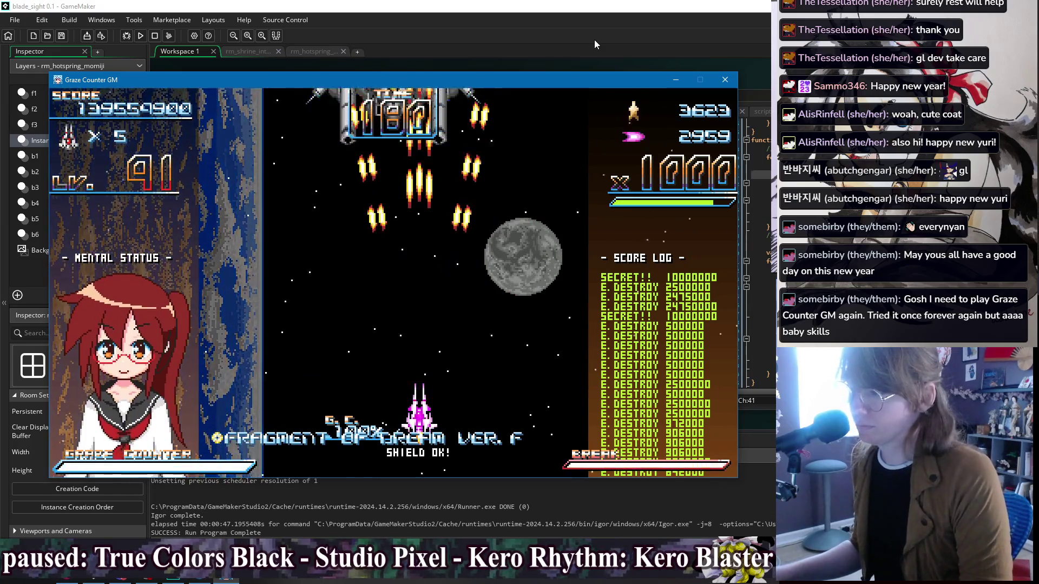
# Step: Dodge the Dual Lancer's lasers and orbs while firing Graze Counter beams at it
pyautogui.press('Left')
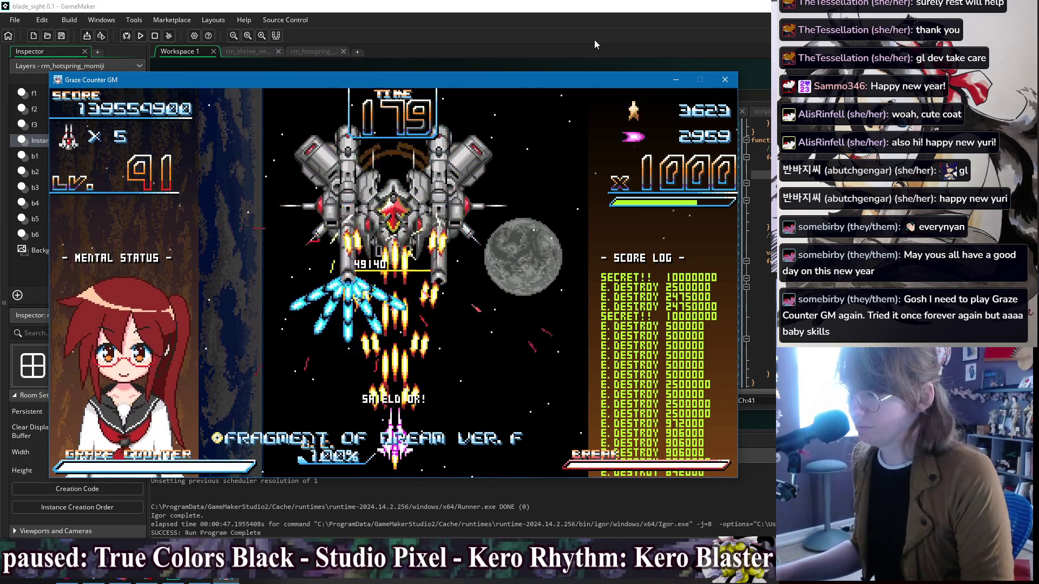
pyautogui.press('Left')
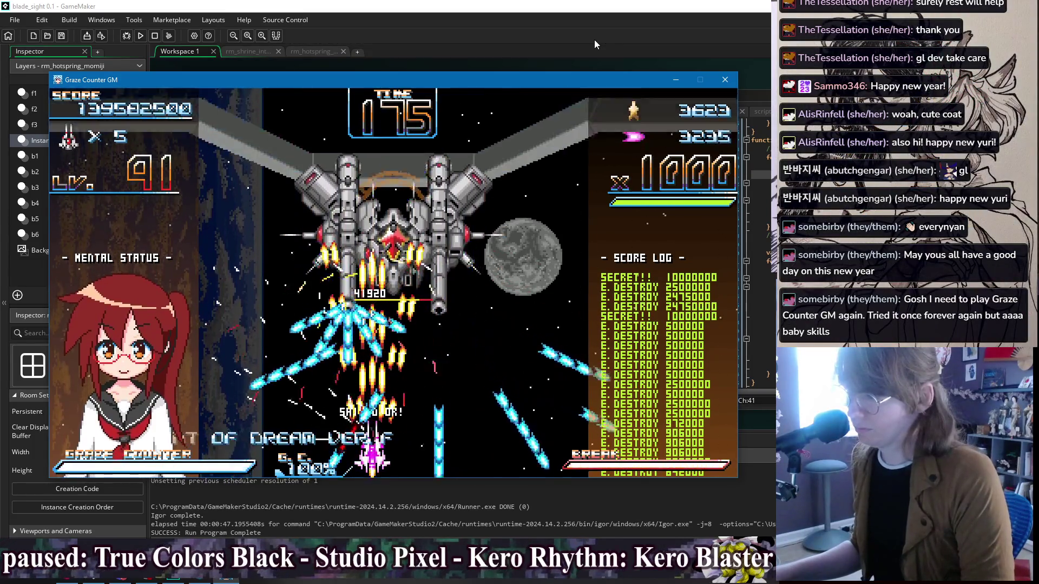
pyautogui.press('Right')
pyautogui.press('x')
pyautogui.press('Left')
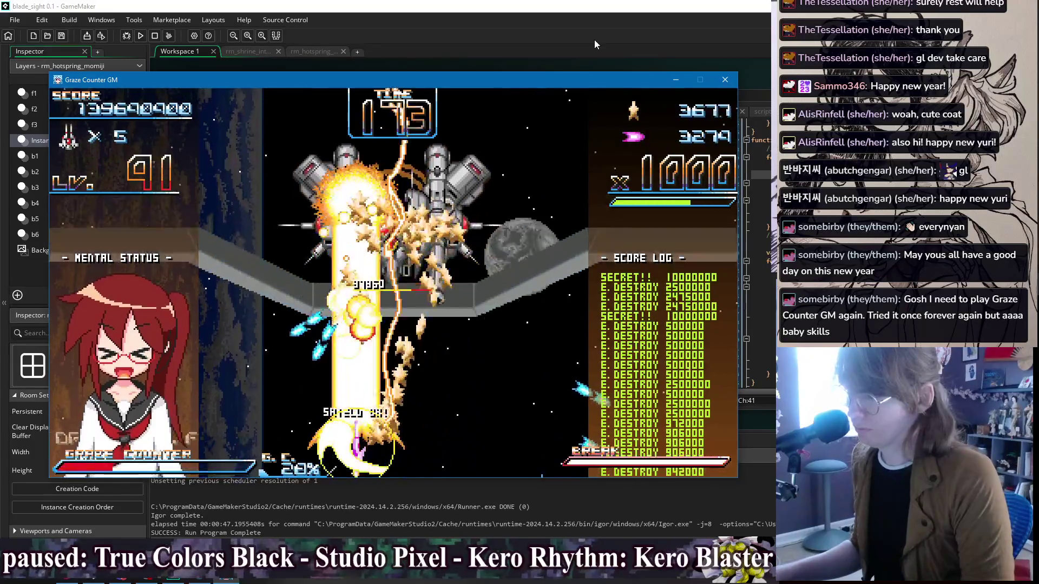
pyautogui.press('Right')
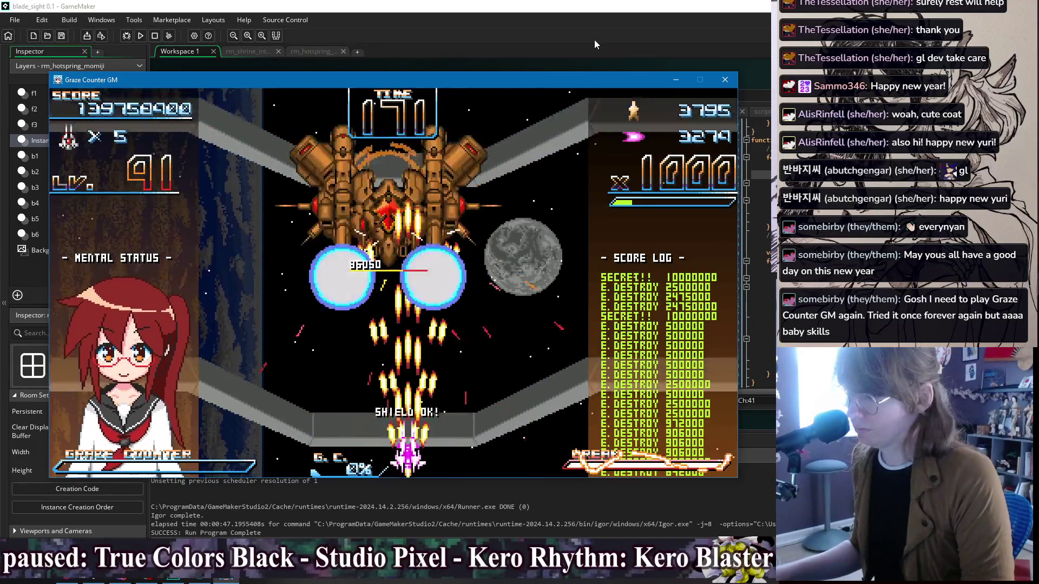
pyautogui.press('Left')
pyautogui.press('Left')
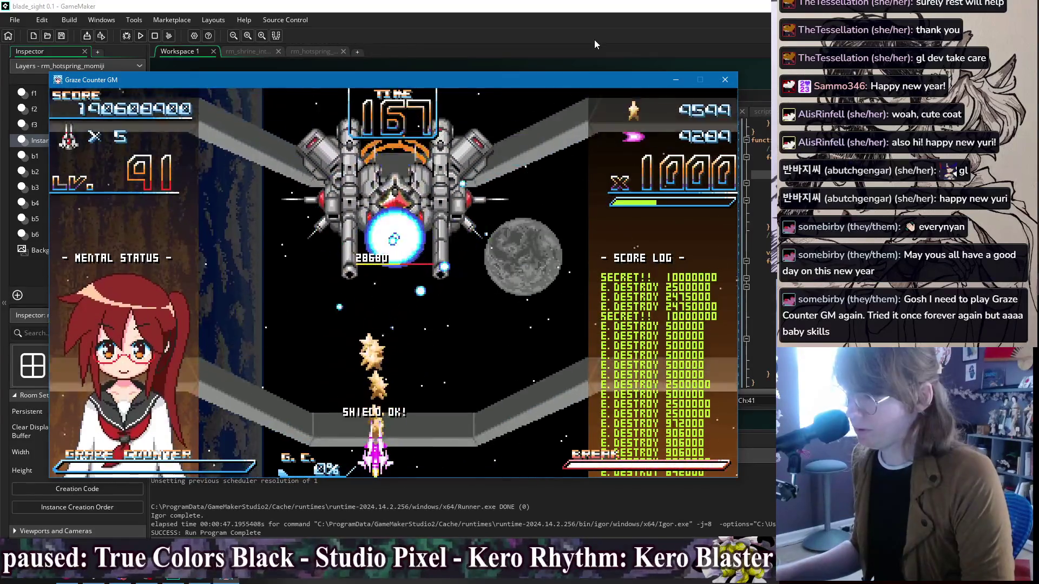
pyautogui.press('Left')
pyautogui.press('Left')
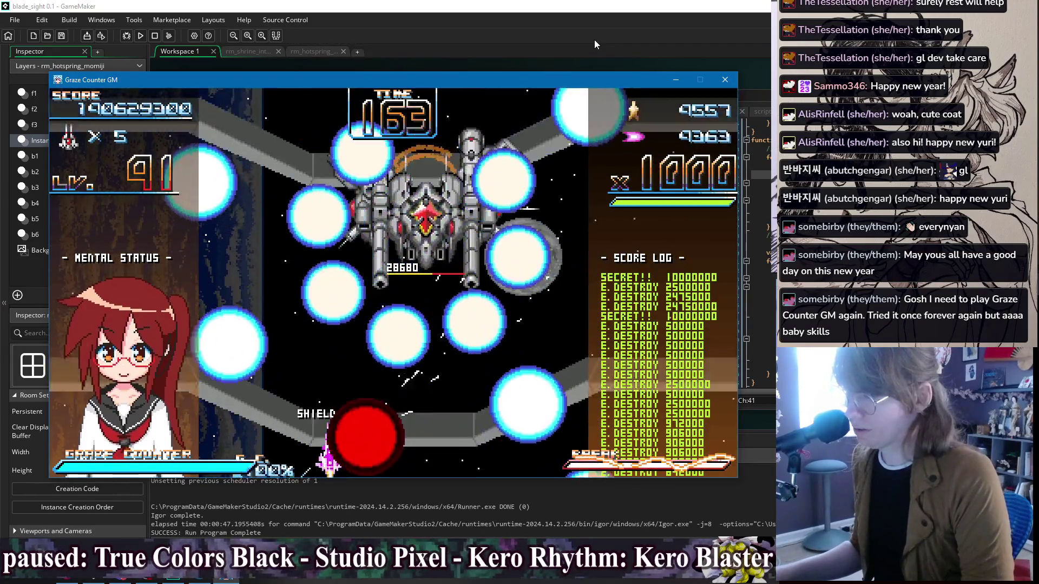
pyautogui.press('Right')
pyautogui.press('Right')
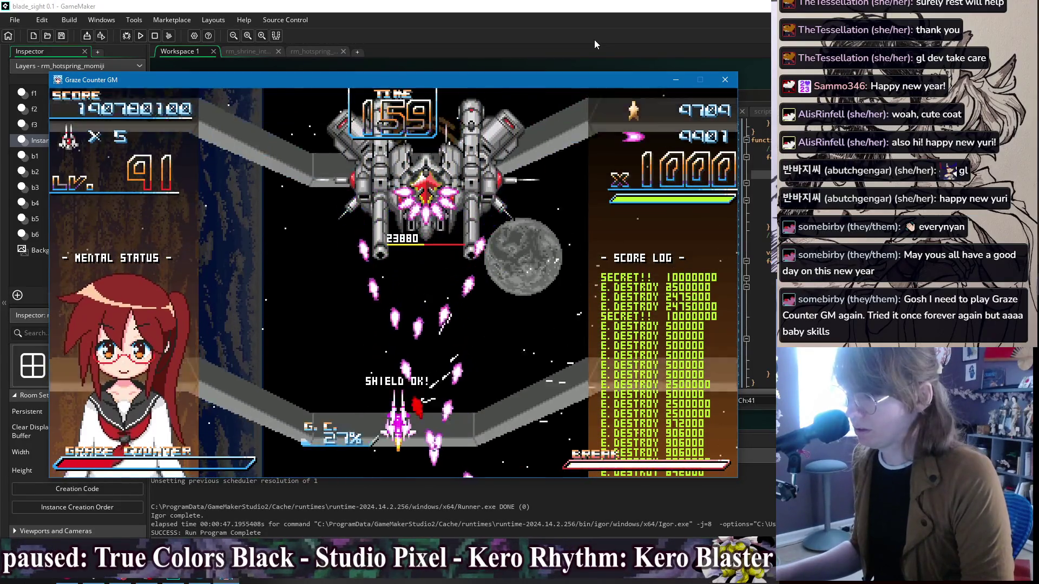
pyautogui.press('Left')
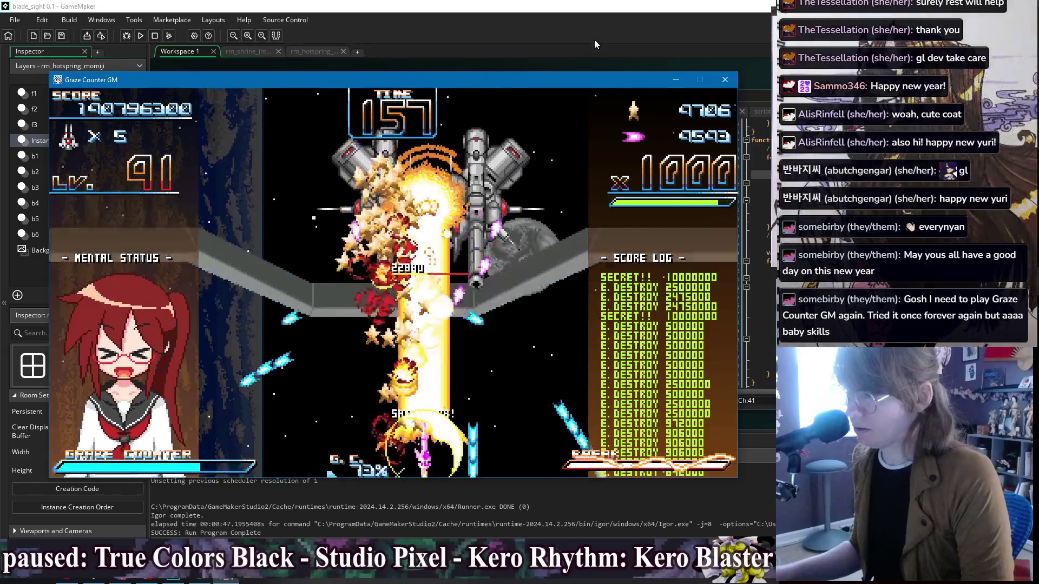
pyautogui.press('Right')
pyautogui.press('Left')
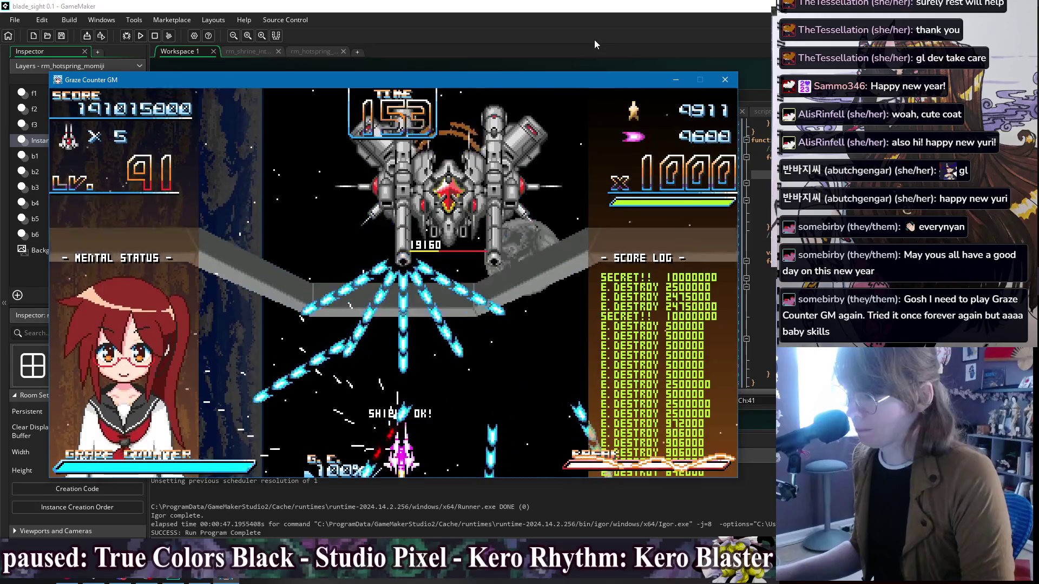
pyautogui.press('x')
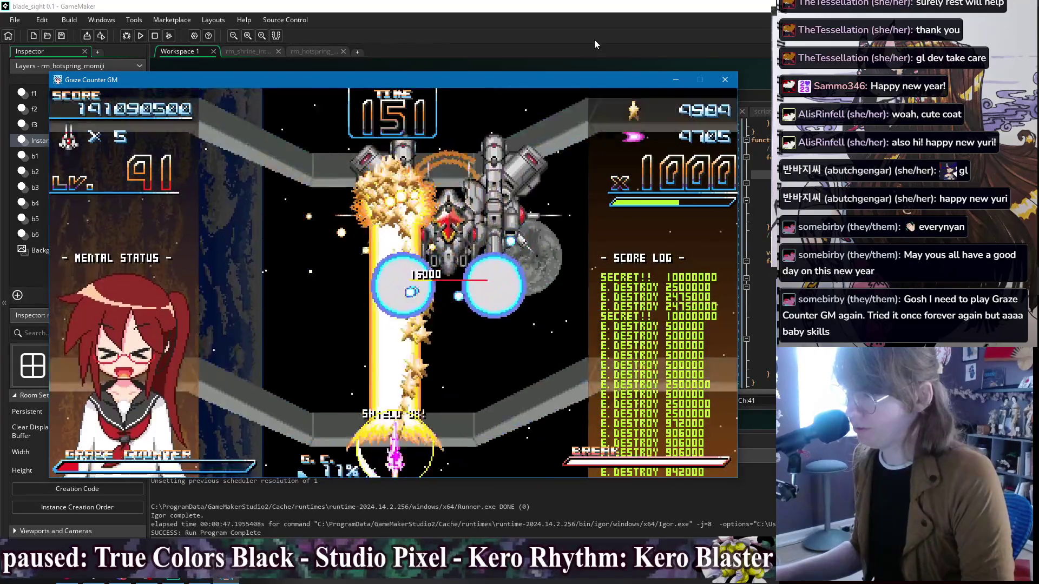
pyautogui.press('Right')
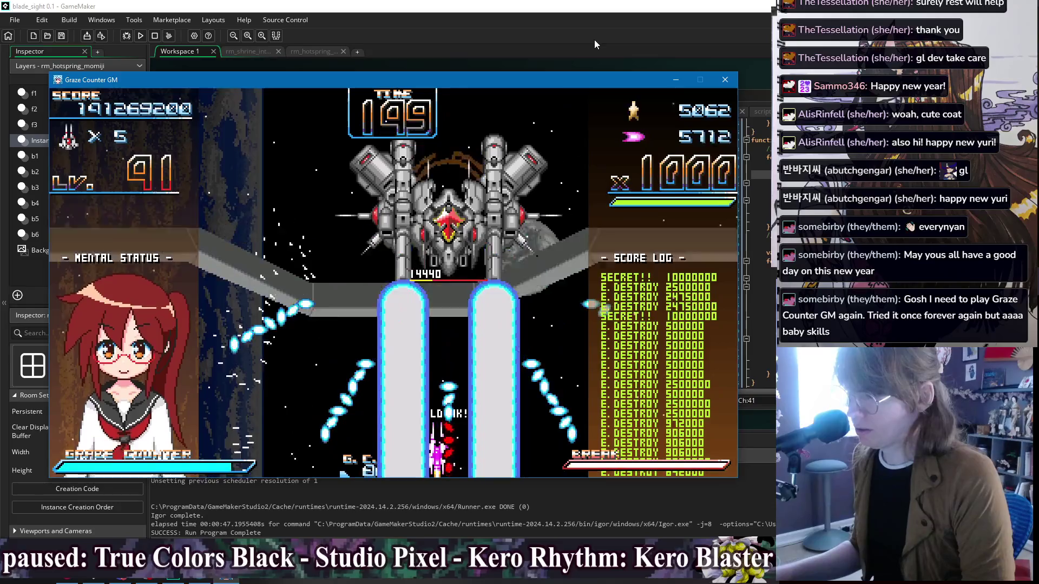
pyautogui.press('x')
# Step: Weave through bullets and release full Graze Counter bursts until the boss is defeated
pyautogui.press('Left')
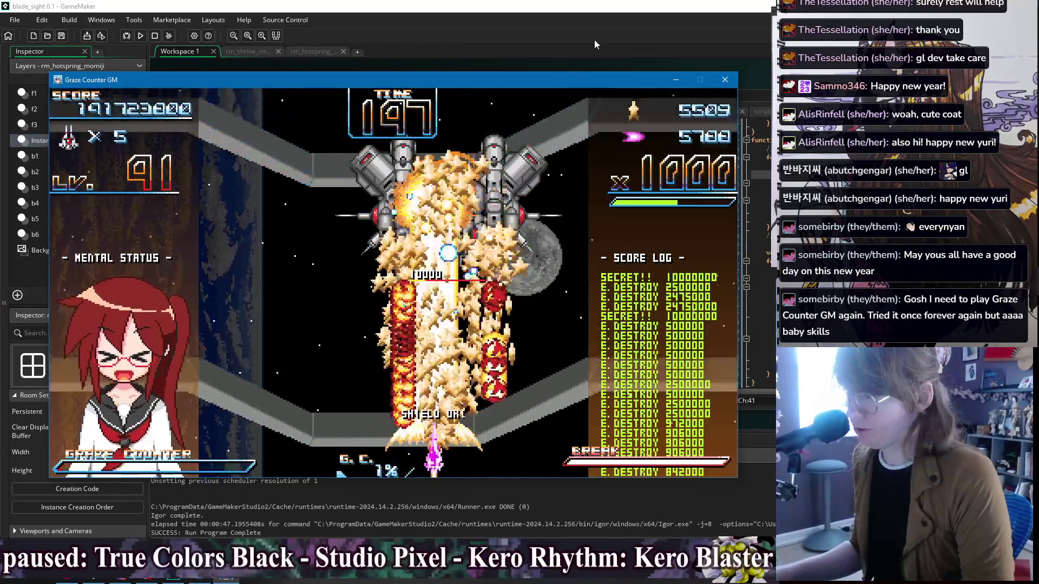
pyautogui.press('Up')
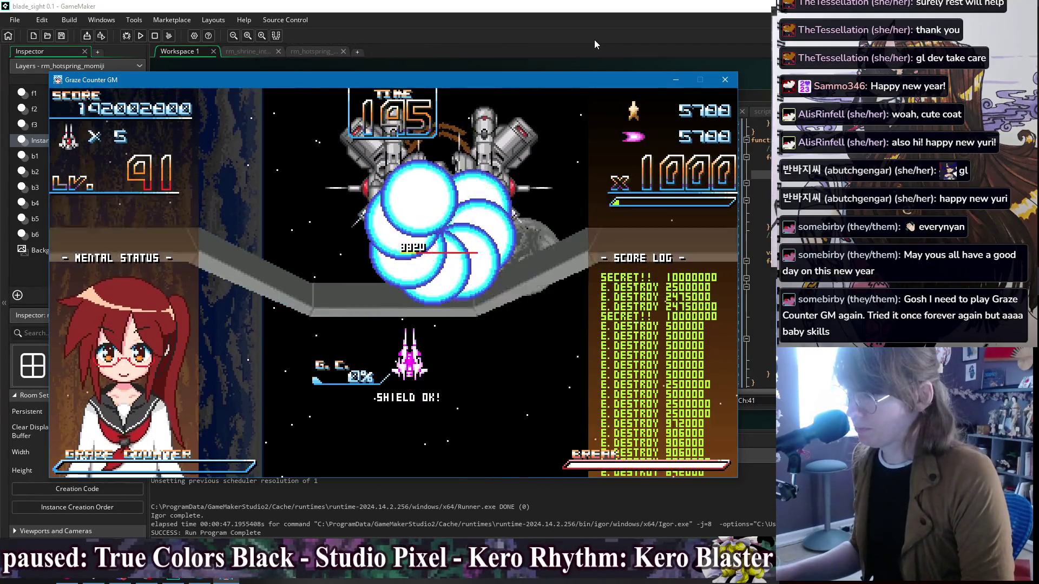
pyautogui.press('Down')
pyautogui.press('Right')
pyautogui.press('Left')
pyautogui.press('Down')
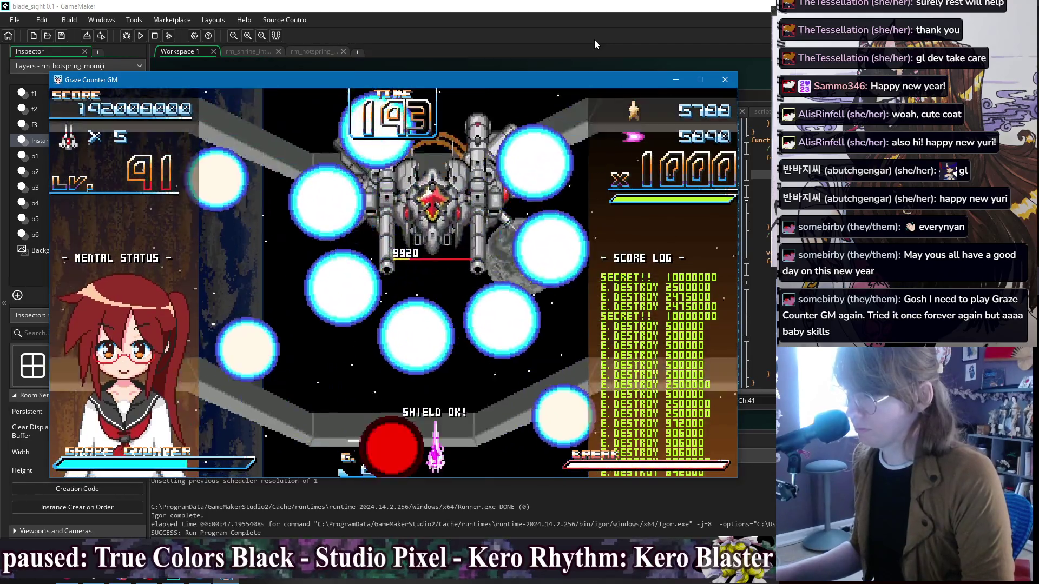
pyautogui.press('x')
pyautogui.press('Left')
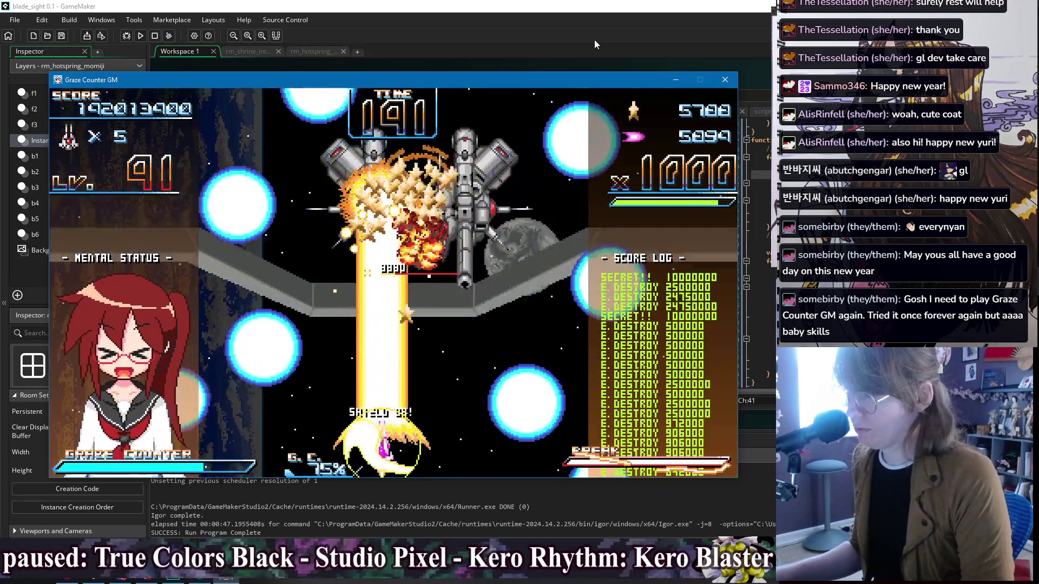
pyautogui.press('Right')
pyautogui.press('Left')
pyautogui.press('Right')
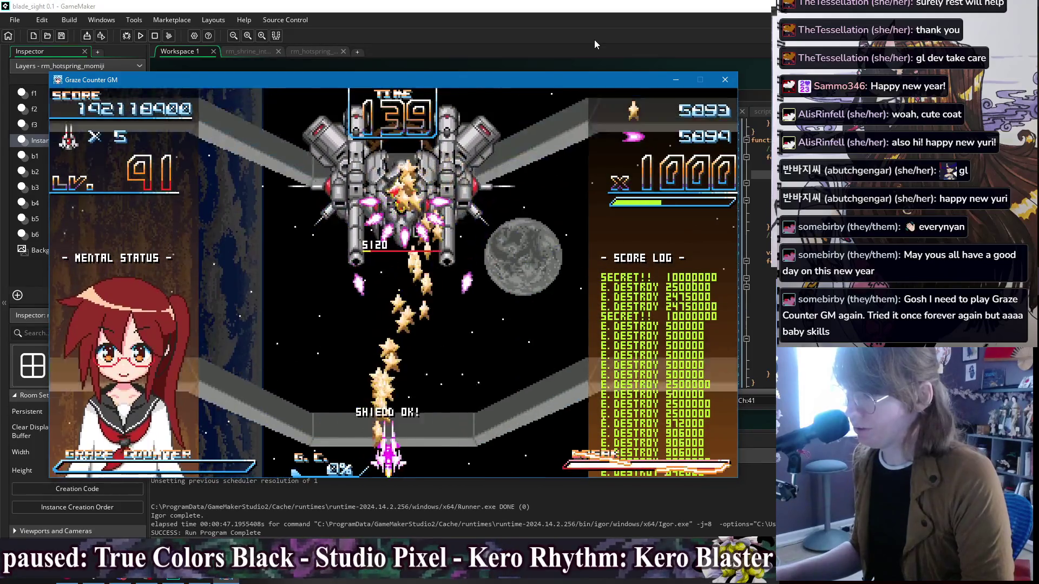
pyautogui.press('Left')
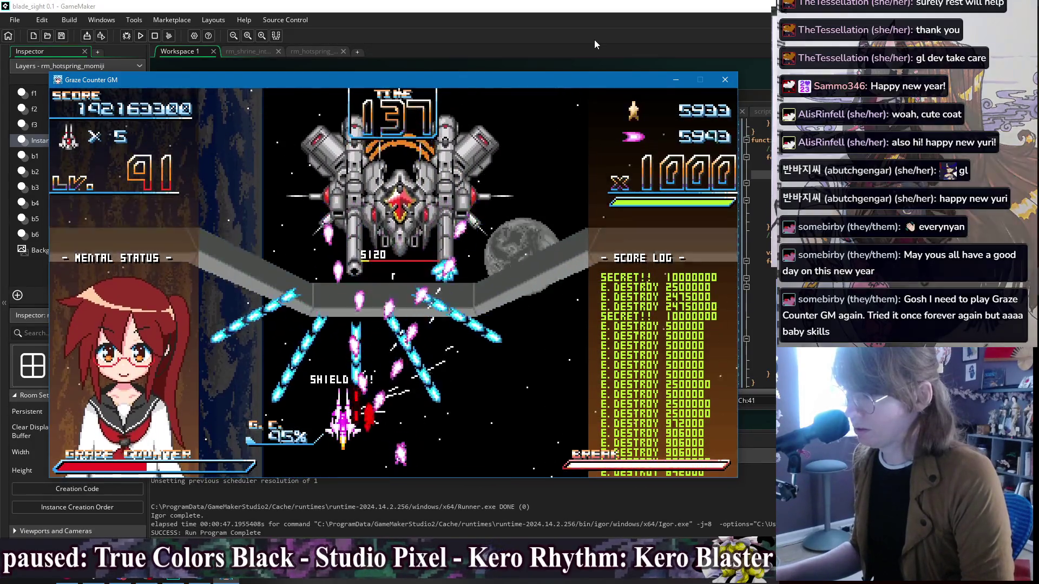
pyautogui.press('x')
pyautogui.press('Down')
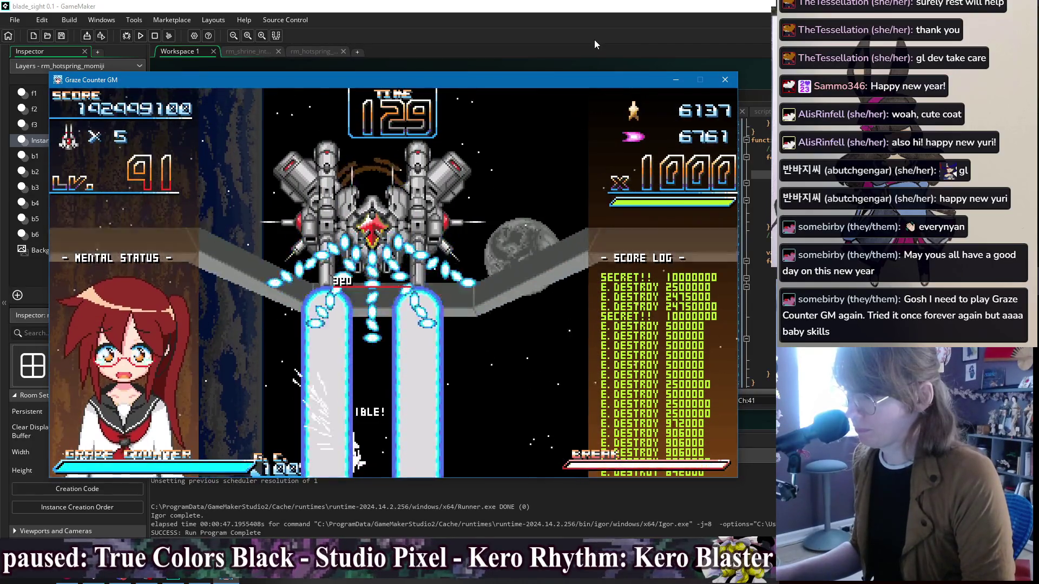
pyautogui.press('Right')
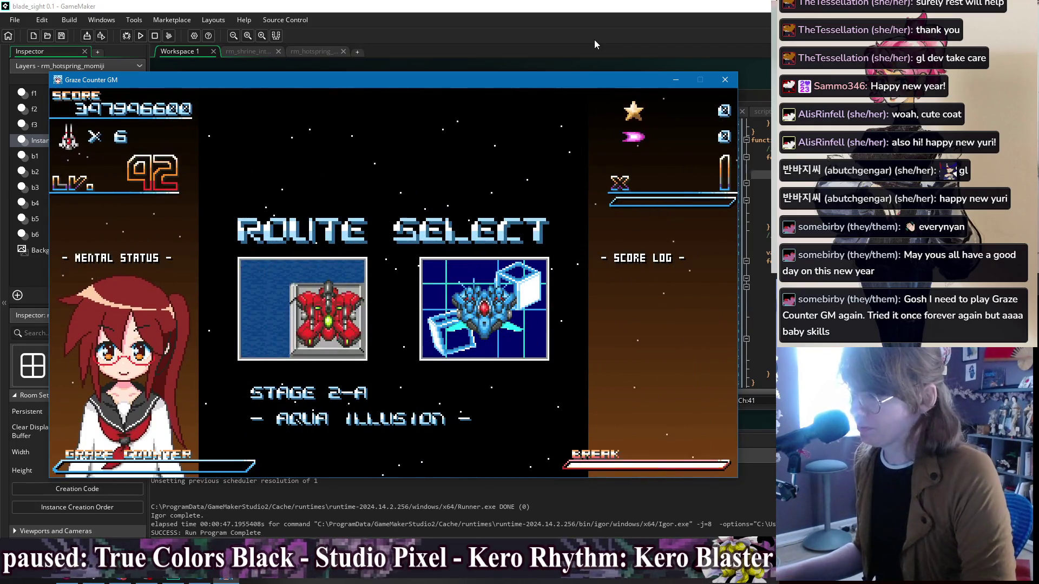
# Step: Choose Stage 2-A from the route select and fly in firing, steering left then right
pyautogui.press('z')
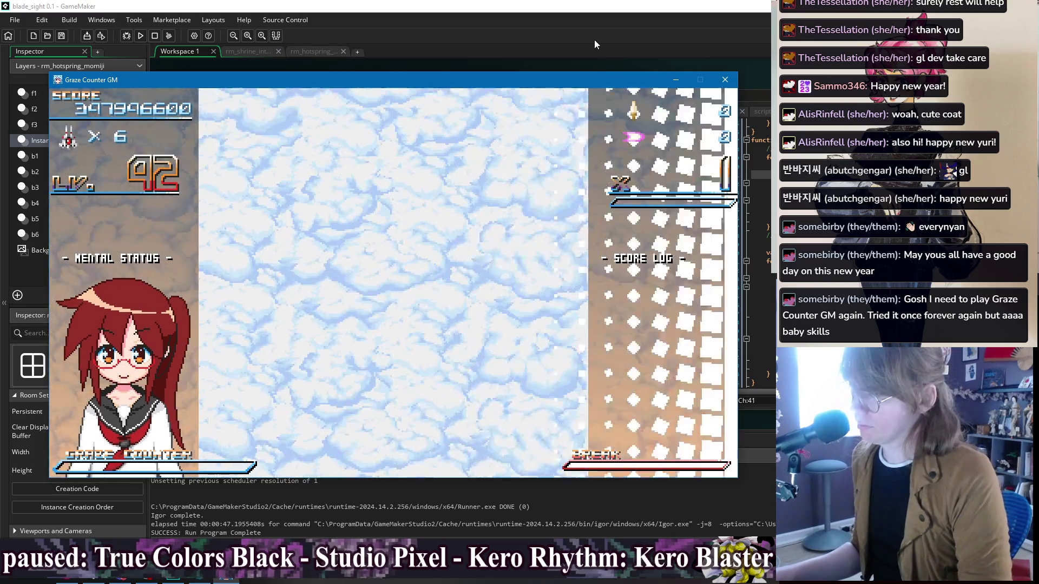
pyautogui.press('z')
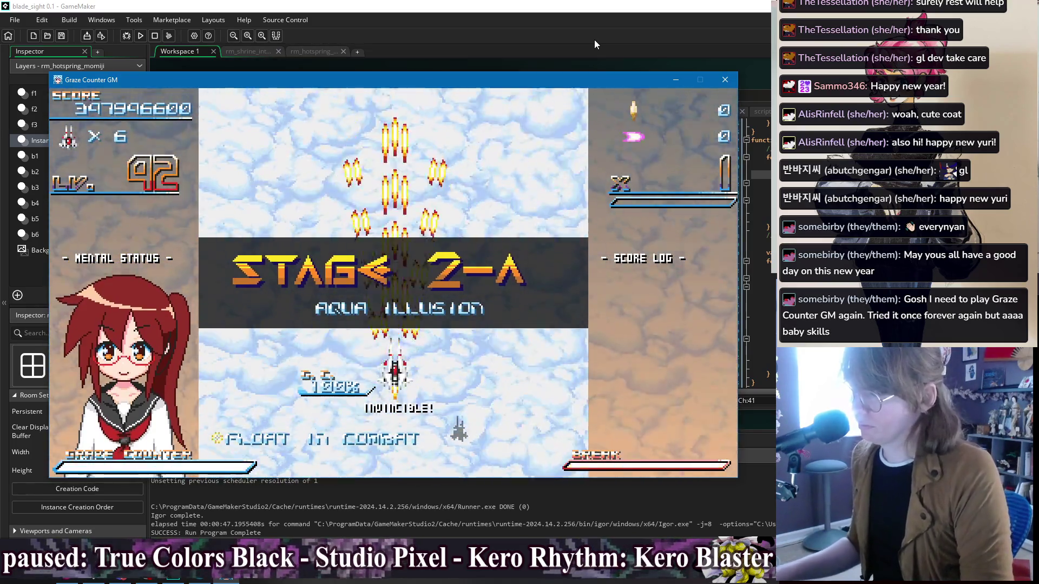
pyautogui.press('Left')
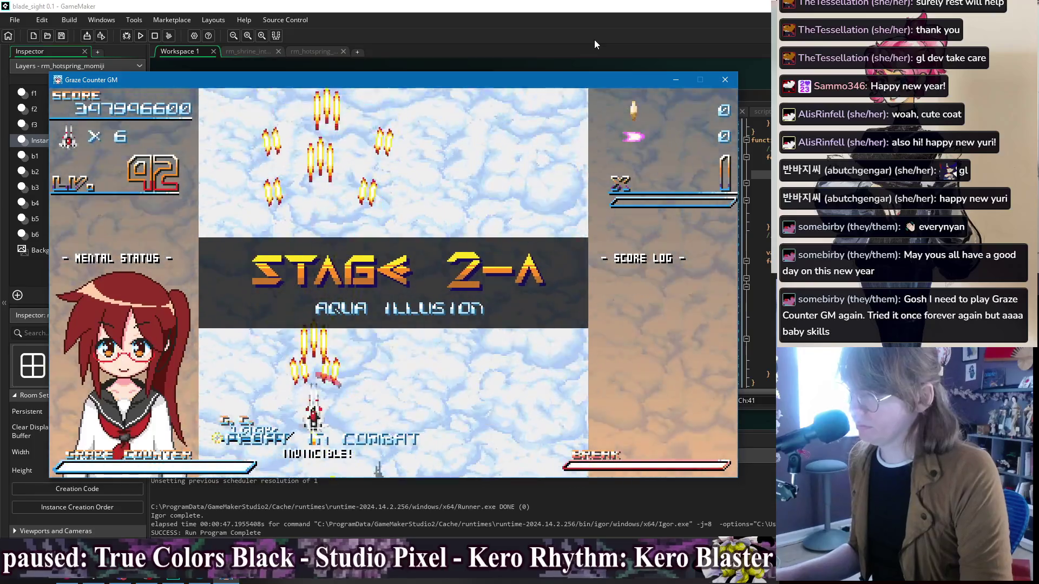
pyautogui.press('Right')
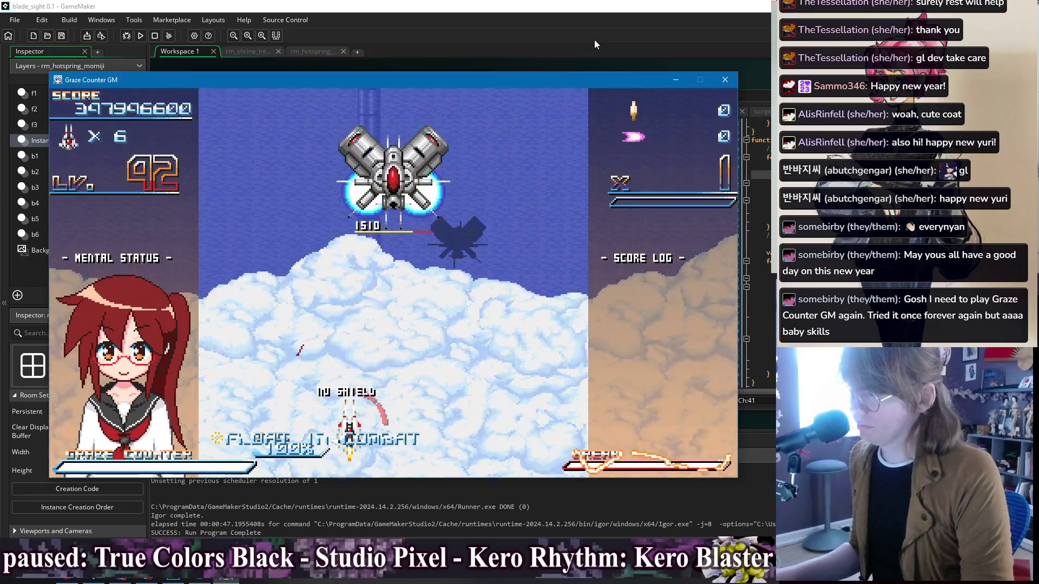
# Step: Fire the Graze Counter and weave across the screen to destroy the Stage 2-A enemies
pyautogui.press('x')
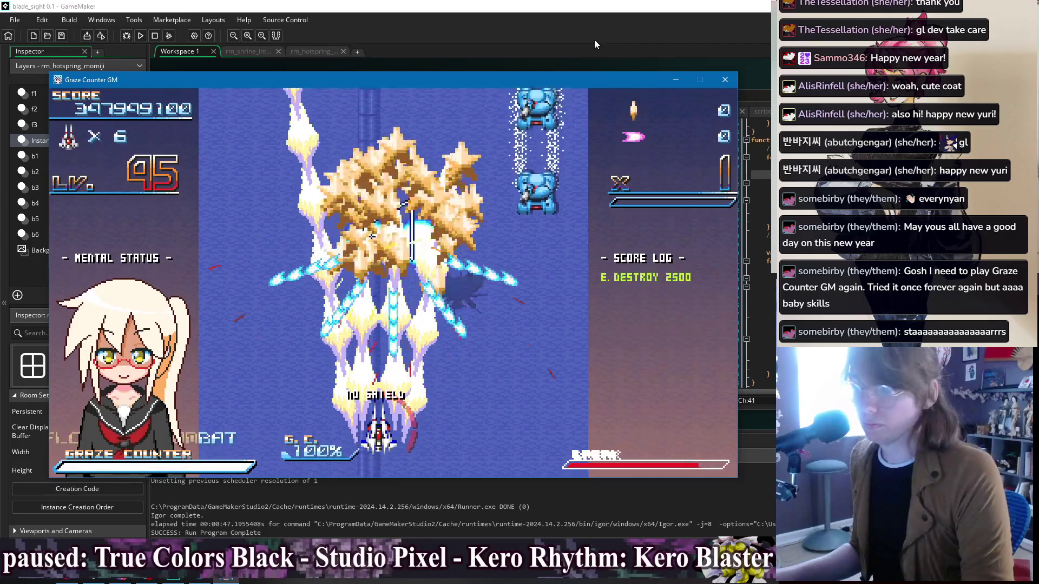
pyautogui.press('Right')
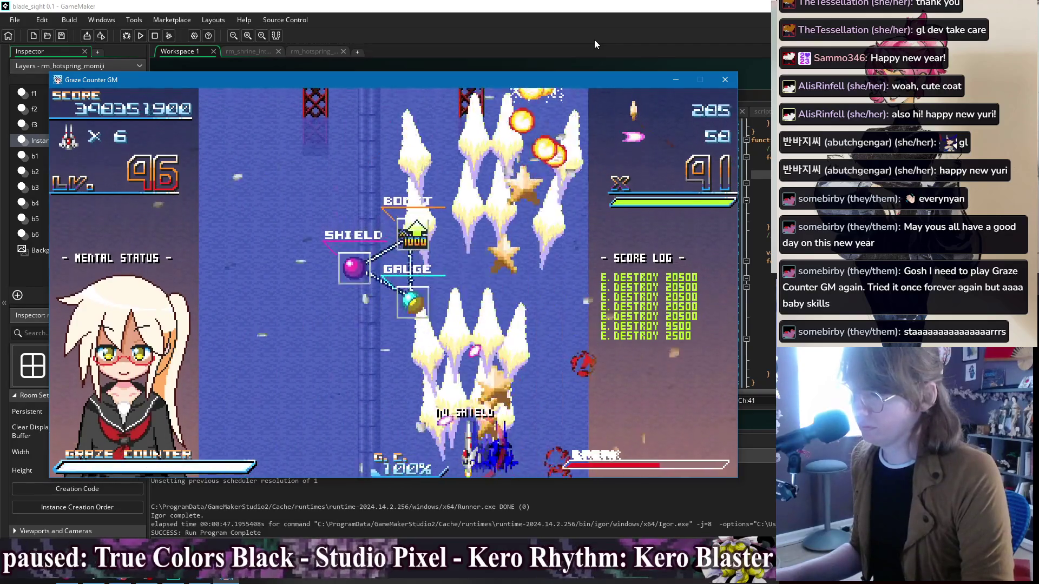
pyautogui.press('Left')
pyautogui.press('Left')
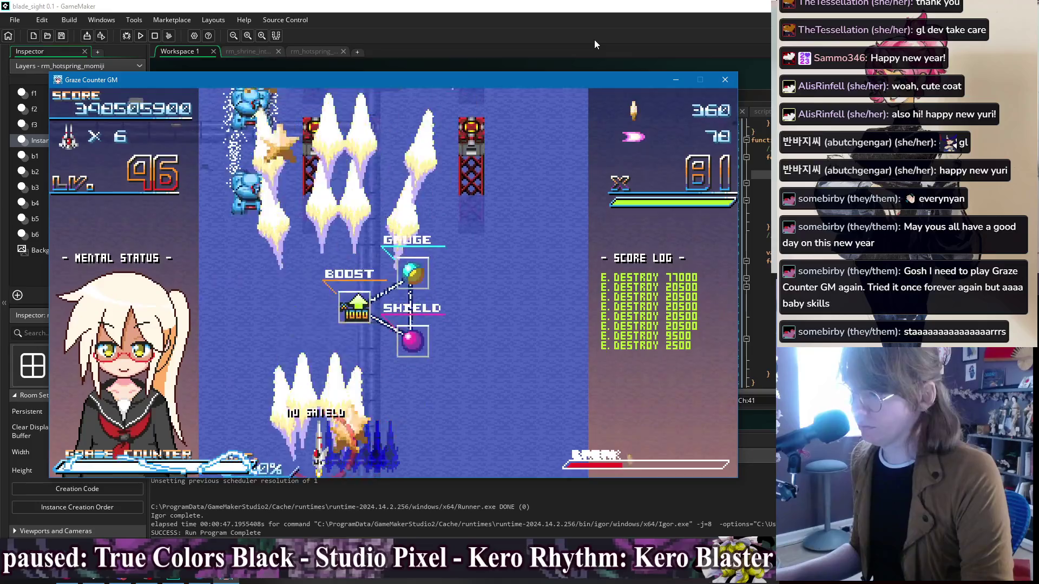
pyautogui.press('Up')
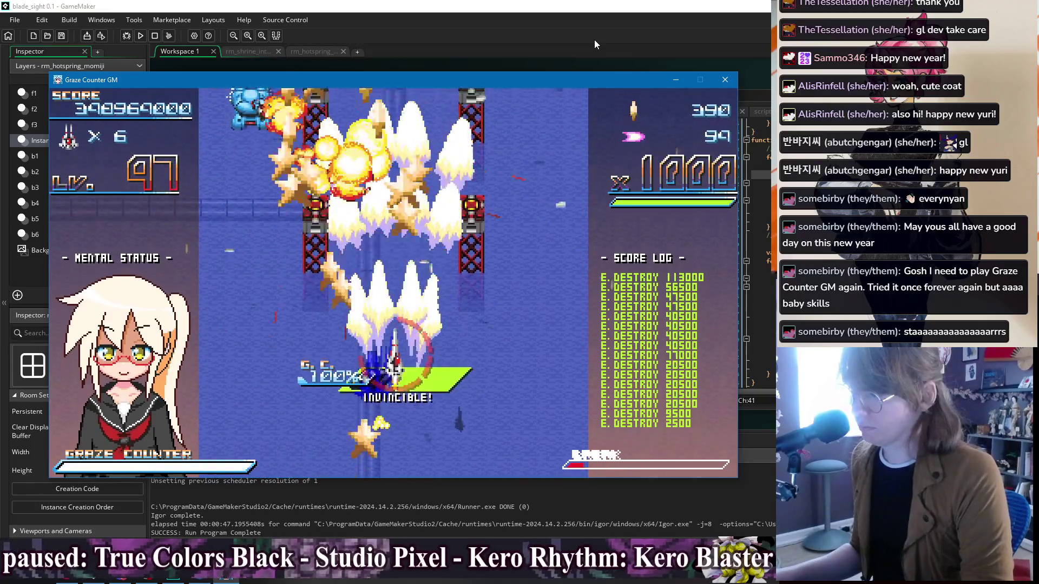
pyautogui.press('Left')
pyautogui.press('Down')
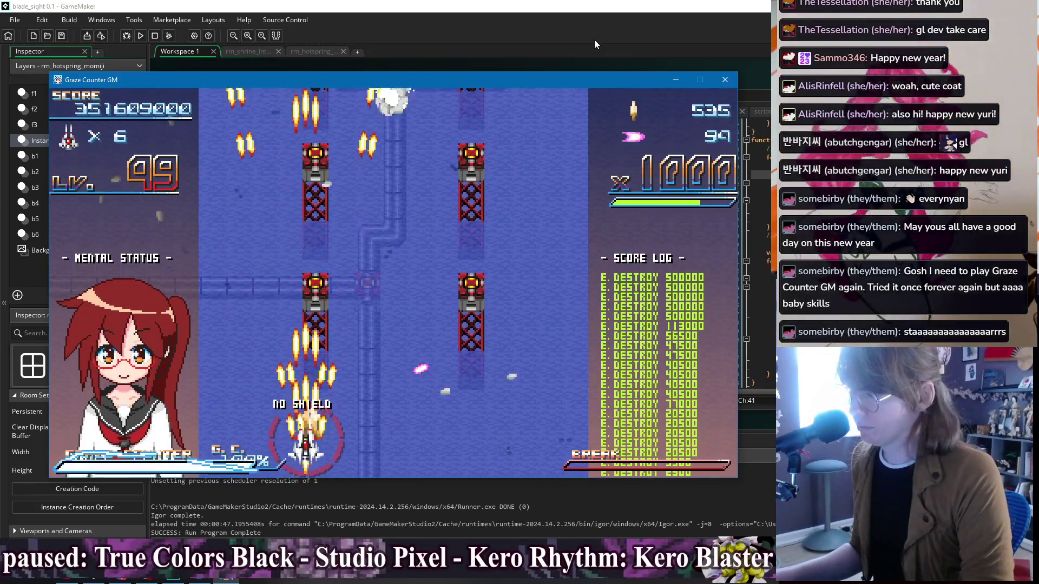
pyautogui.press('Right')
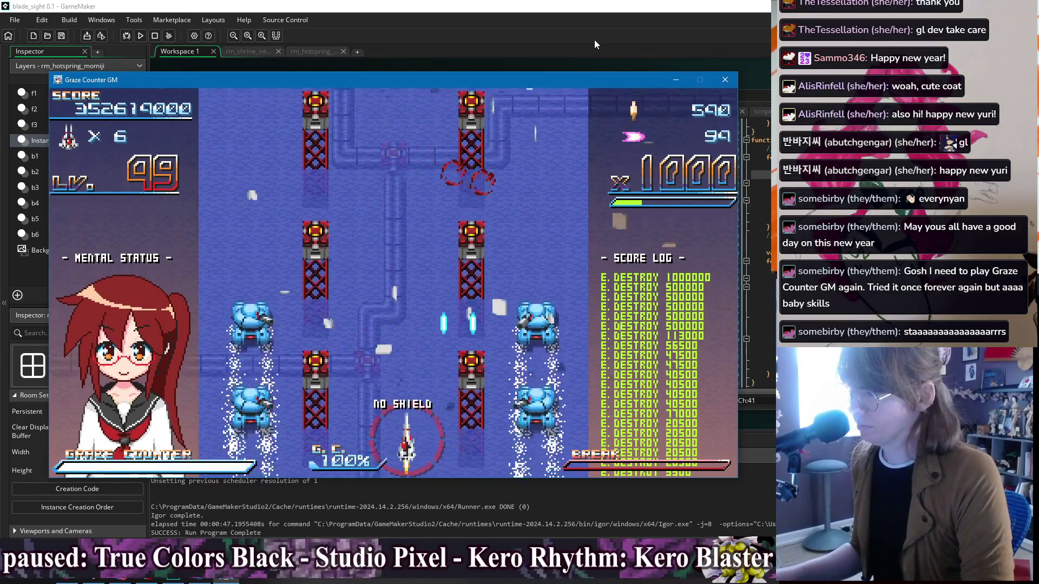
pyautogui.press('Left')
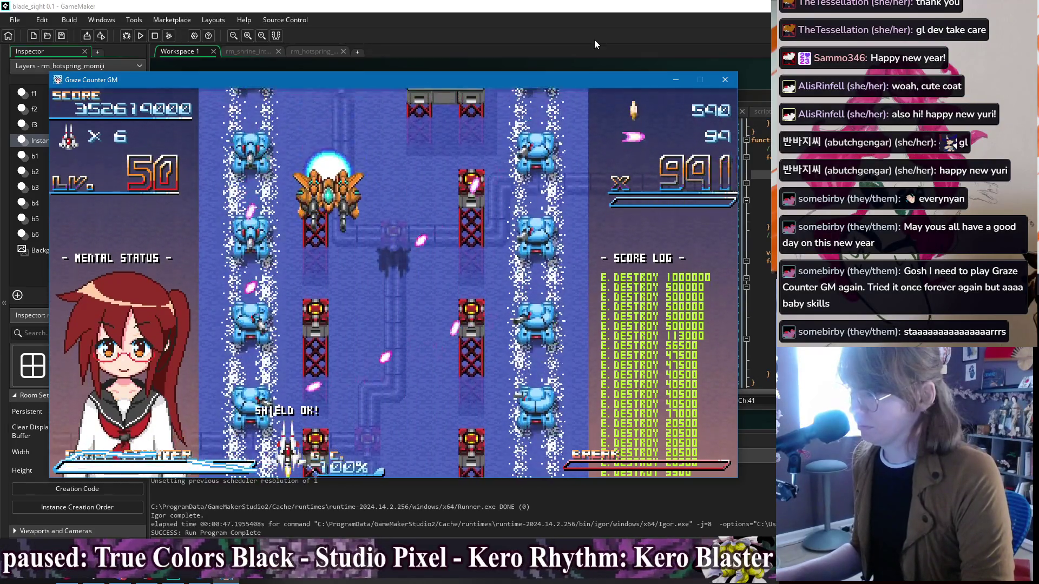
# Step: Unleash break lasers on the large turret enemies
pyautogui.press('x')
pyautogui.press('Right')
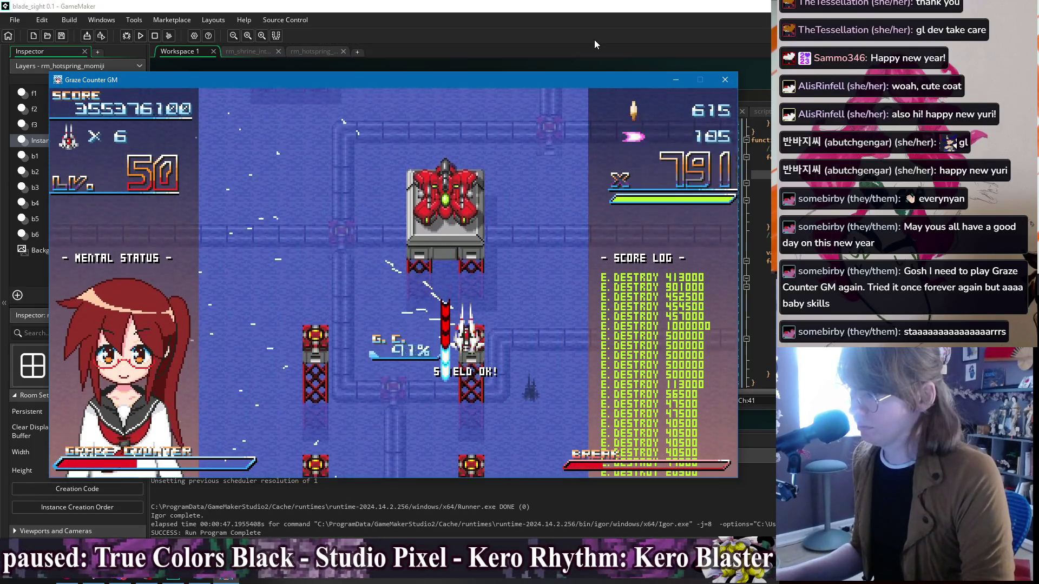
pyautogui.press('x')
pyautogui.press('Left')
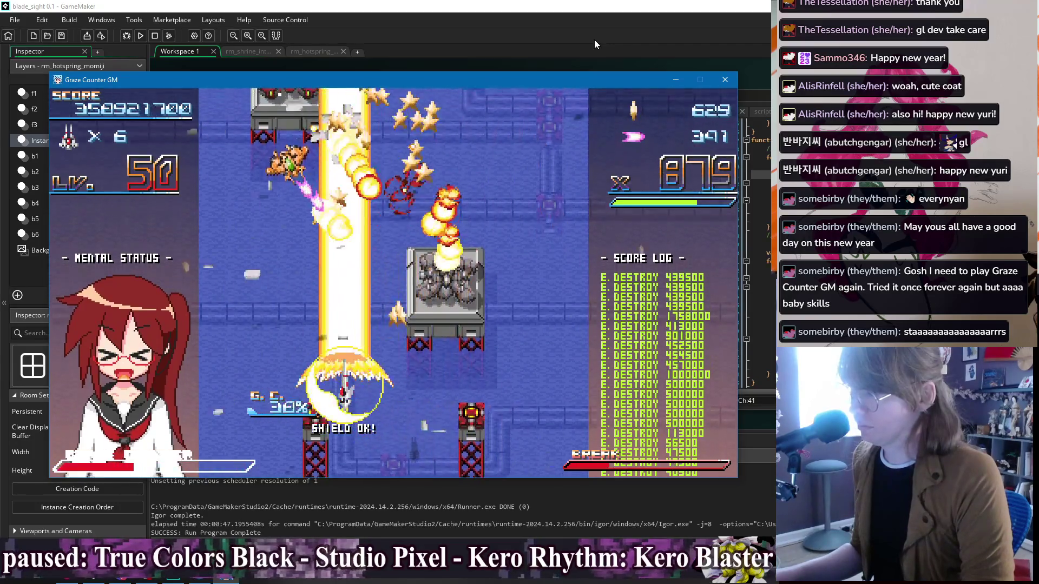
# Step: Dodge up and back down, then fire another break beam while moving right
pyautogui.press('Up')
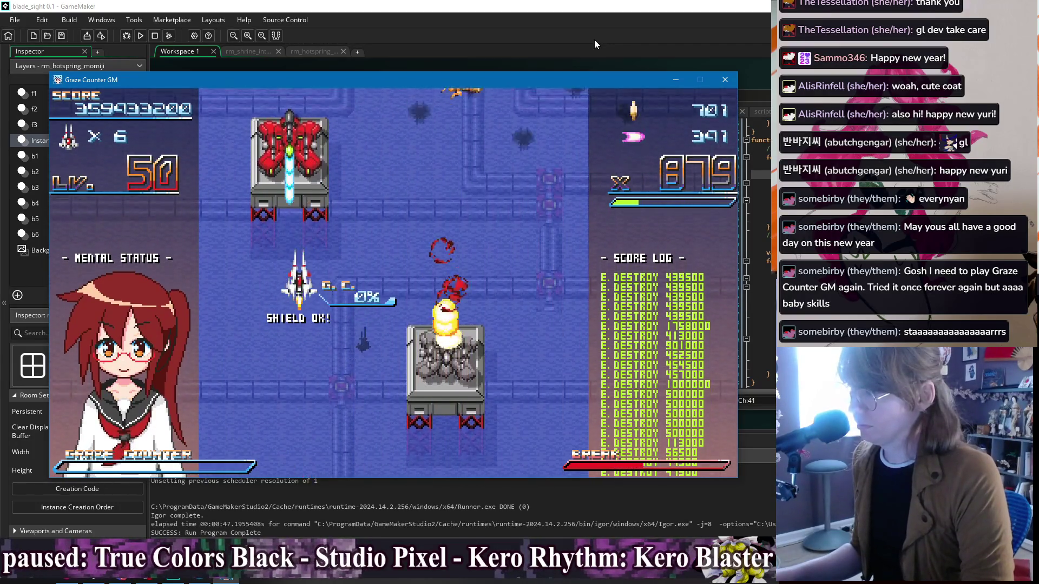
pyautogui.press('Down')
pyautogui.press('x')
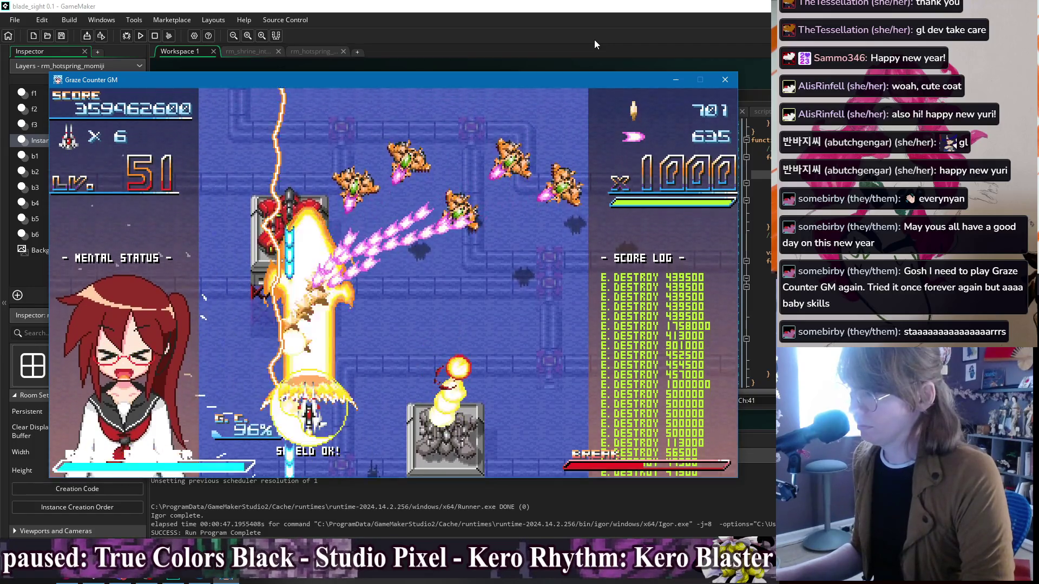
pyautogui.press('Right')
pyautogui.press('Down')
pyautogui.press('Down')
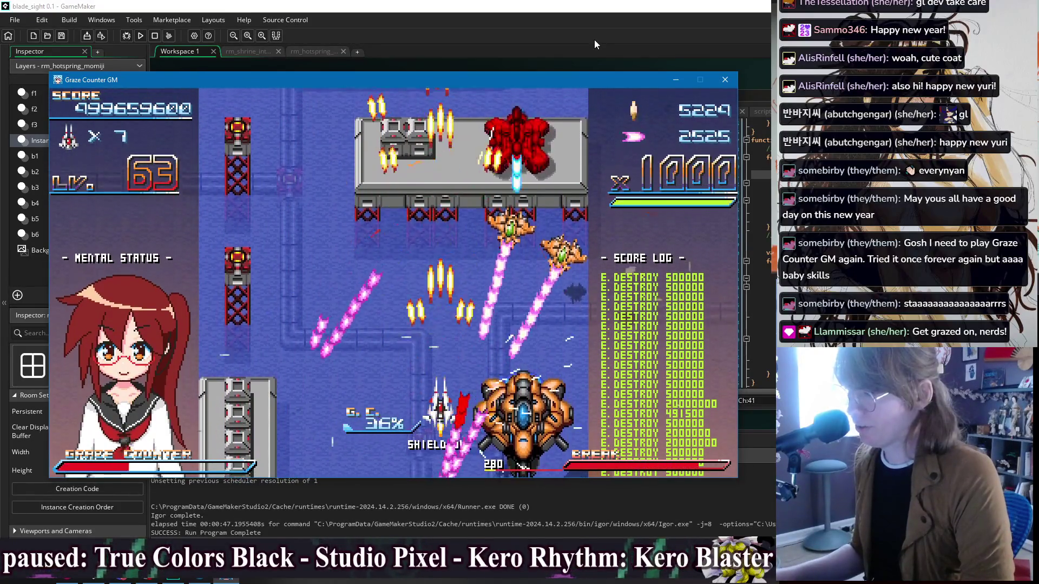
# Step: Fire the Graze Counter burst laser on the way to the Blue Trident boss dialogue
pyautogui.press('x')
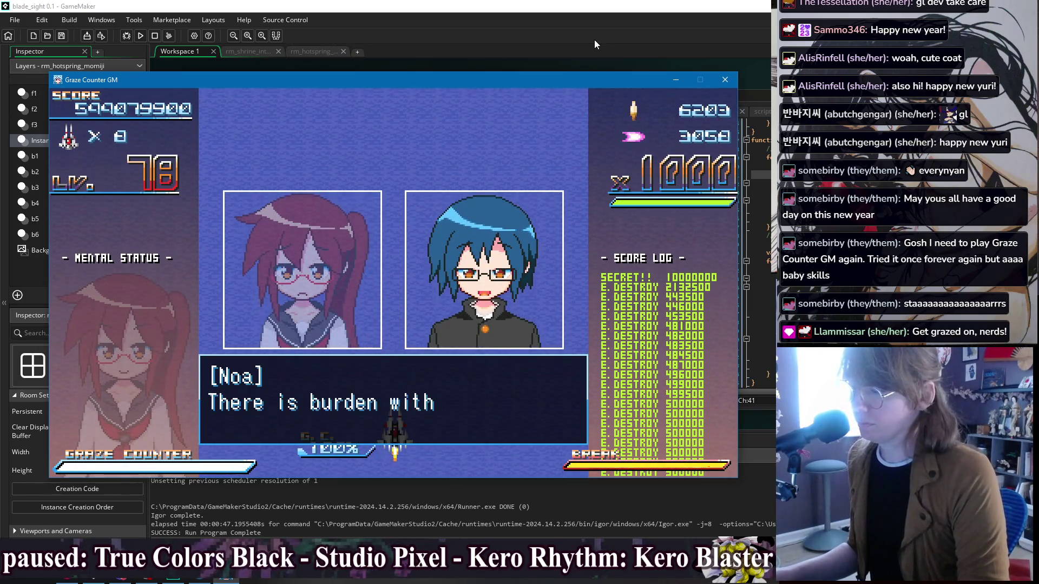
# Step: Dismiss the dialogue and hit the Blue Trident boss with break lasers
pyautogui.press('z')
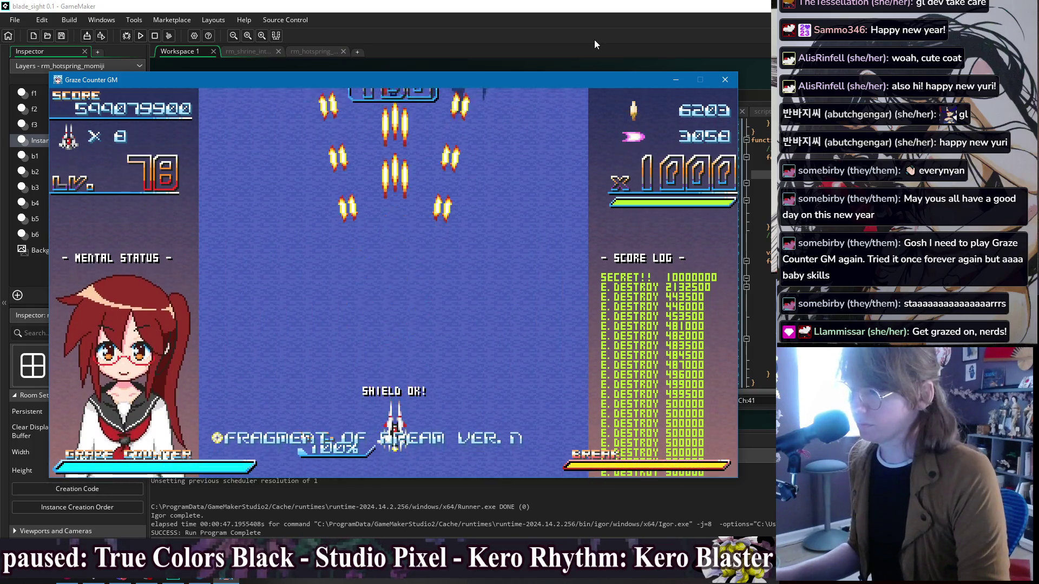
pyautogui.press('Down')
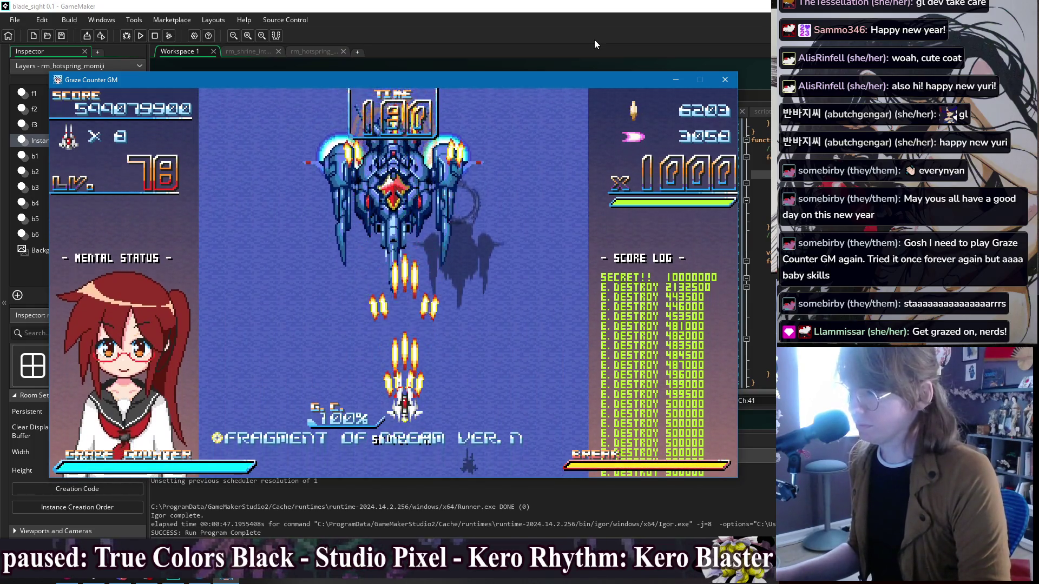
pyautogui.press('x')
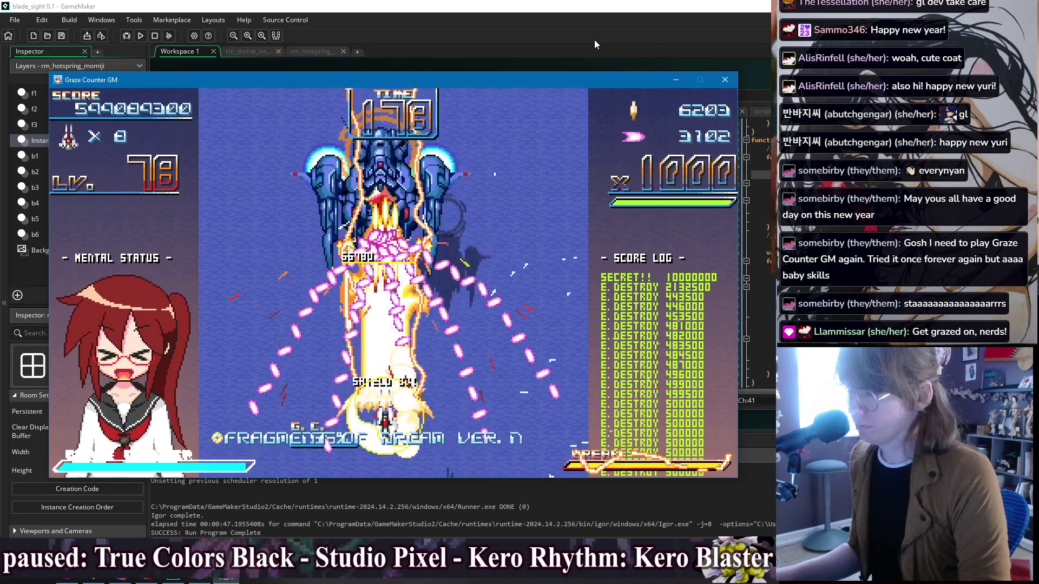
pyautogui.press('Right')
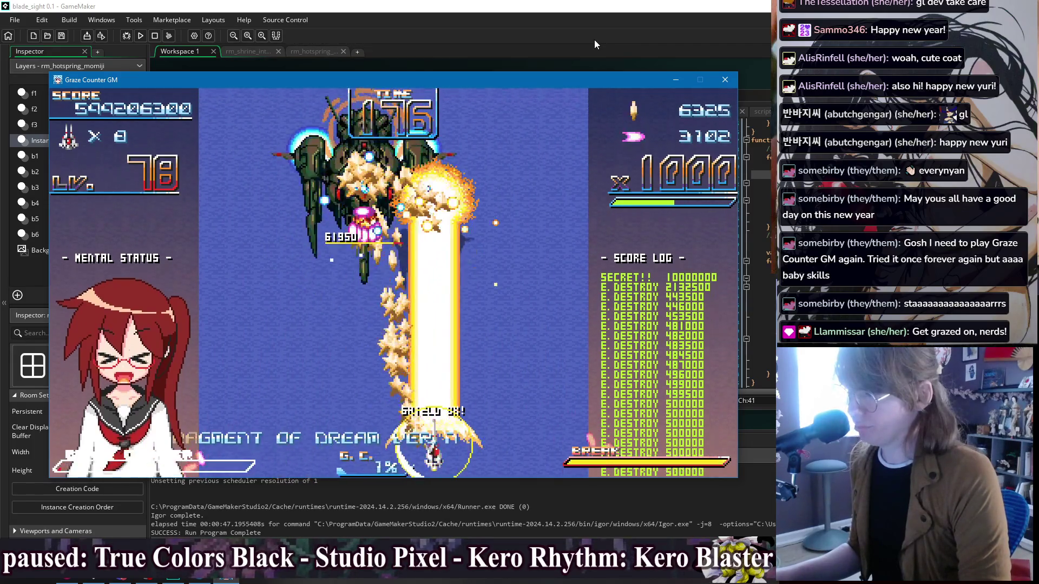
pyautogui.press('Up')
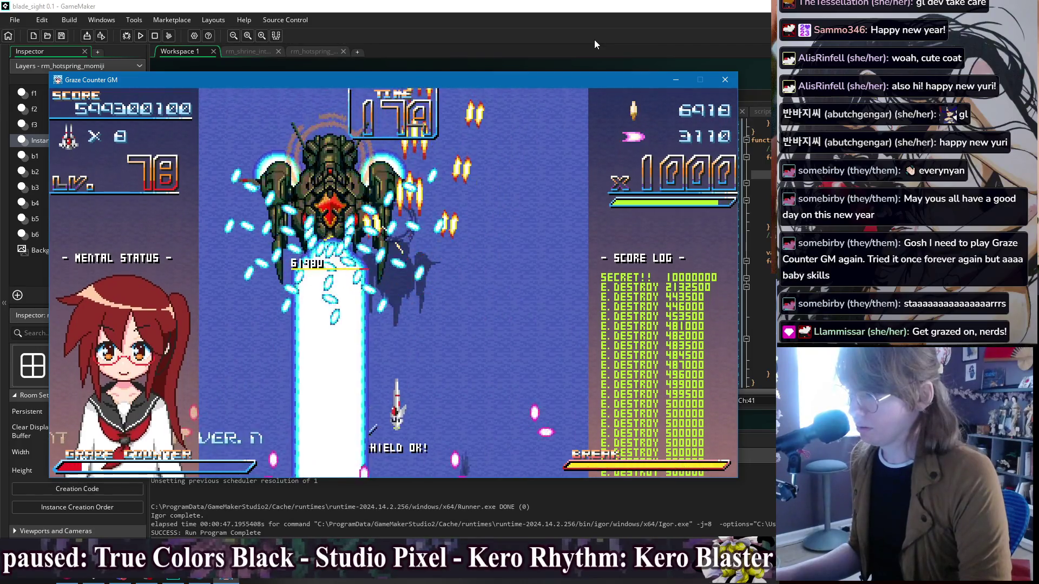
pyautogui.press('x')
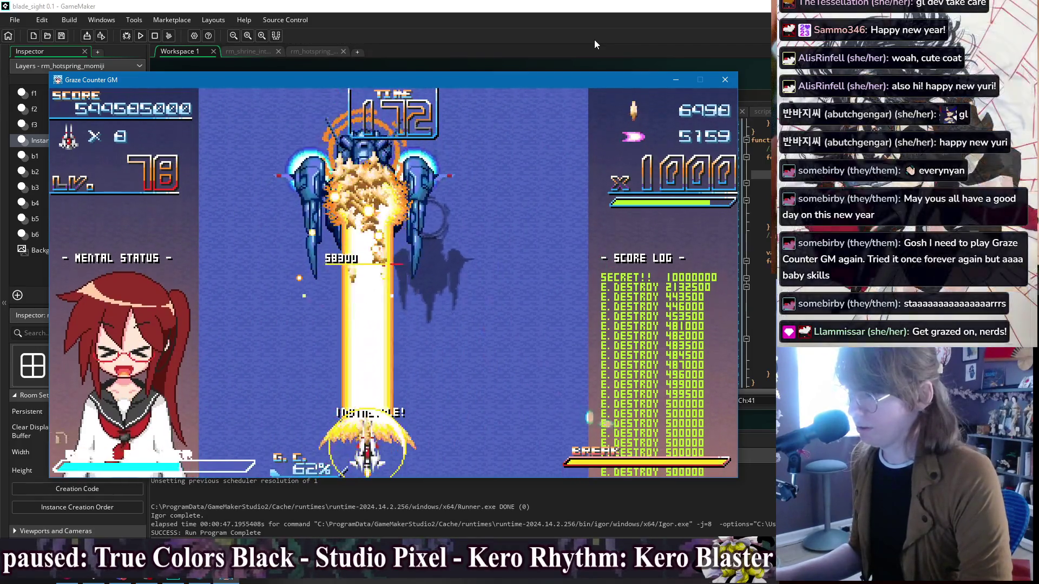
pyautogui.press('Right')
pyautogui.press('Right')
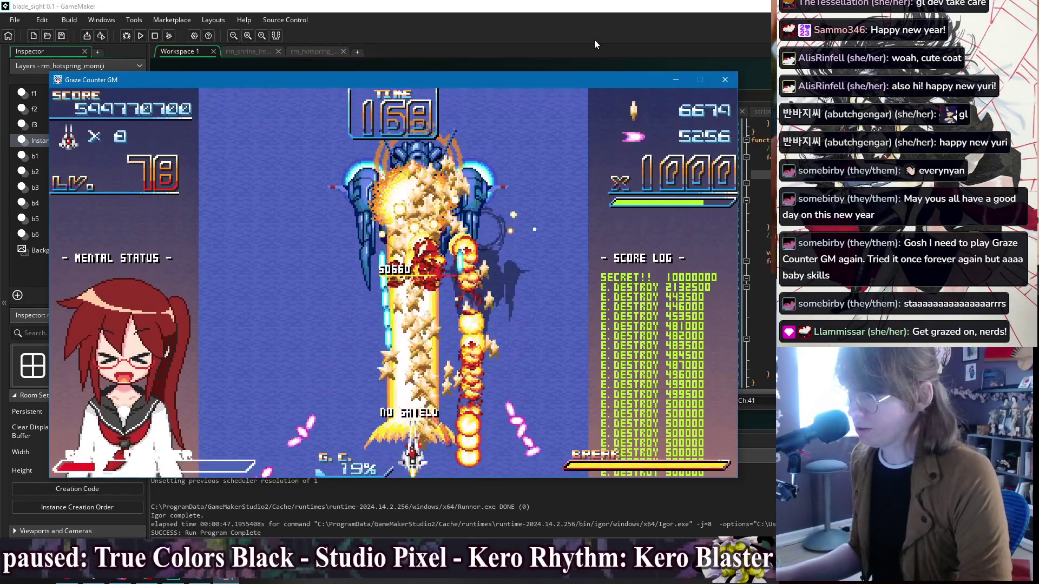
# Step: Graze the boss's bullets from side to side to fill the graze gauge
pyautogui.press('Left')
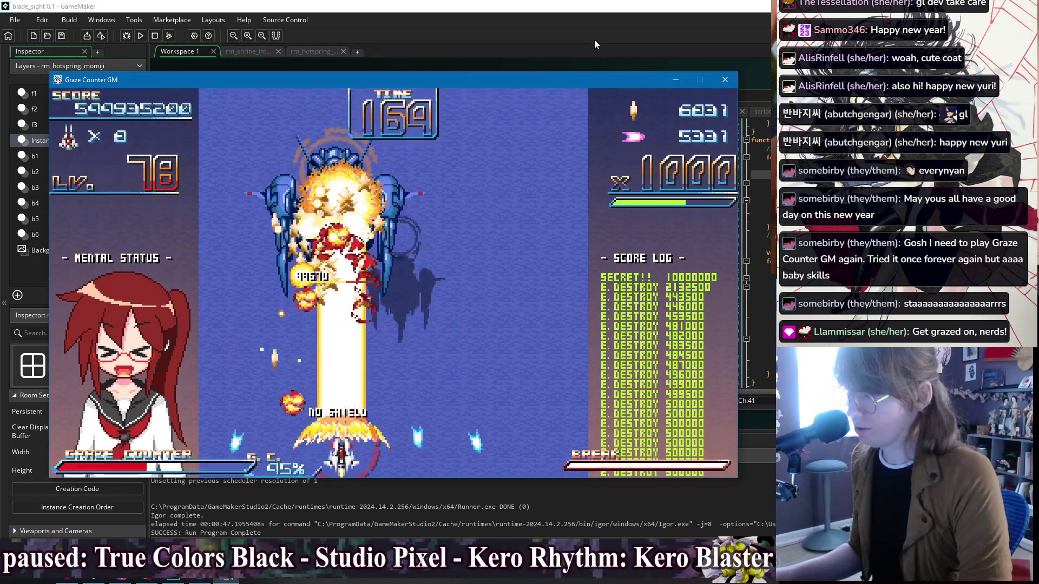
pyautogui.press('Right')
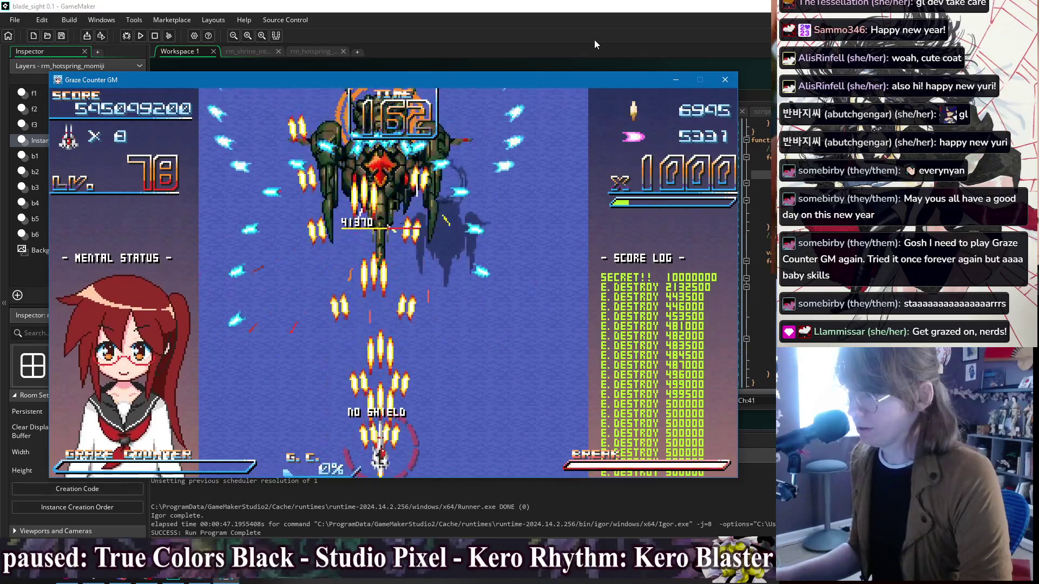
pyautogui.press('Left')
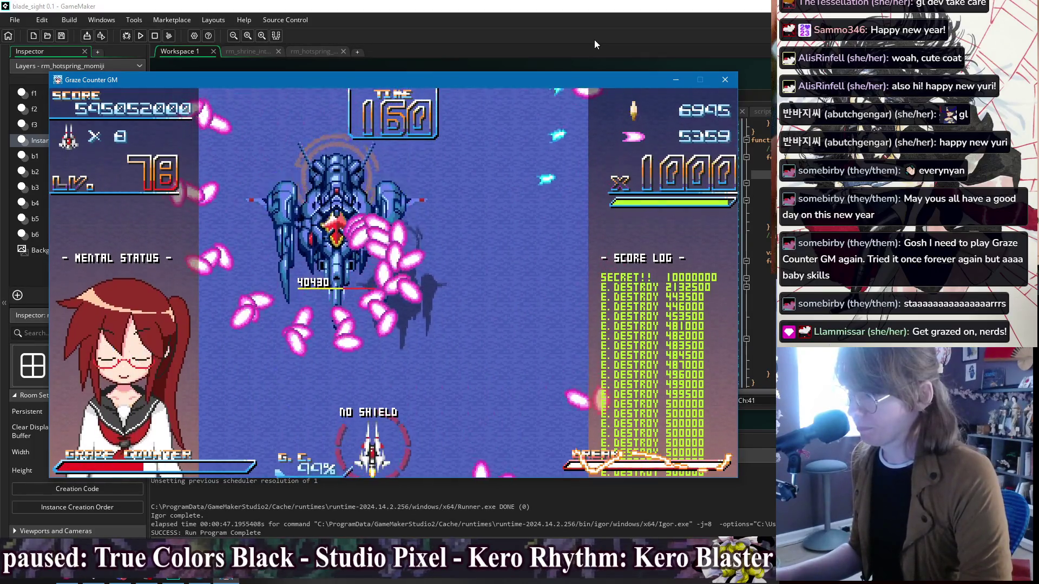
pyautogui.press('Up')
pyautogui.press('Left')
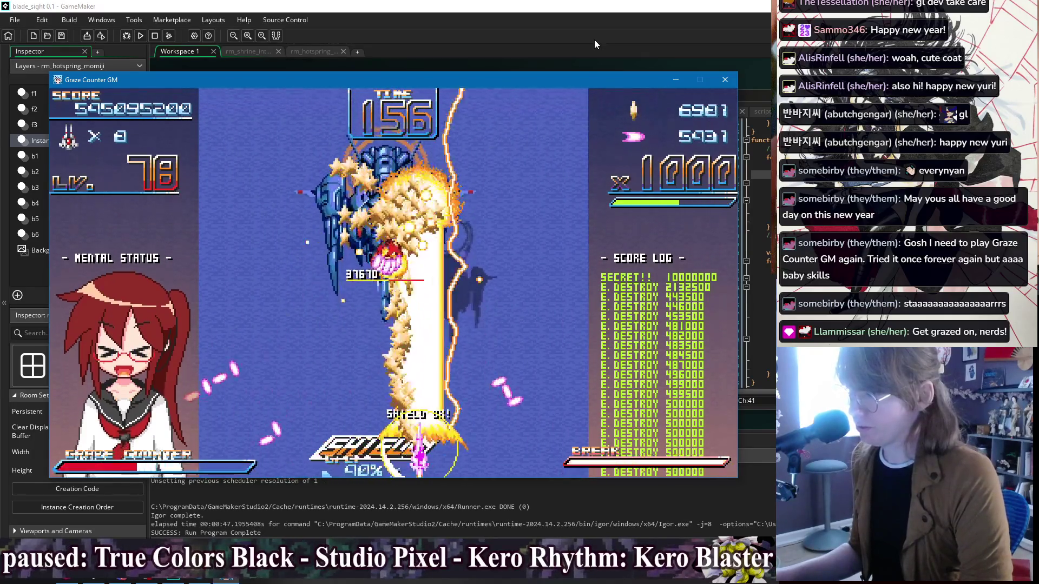
pyautogui.press('Right')
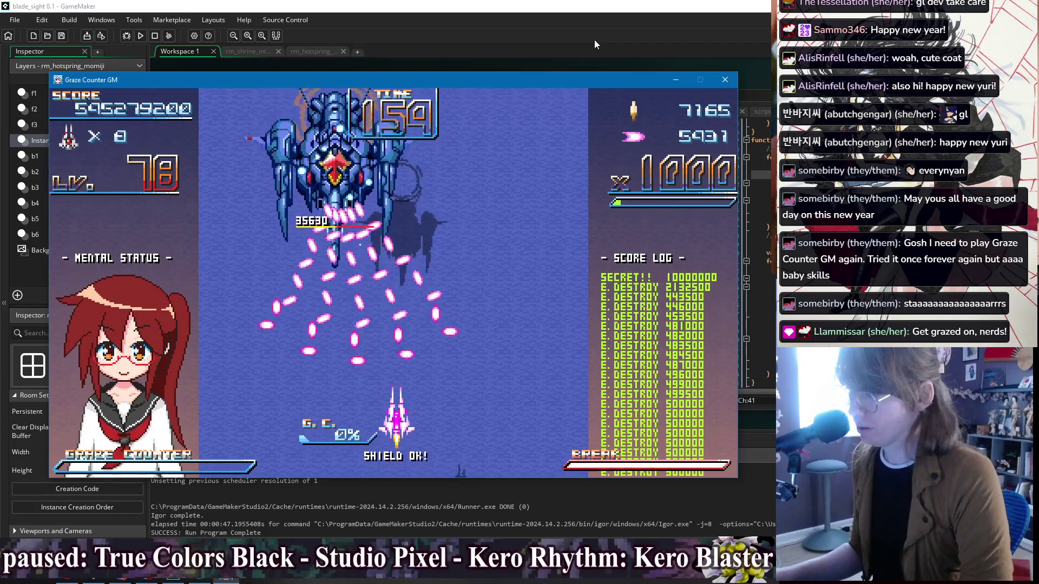
pyautogui.press('Down')
# Step: Fire beams at the boss while weaving left and right to dodge its spread
pyautogui.press('Left')
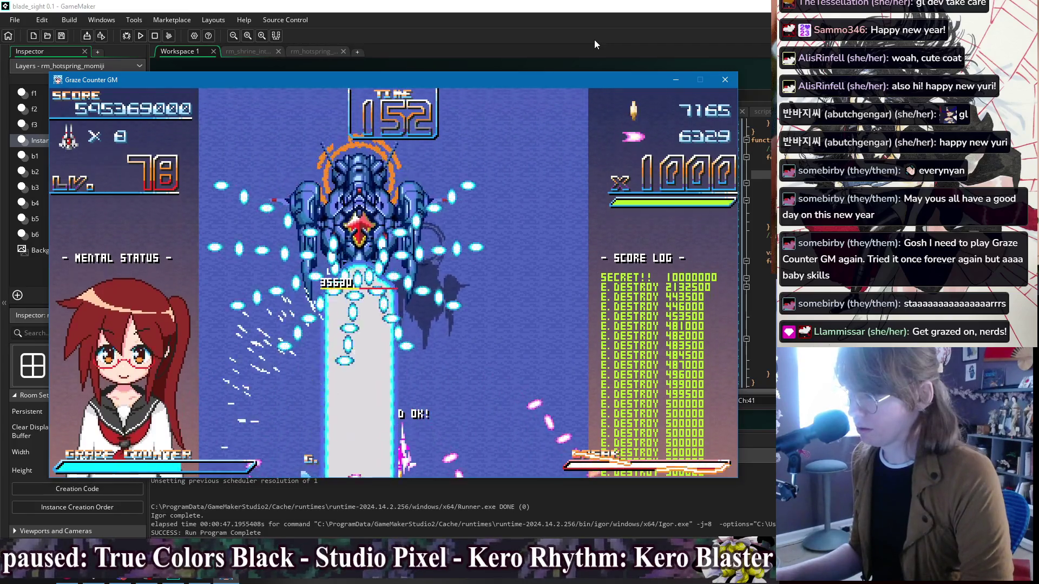
pyautogui.press('Right')
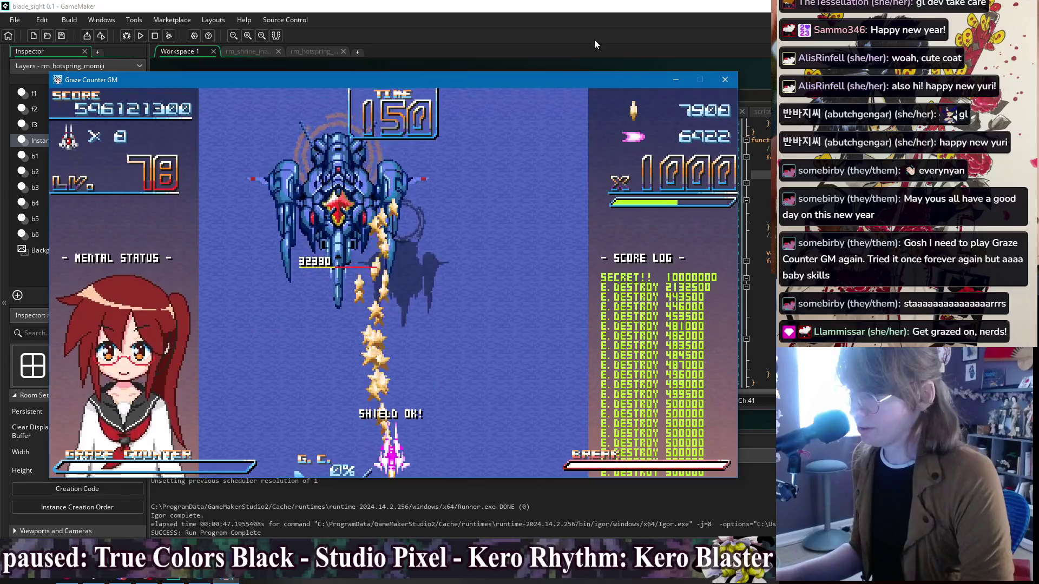
pyautogui.press('Right')
pyautogui.press('Left')
pyautogui.press('Up')
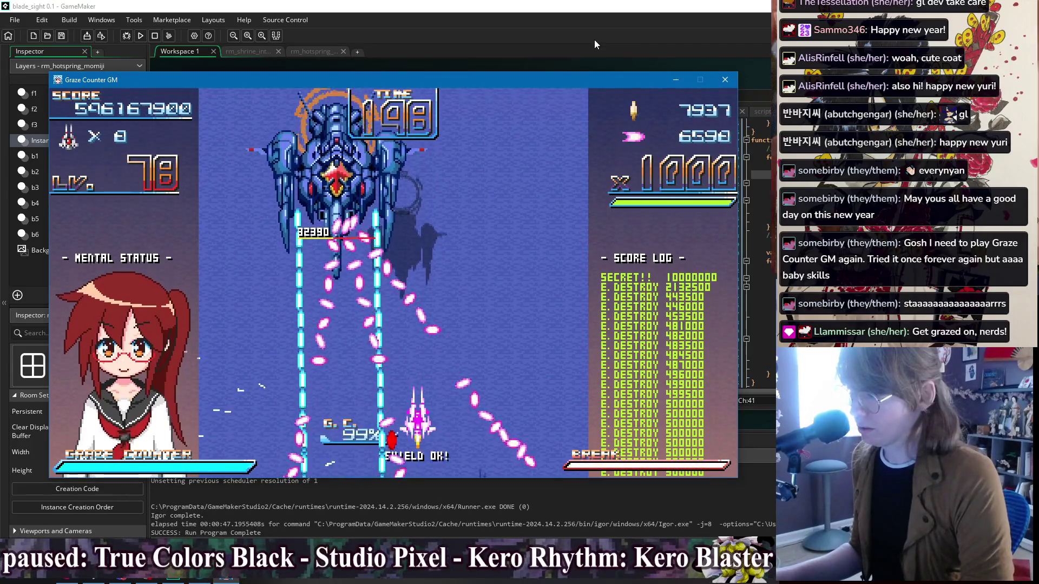
pyautogui.press('Right')
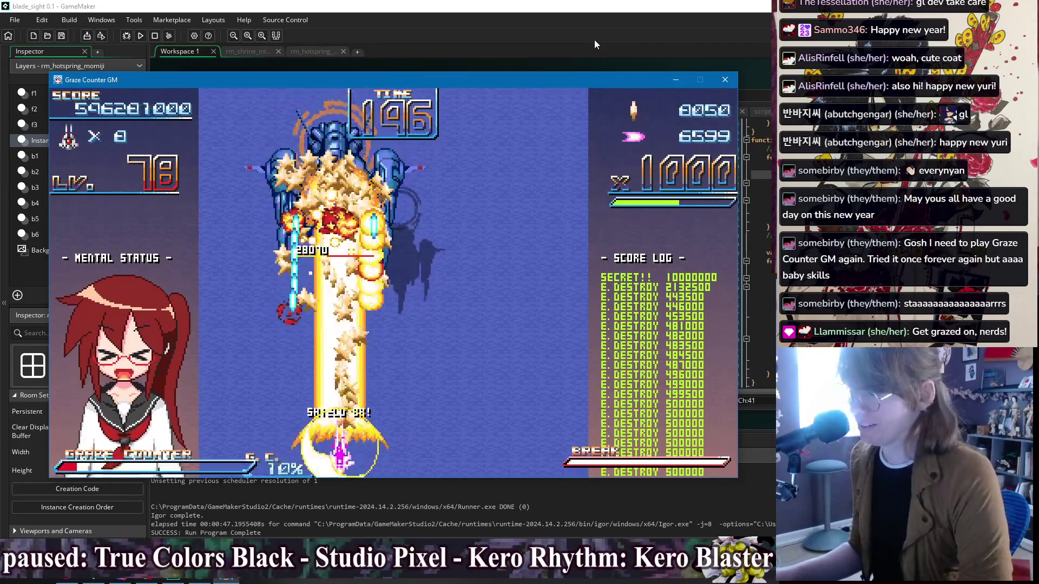
pyautogui.press('Right')
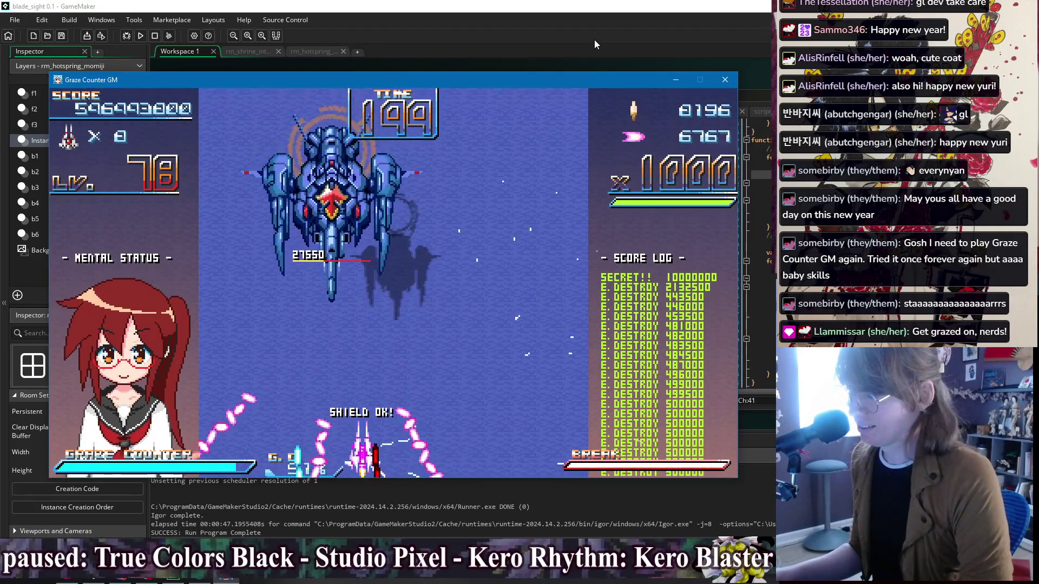
pyautogui.press('Left')
pyautogui.press('x')
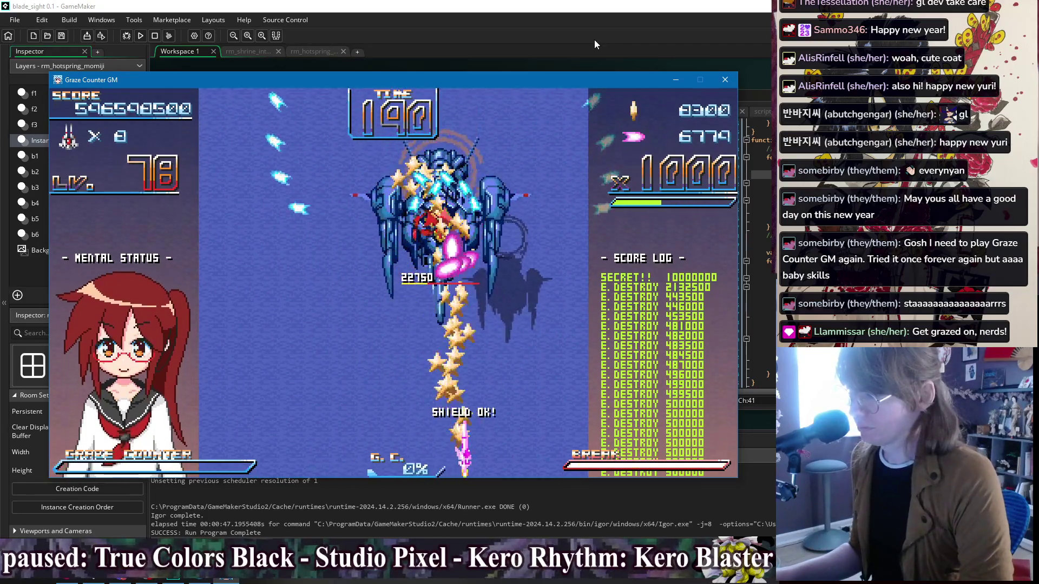
# Step: Dodge down-left, then unleash the break beam and trigger break-mode invincibility
pyautogui.press('Down')
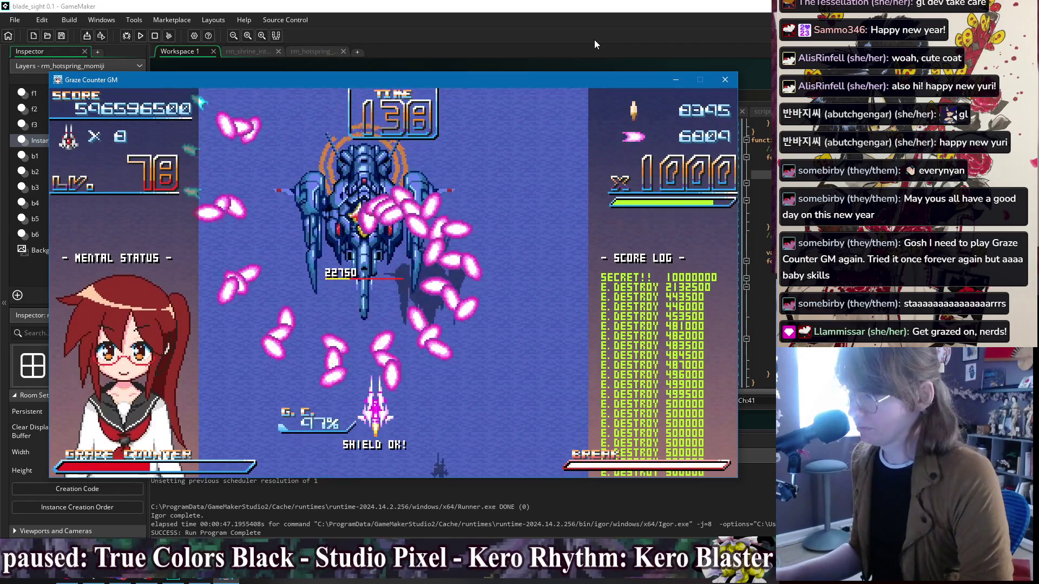
pyautogui.press('Down')
pyautogui.press('Left')
pyautogui.press('x')
pyautogui.press('Right')
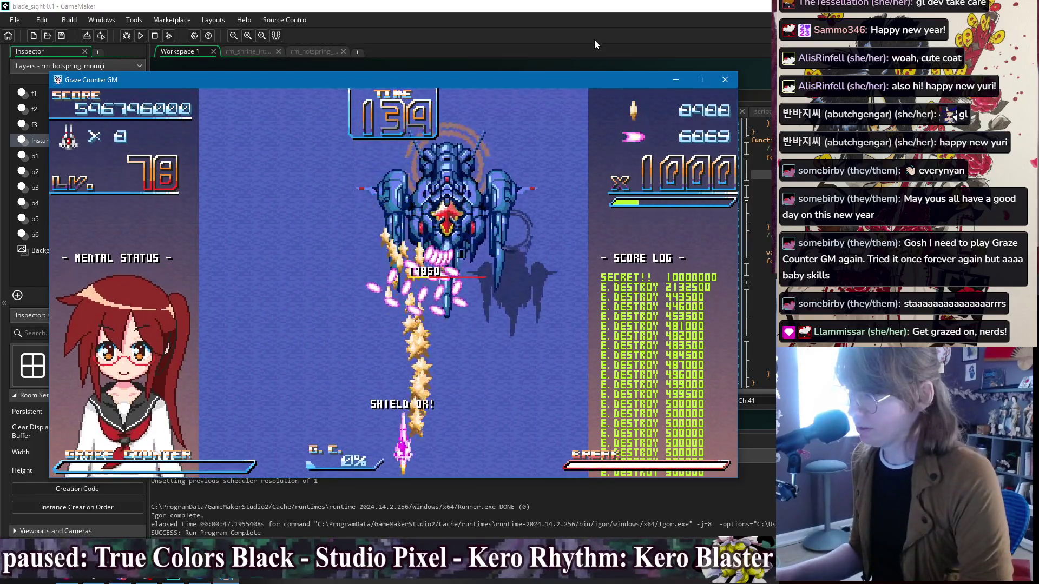
pyautogui.press('x')
pyautogui.press('Right')
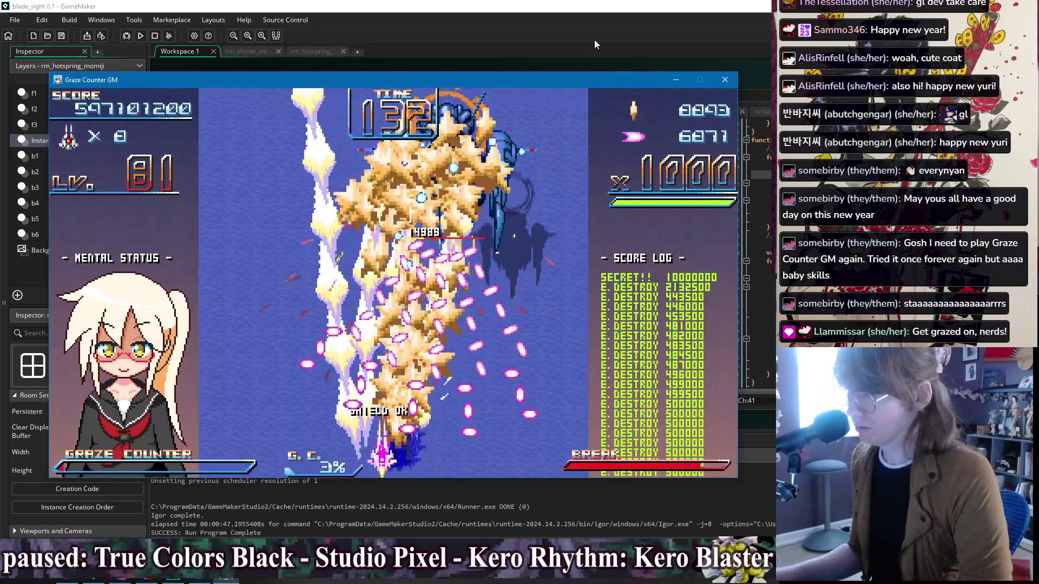
# Step: Fire the wide graze counter beam upward to destroy the boss and continue on
pyautogui.press('x')
pyautogui.press('Left')
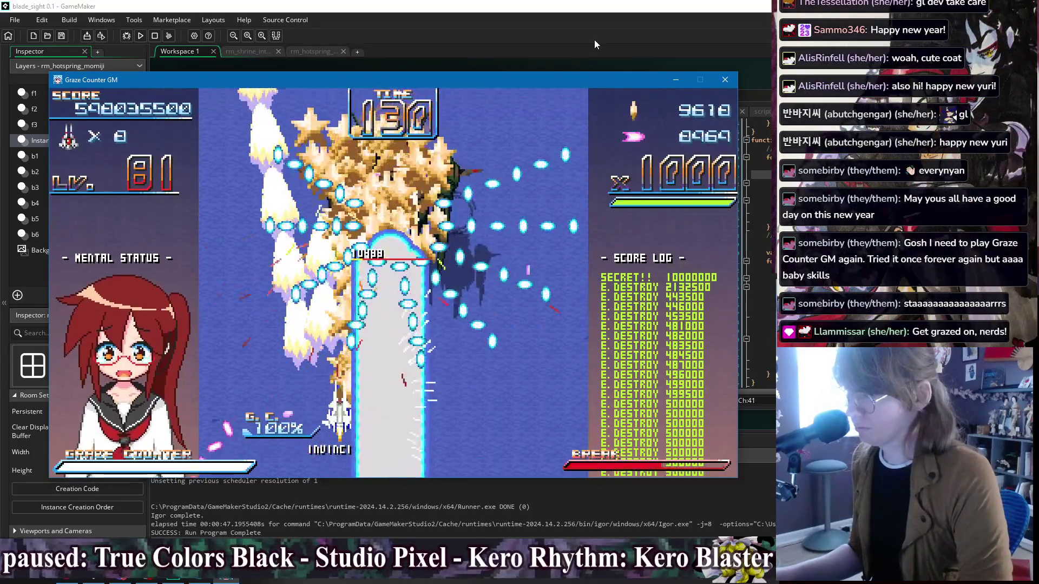
pyautogui.press('Down')
pyautogui.press('Right')
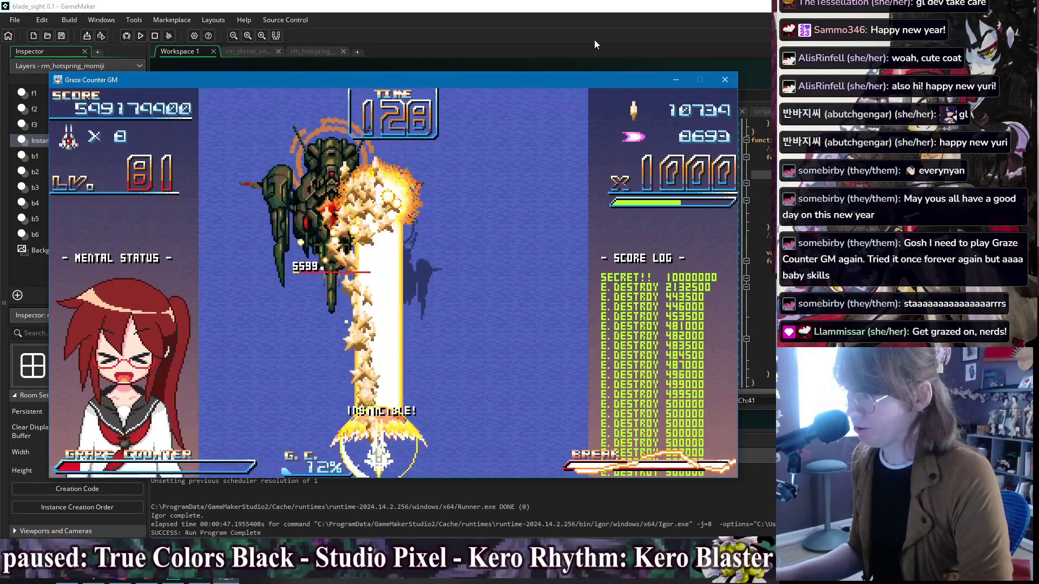
pyautogui.press('x')
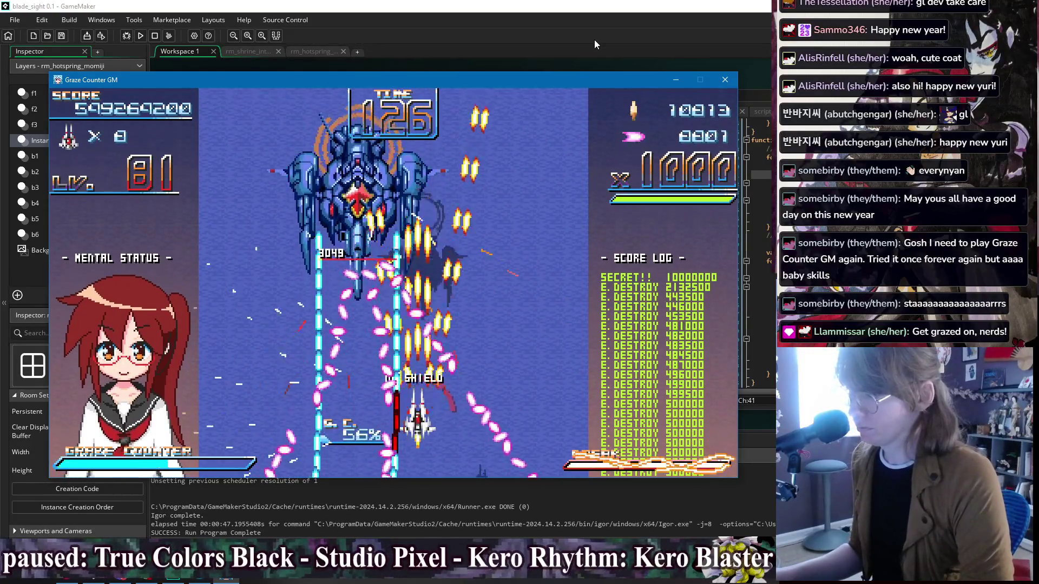
pyautogui.press('Up')
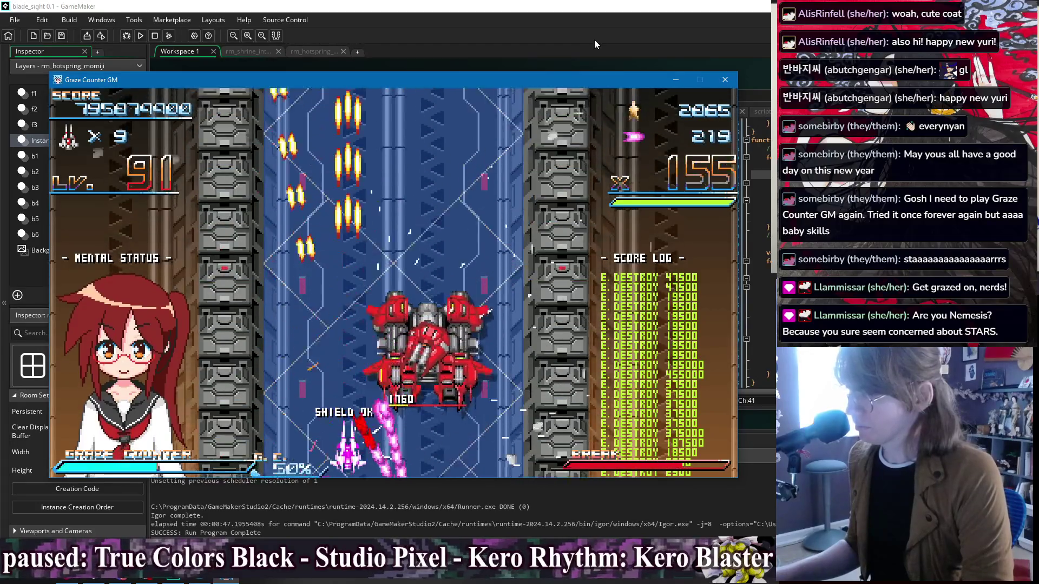
# Step: Fire the big laser at the red mech boss and edge right to graze its bullets
pyautogui.press('Right')
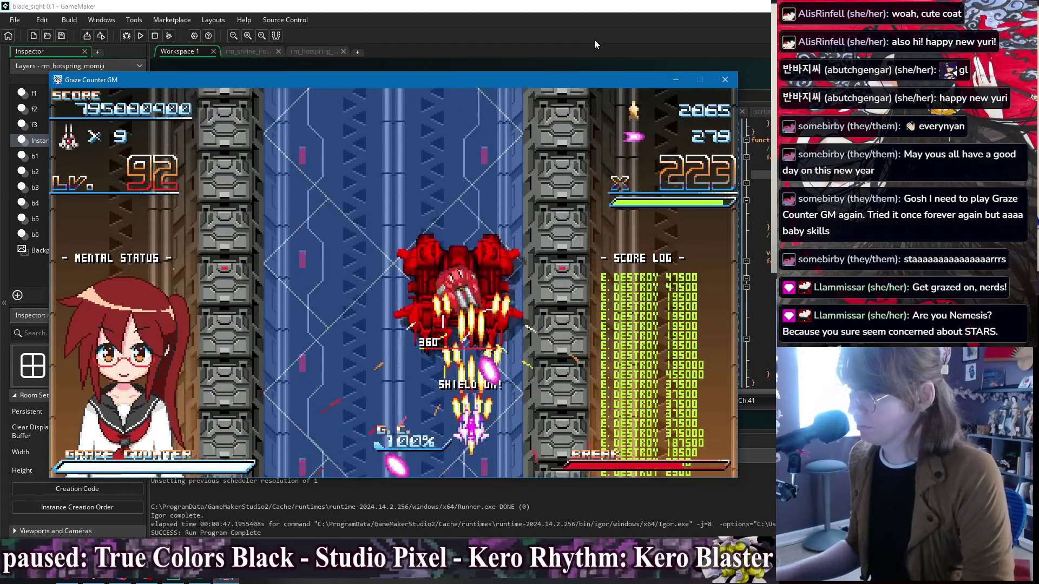
pyautogui.press('Left')
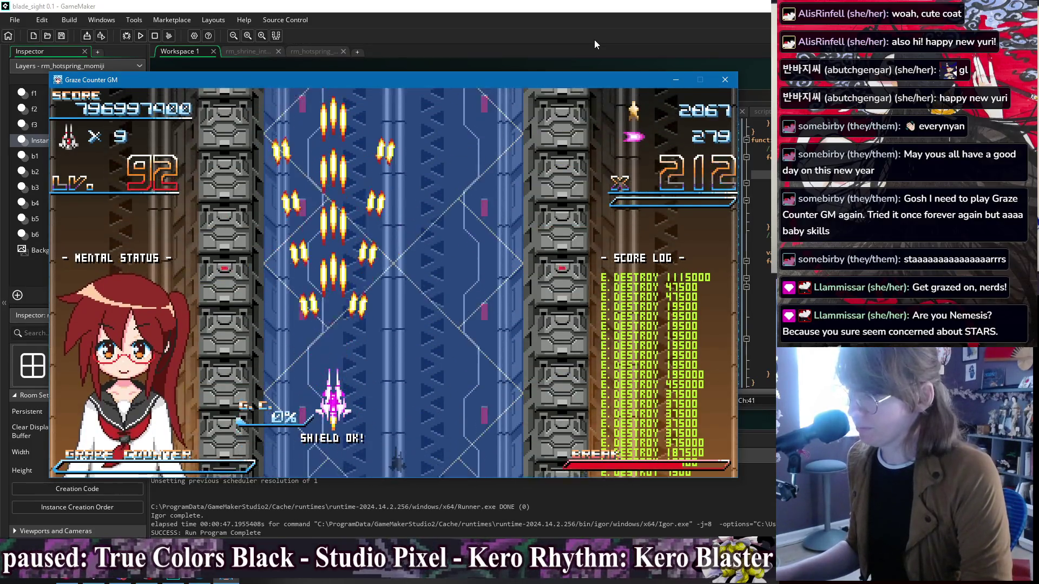
pyautogui.press('Down')
pyautogui.press('Right')
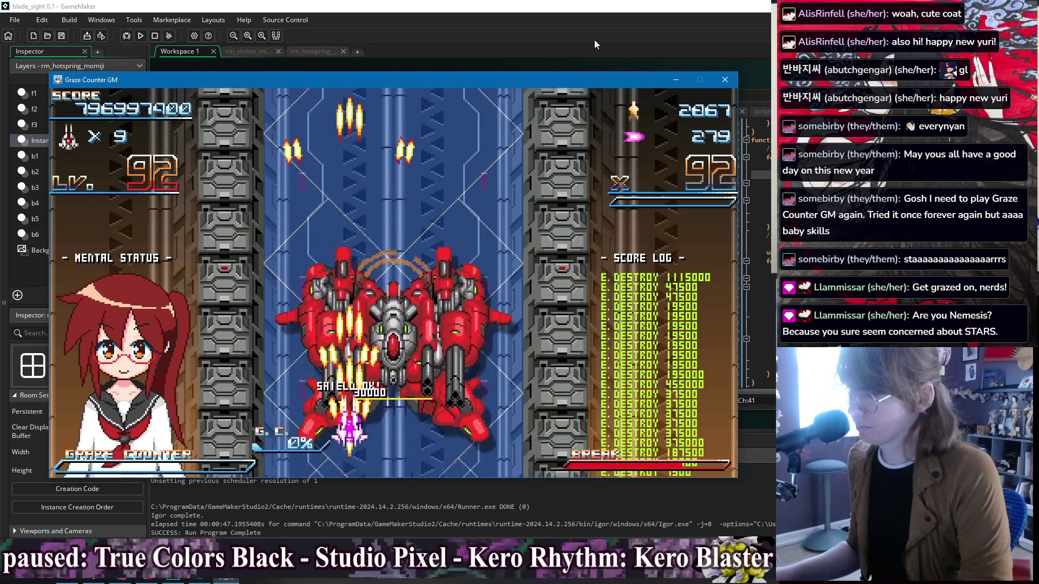
pyautogui.press('Right')
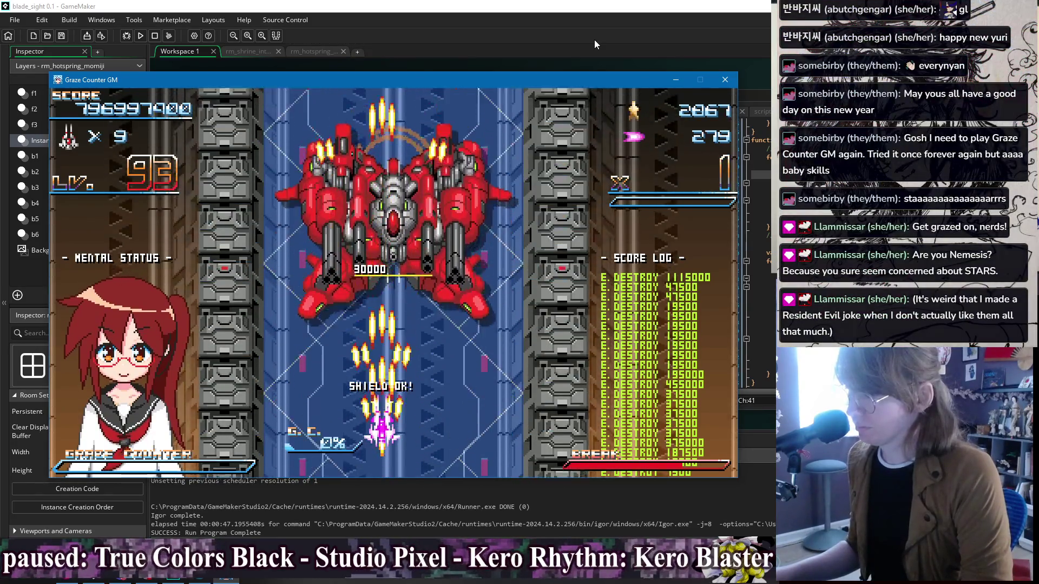
pyautogui.press('Right')
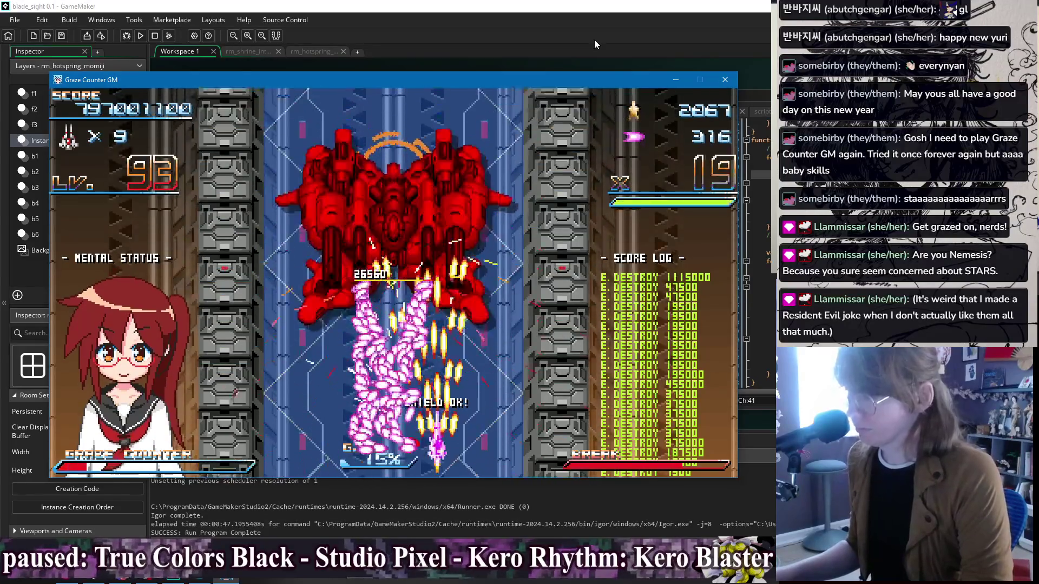
pyautogui.press('Right')
# Step: Release the Graze Counter on the red mech boss and finish it off
pyautogui.press('x')
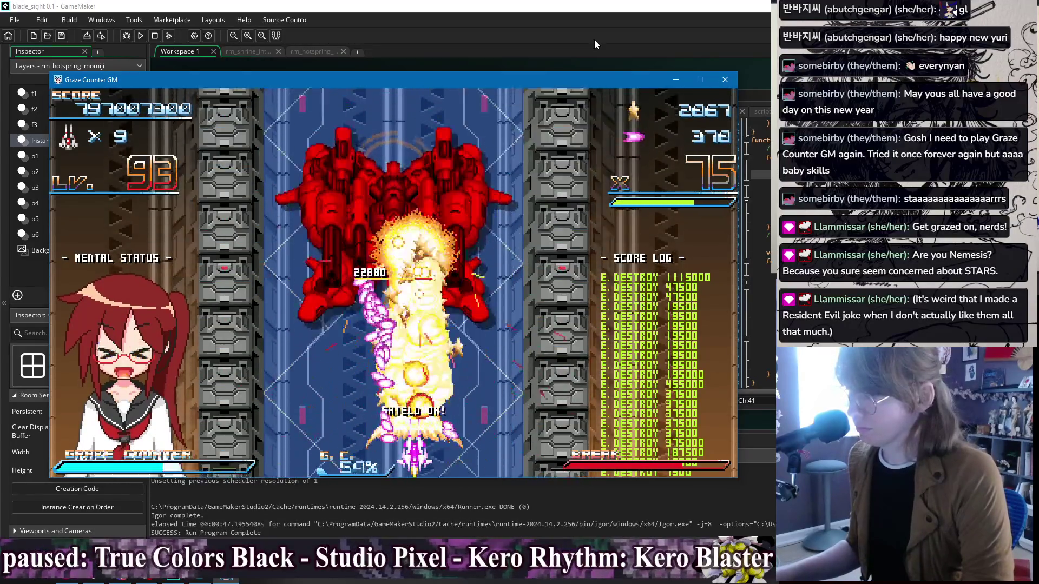
pyautogui.press('Left')
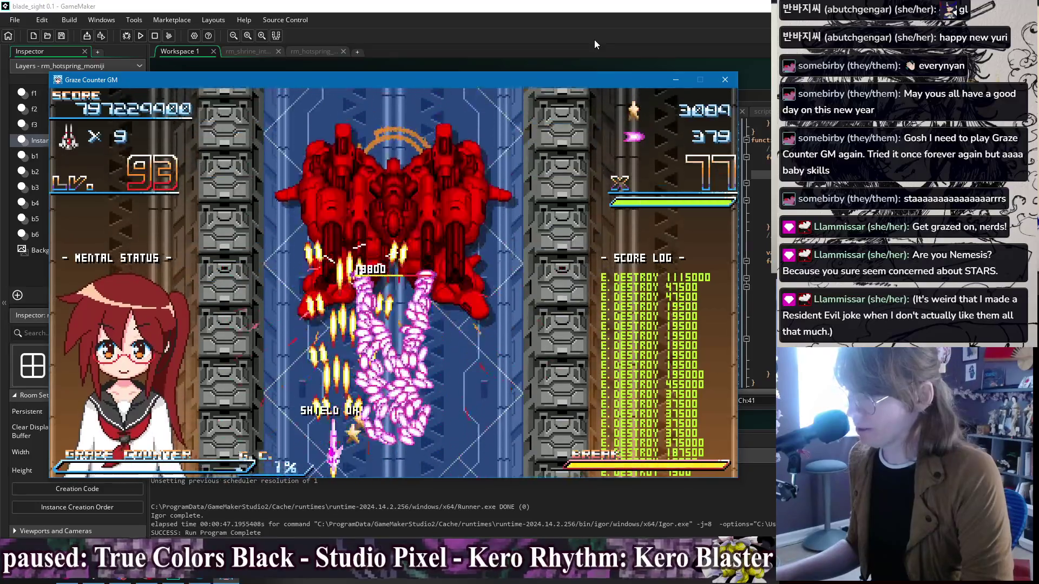
pyautogui.press('Up')
pyautogui.press('Right')
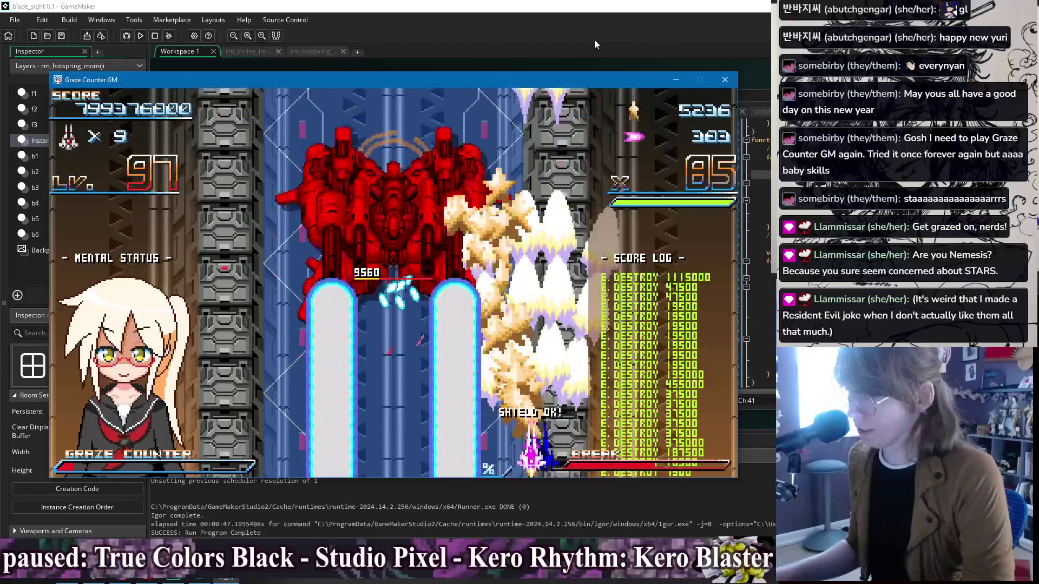
pyautogui.press('Left')
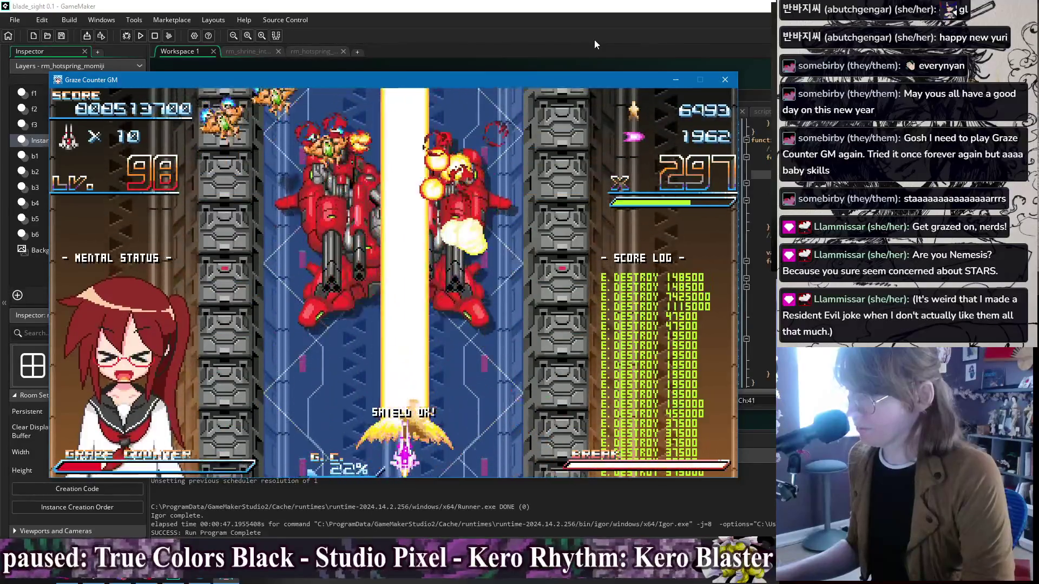
pyautogui.press('Left')
pyautogui.press('Right')
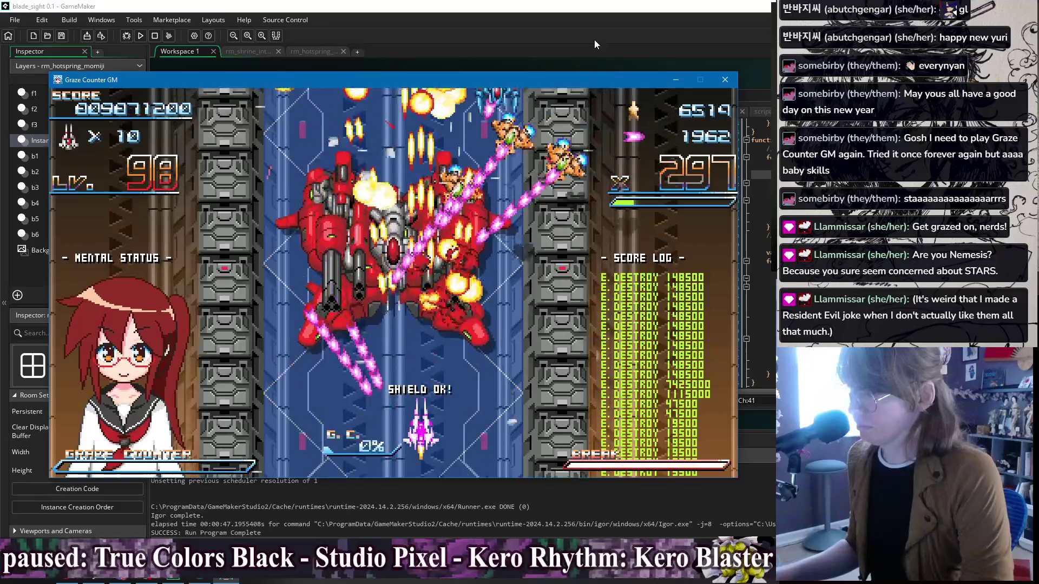
# Step: Advance into the red fighter swarm, dodging left and right under the new boss
pyautogui.press('Right')
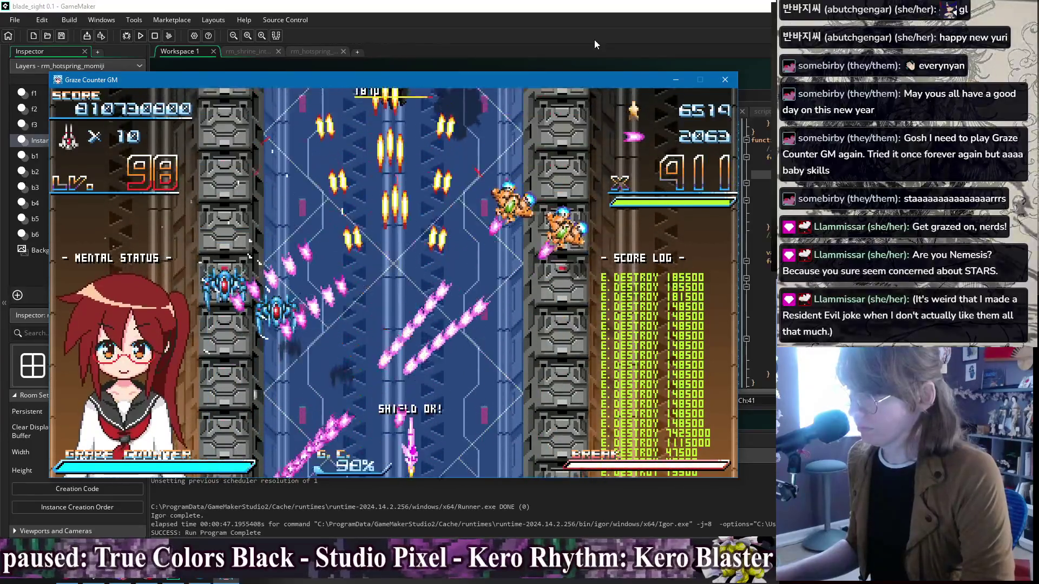
pyautogui.press('Left')
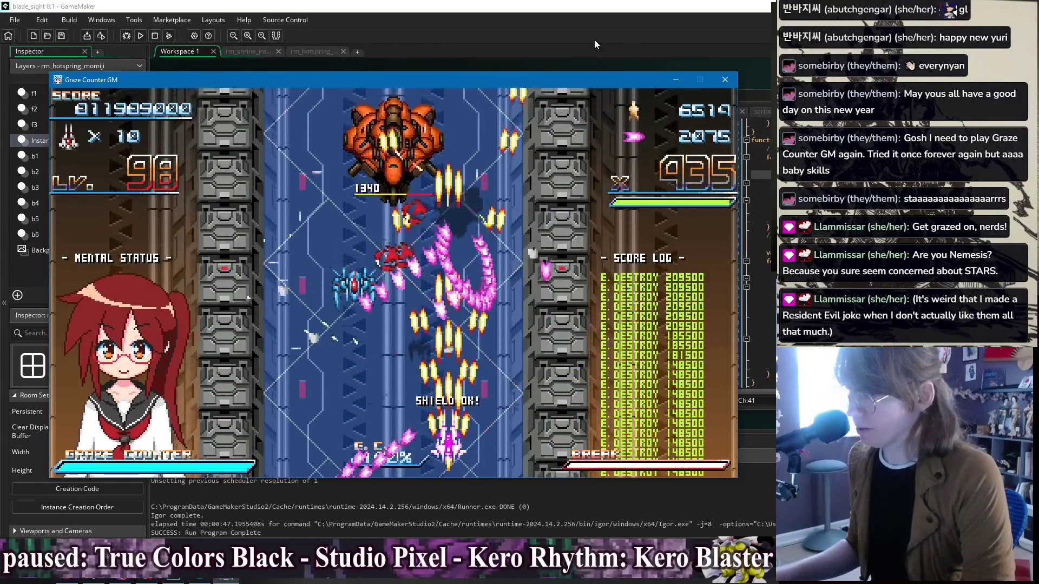
pyautogui.press('Down')
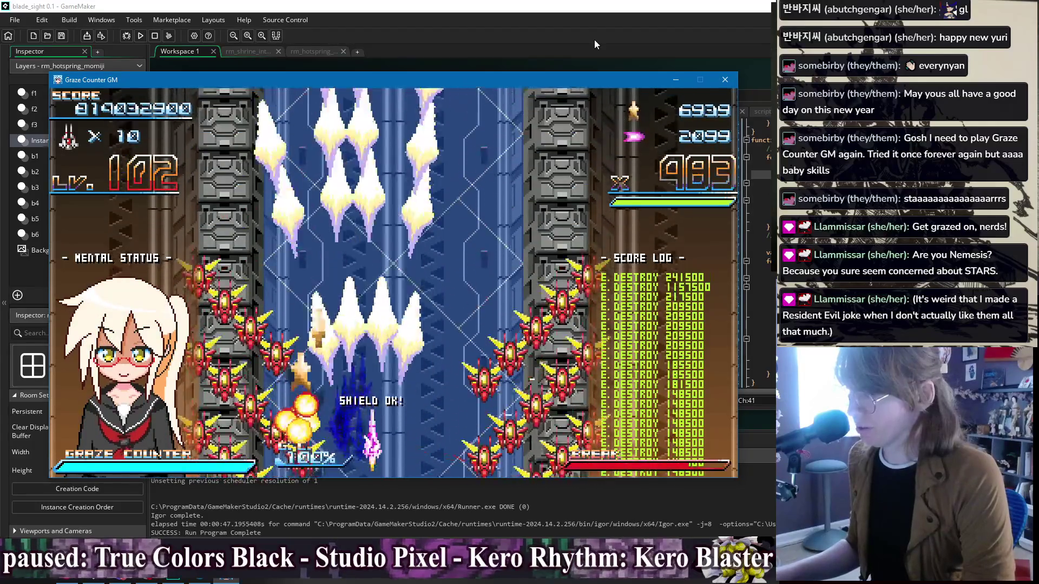
pyautogui.press('Right')
pyautogui.press('Left')
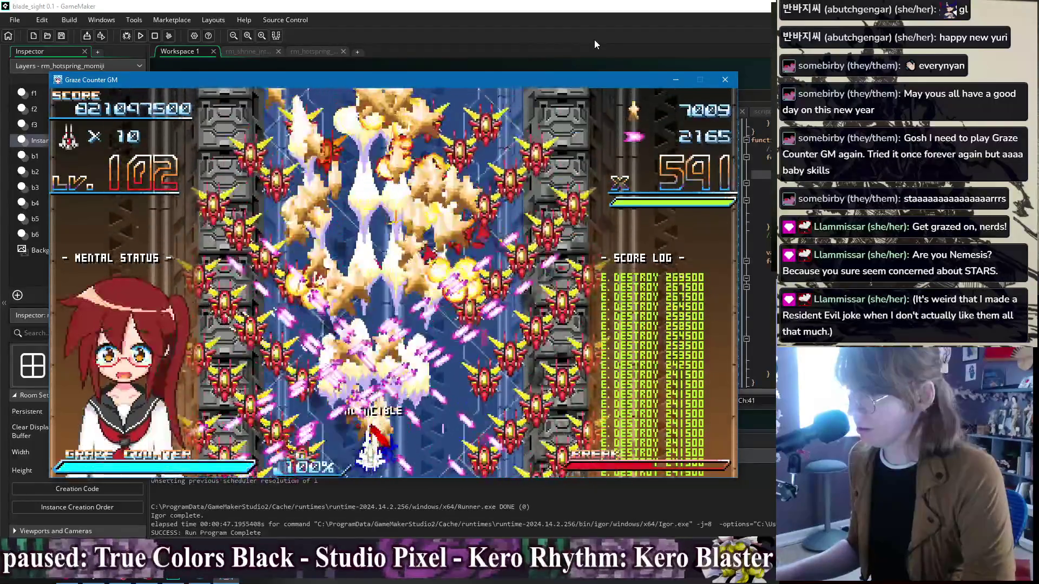
pyautogui.press('Right')
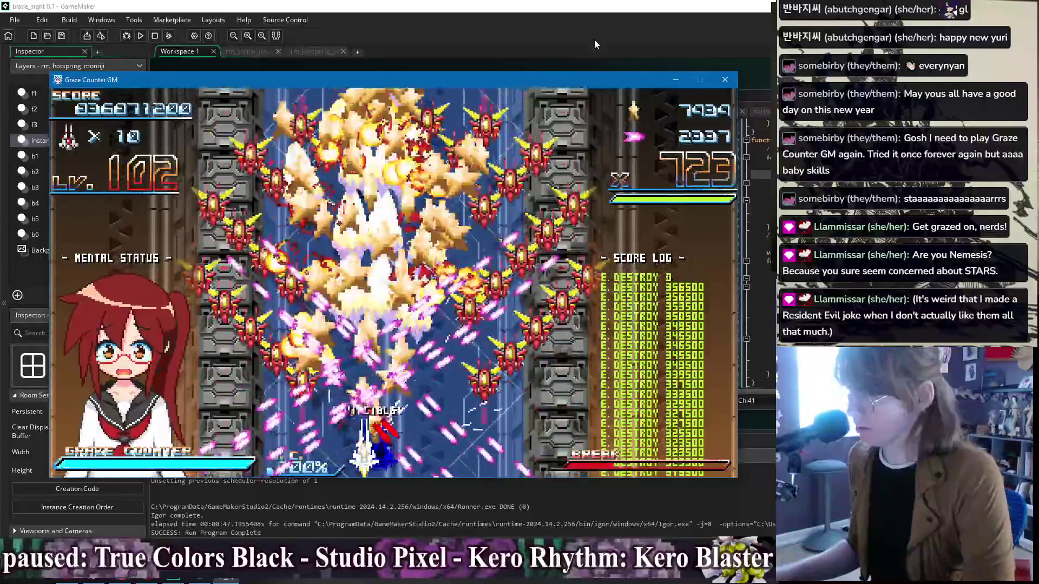
# Step: Keep firing while easing left through the fighter wave until Hayate's taunt appears
pyautogui.press('Left')
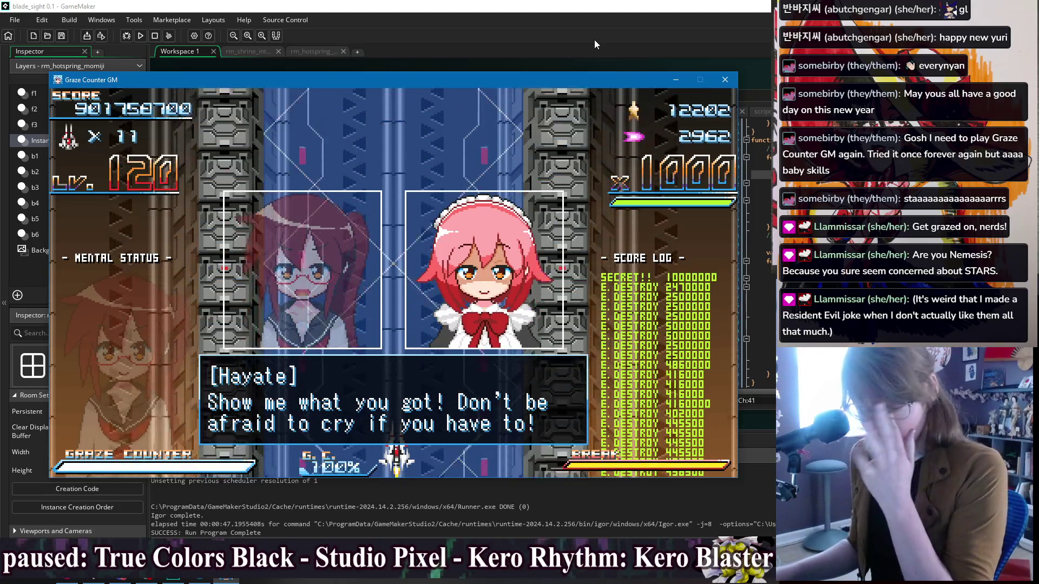
# Step: Dismiss Hayate's dialogue and resume play, activating break mode while moving up and down
pyautogui.press('z')
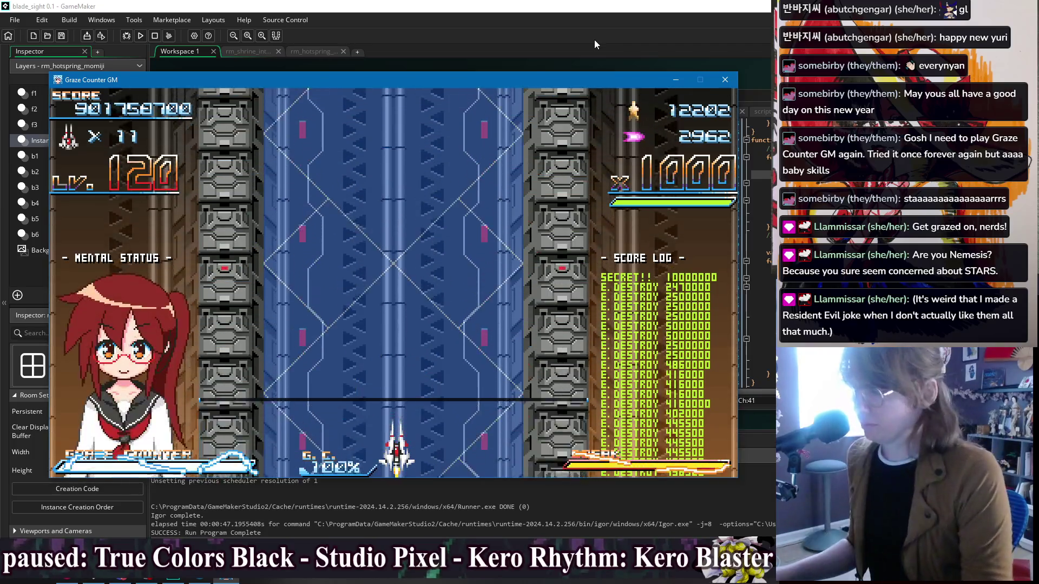
pyautogui.press('Up')
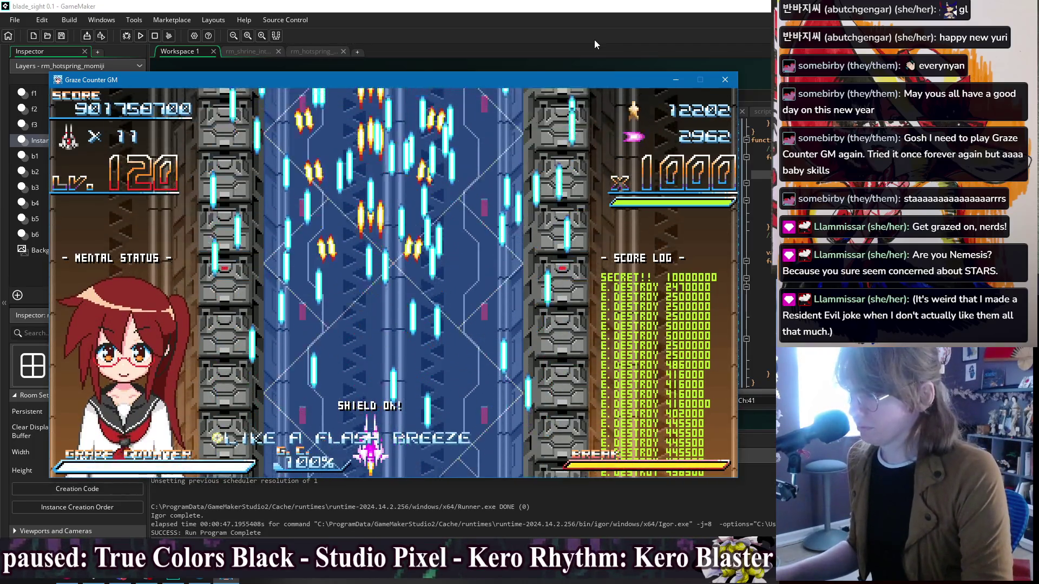
pyautogui.press('x')
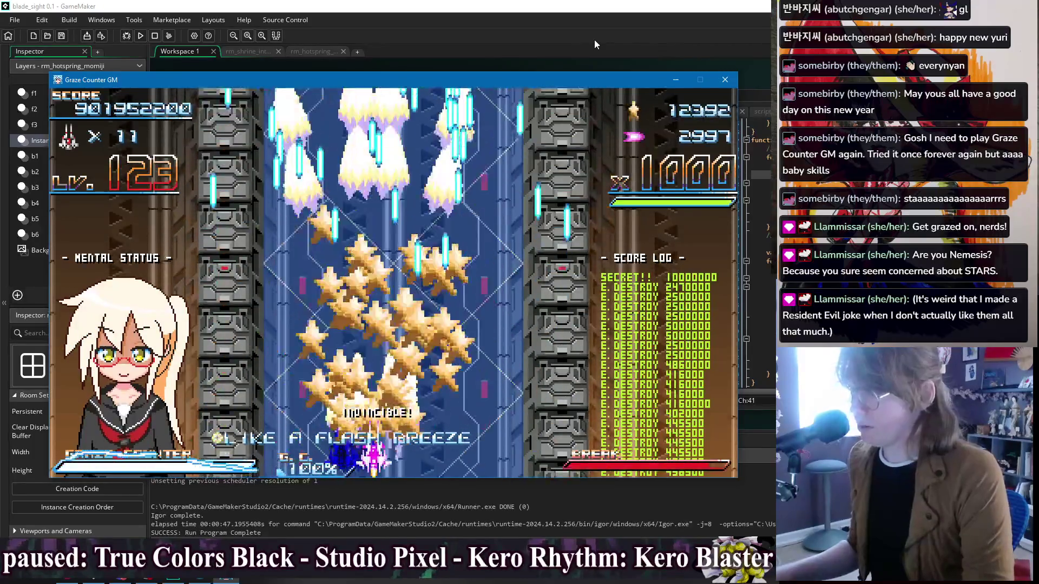
pyautogui.press('Up')
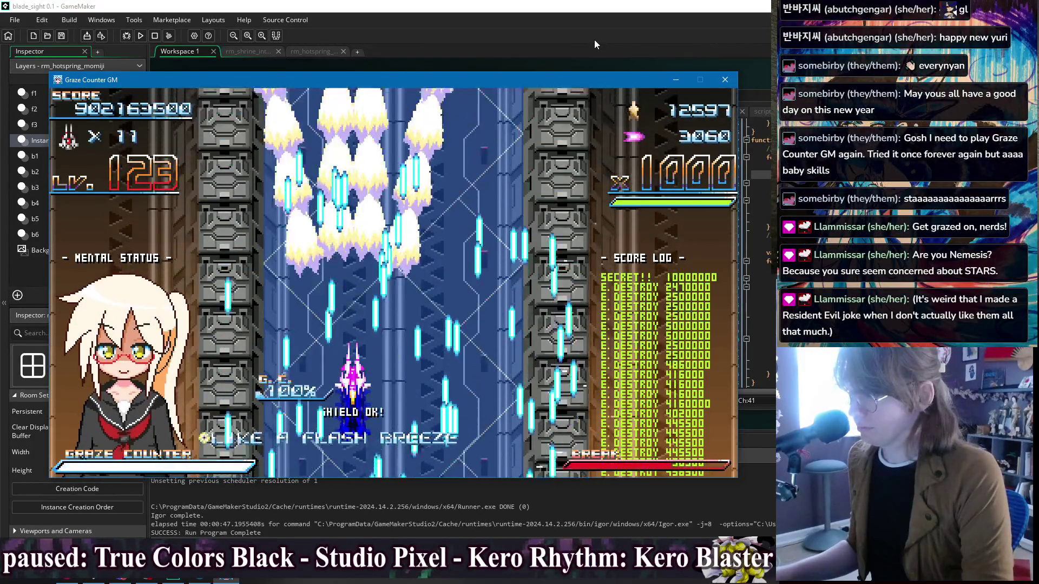
pyautogui.press('Down')
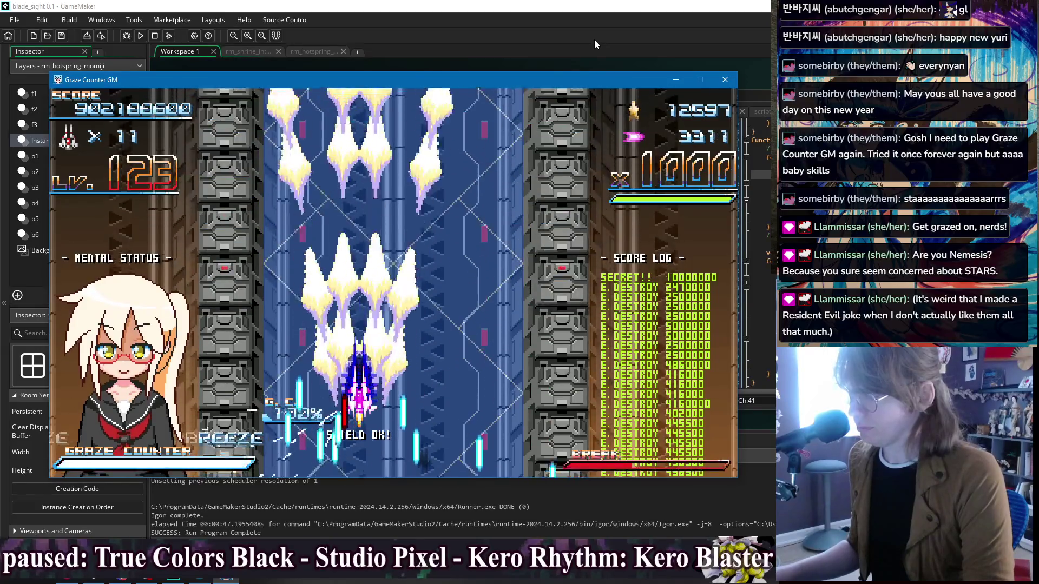
pyautogui.press('Down')
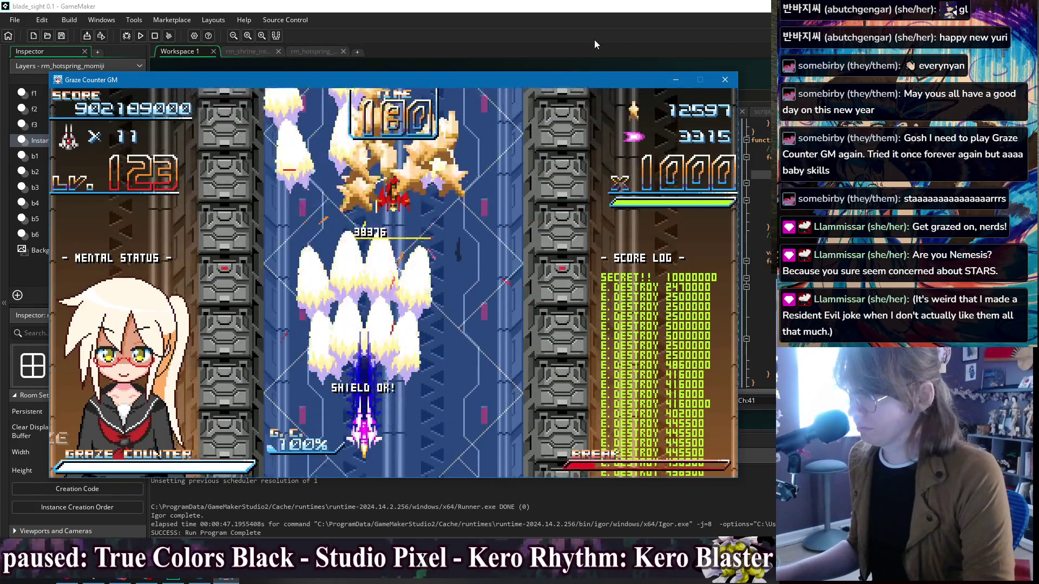
# Step: Fire the graze counter beam and the big beam attack while steering left and right
pyautogui.press('Left')
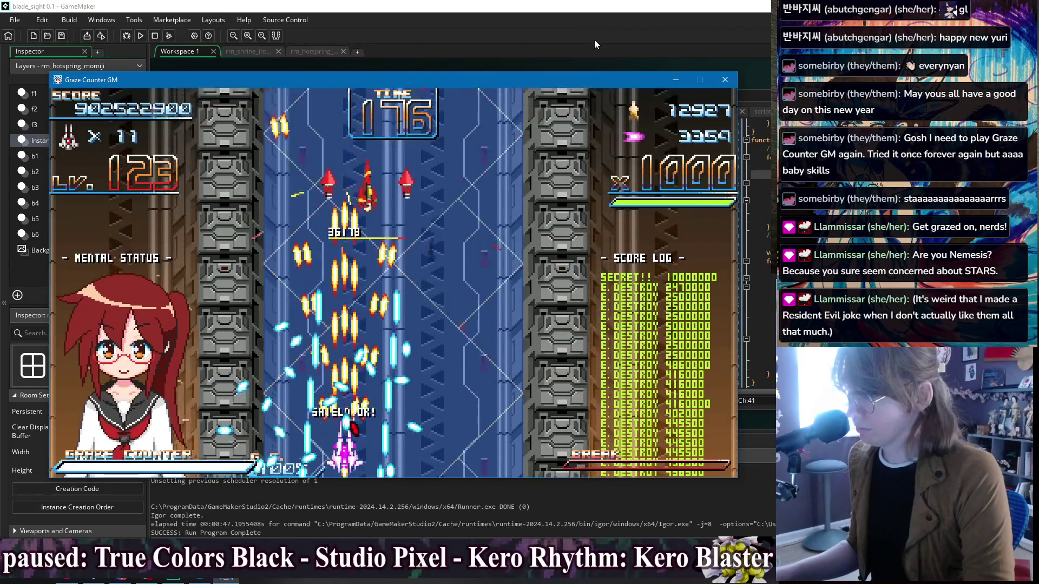
pyautogui.press('Right')
pyautogui.press('x')
pyautogui.press('Left')
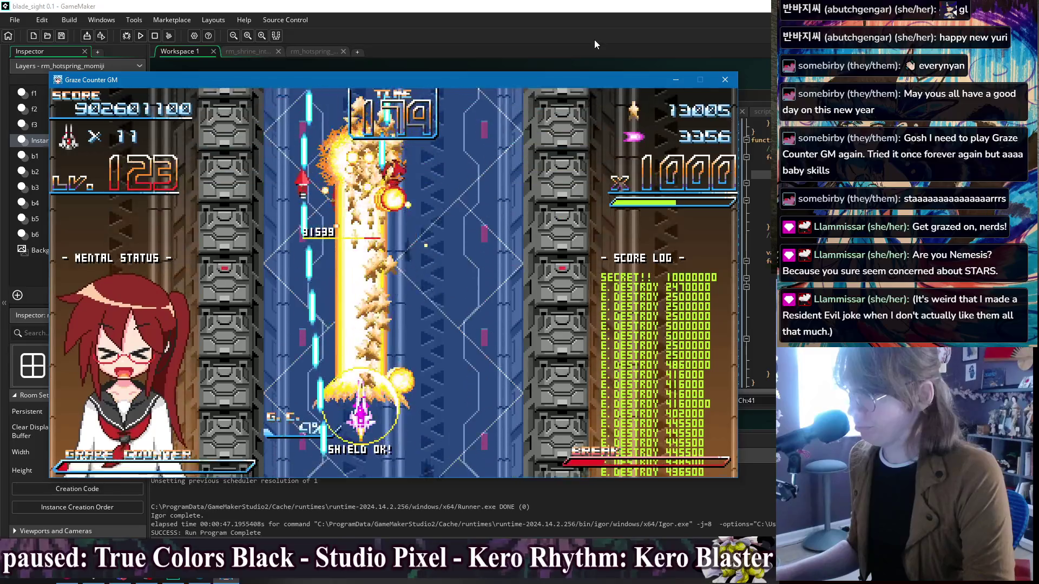
pyautogui.press('Left')
pyautogui.press('Down')
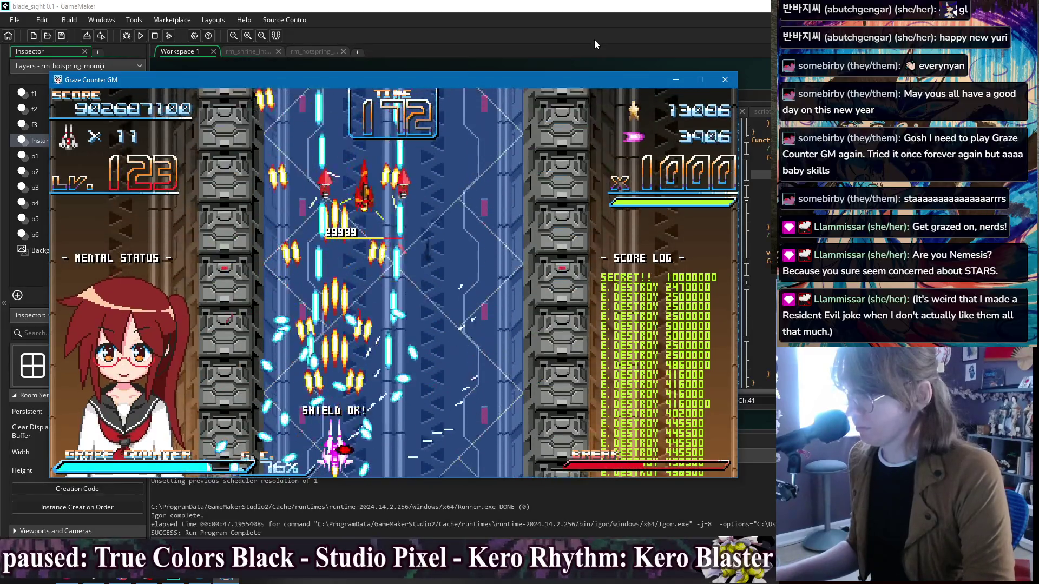
pyautogui.press('Right')
pyautogui.press('x')
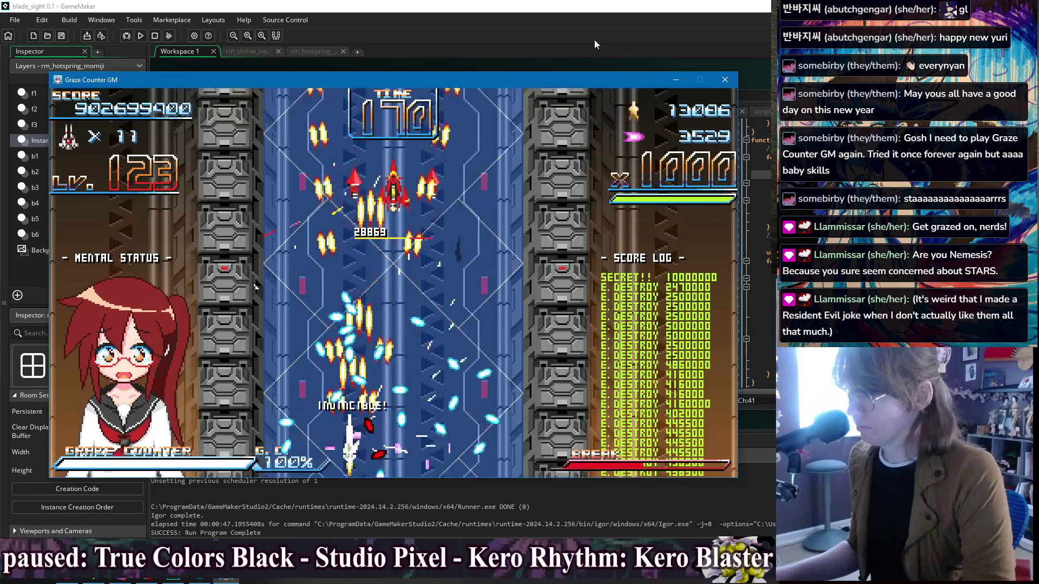
# Step: Dodge left and right while firing to destroy the enemies
pyautogui.press('Right')
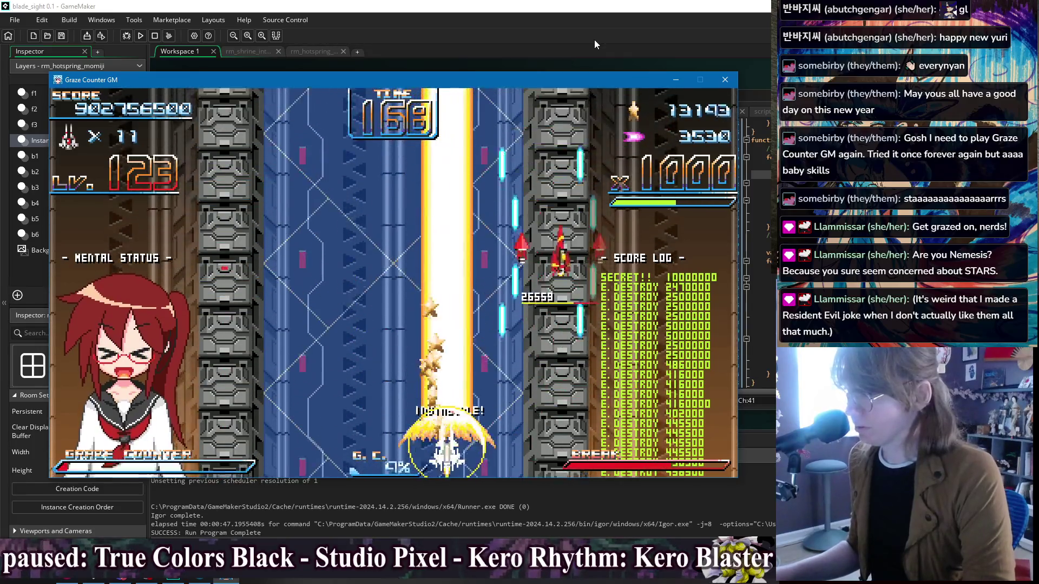
pyautogui.press('Left')
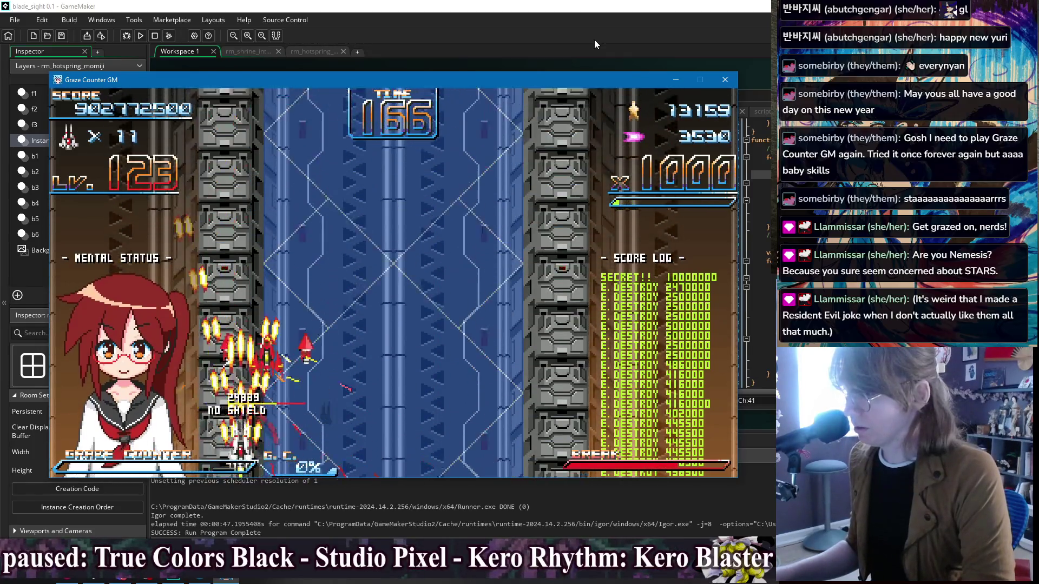
pyautogui.press('Right')
pyautogui.press('Up')
pyautogui.press('Left')
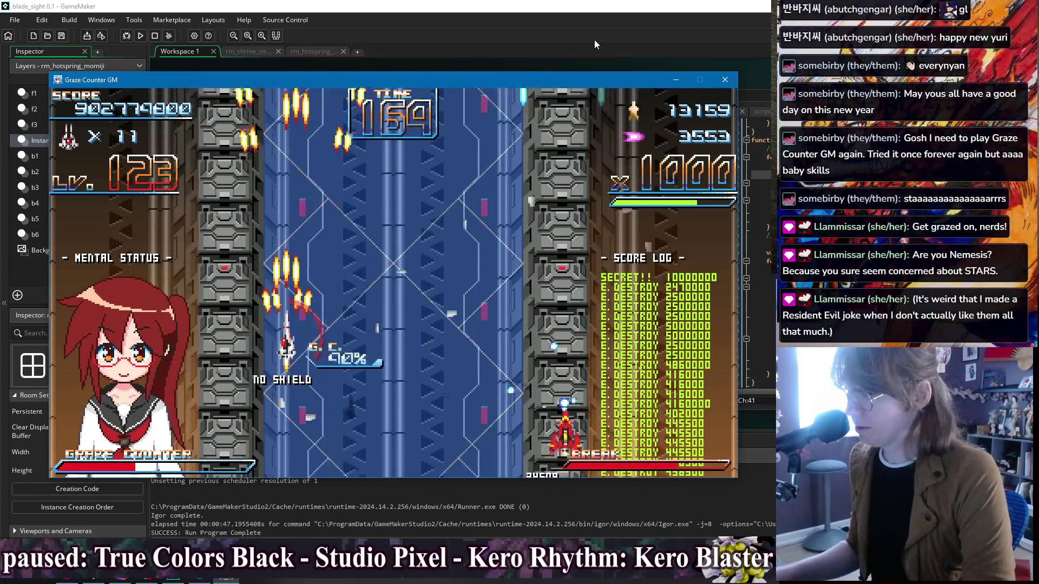
pyautogui.press('Left')
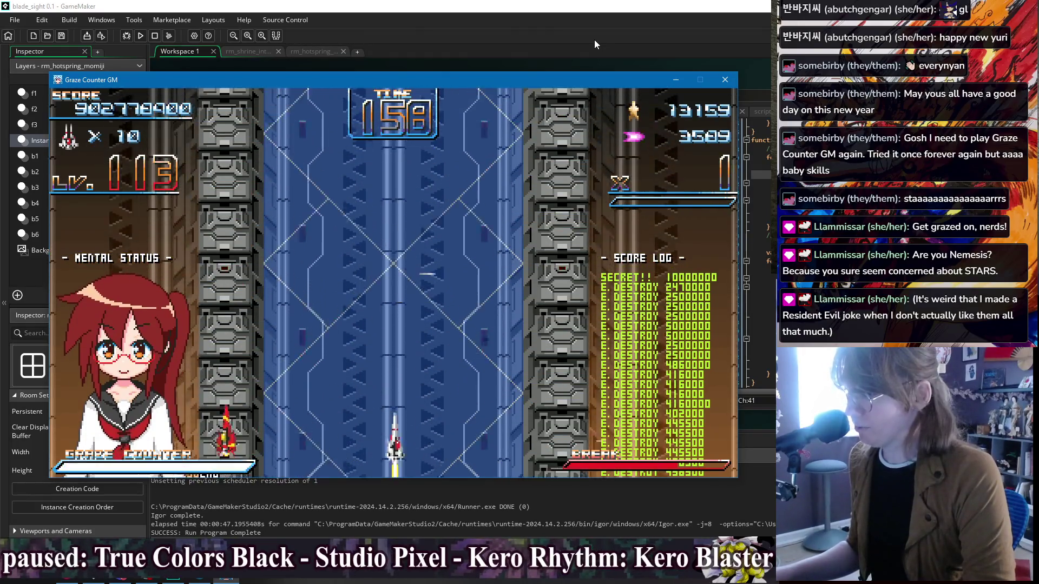
# Step: Steer the respawned ship through the bullets across the screen
pyautogui.press('Right')
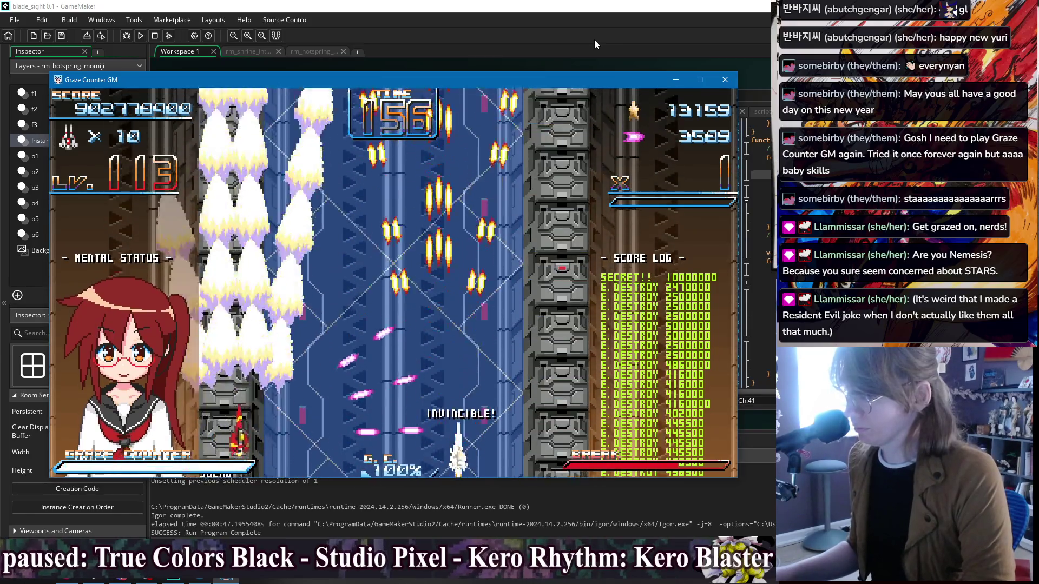
pyautogui.press('Right')
pyautogui.press('Right')
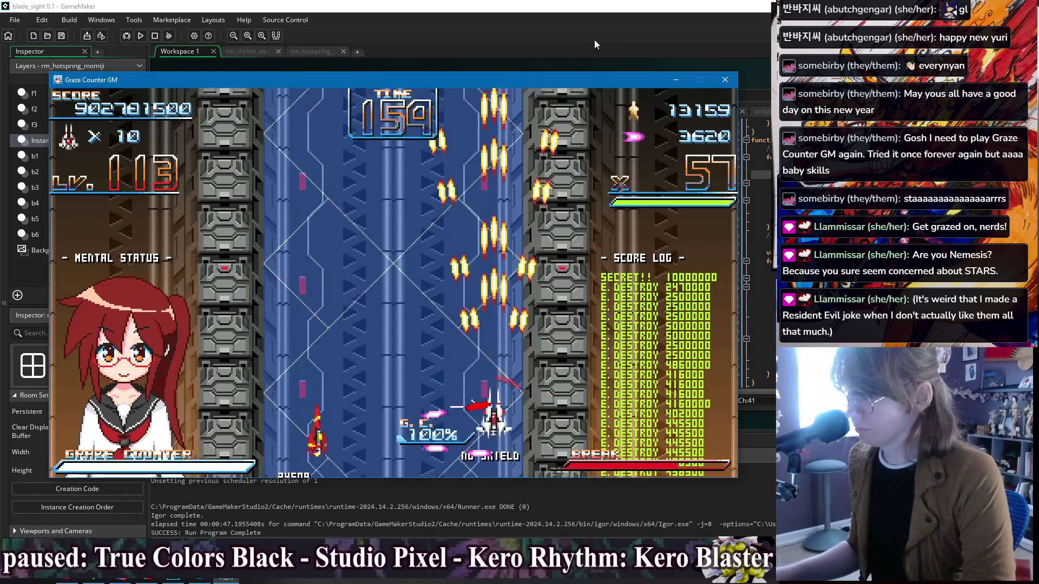
pyautogui.press('Left')
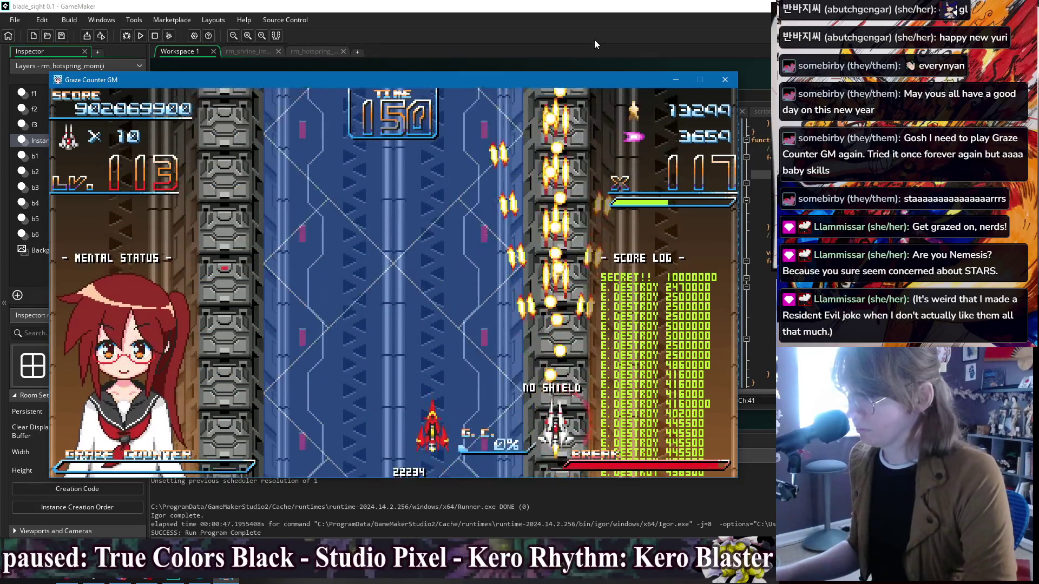
pyautogui.press('Up')
pyautogui.press('Left')
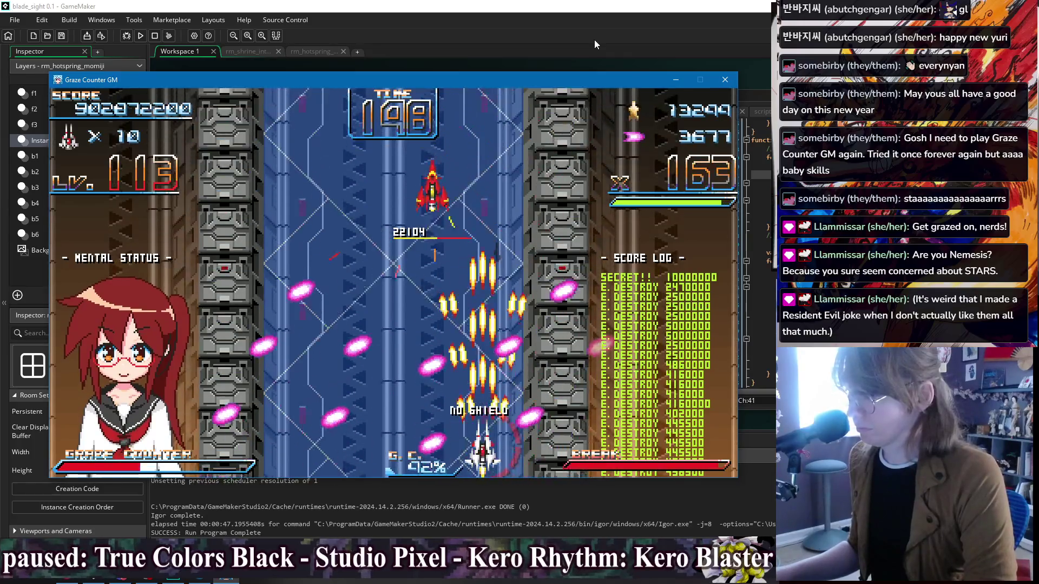
pyautogui.press('Up')
pyautogui.press('Right')
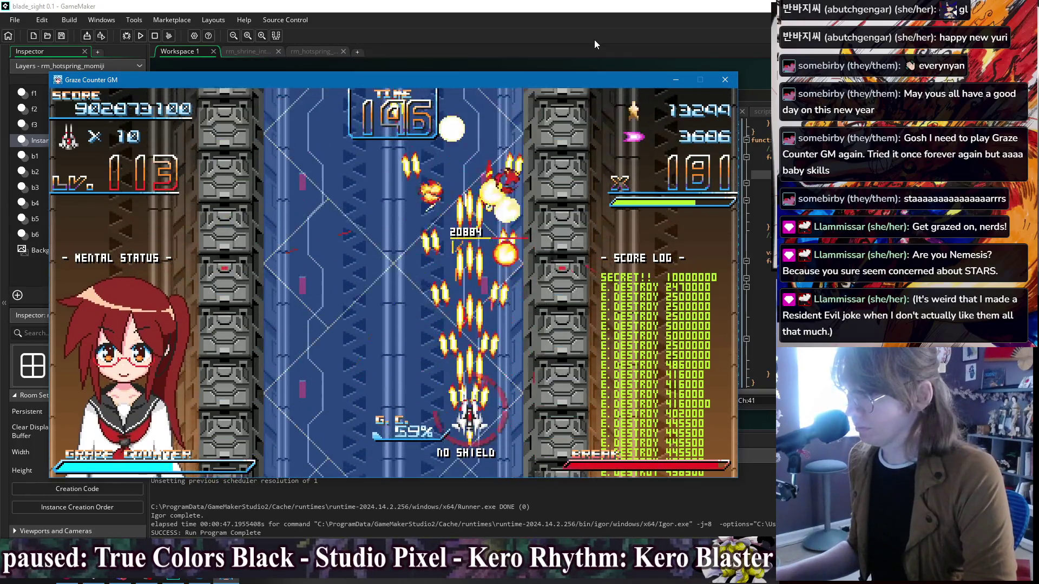
pyautogui.press('Left')
pyautogui.press('Up')
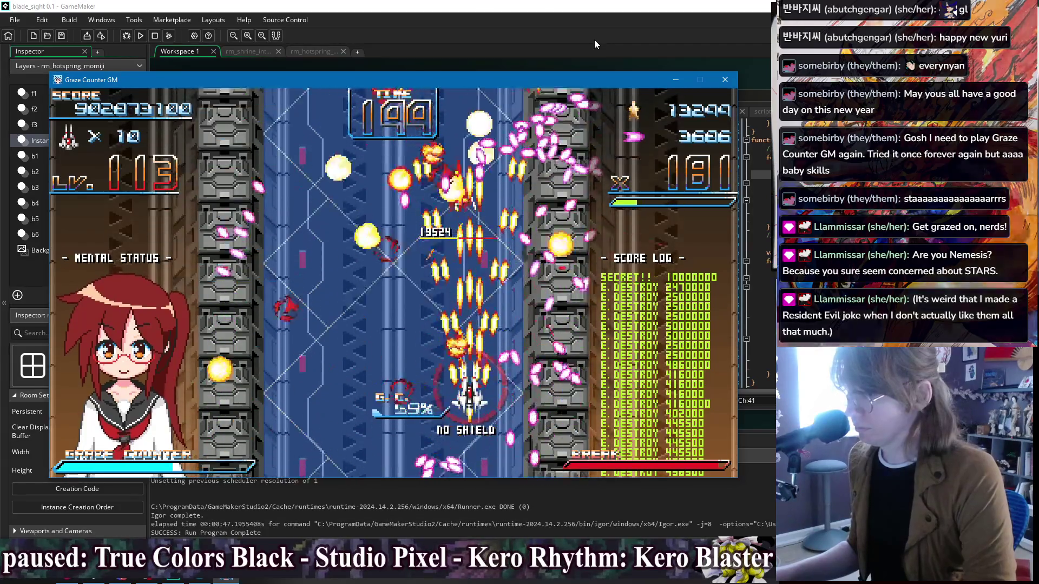
# Step: Sweep the wide laser, trigger the star-burst special, and finish the enemies for the 137,030,000 time bonus
pyautogui.press('Left')
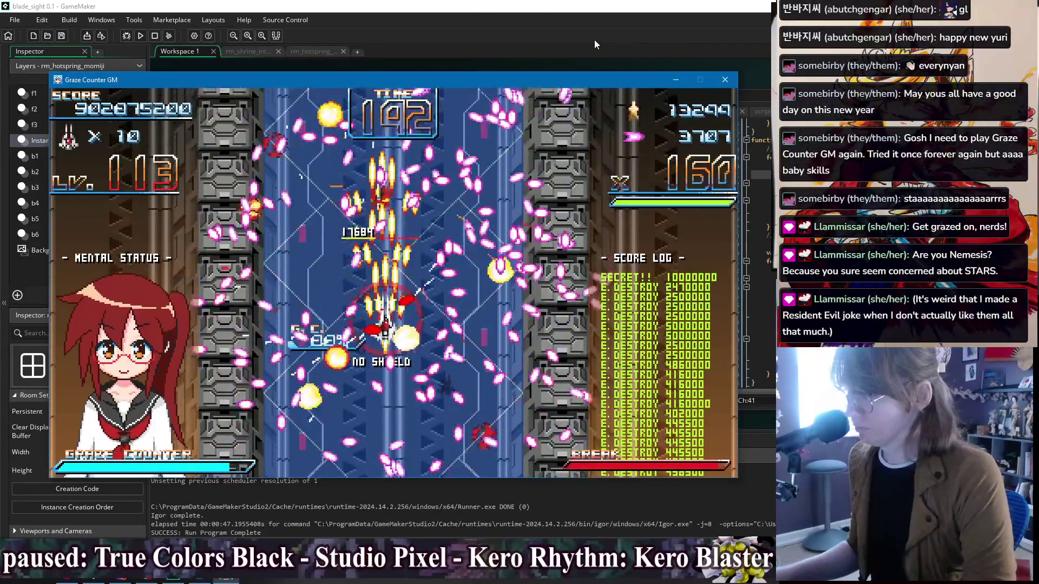
pyautogui.press('Right')
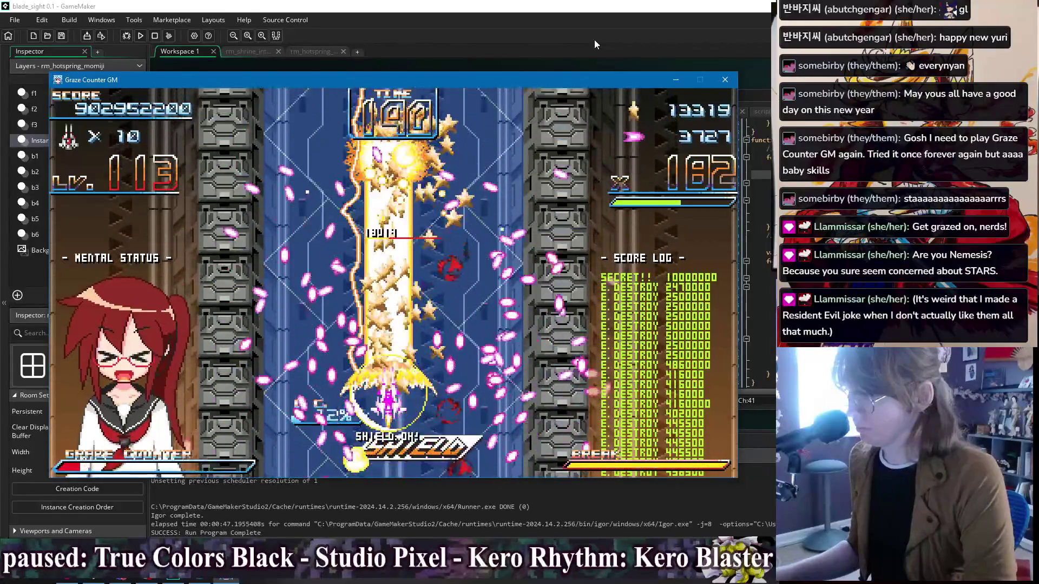
pyautogui.press('Down')
pyautogui.press('x')
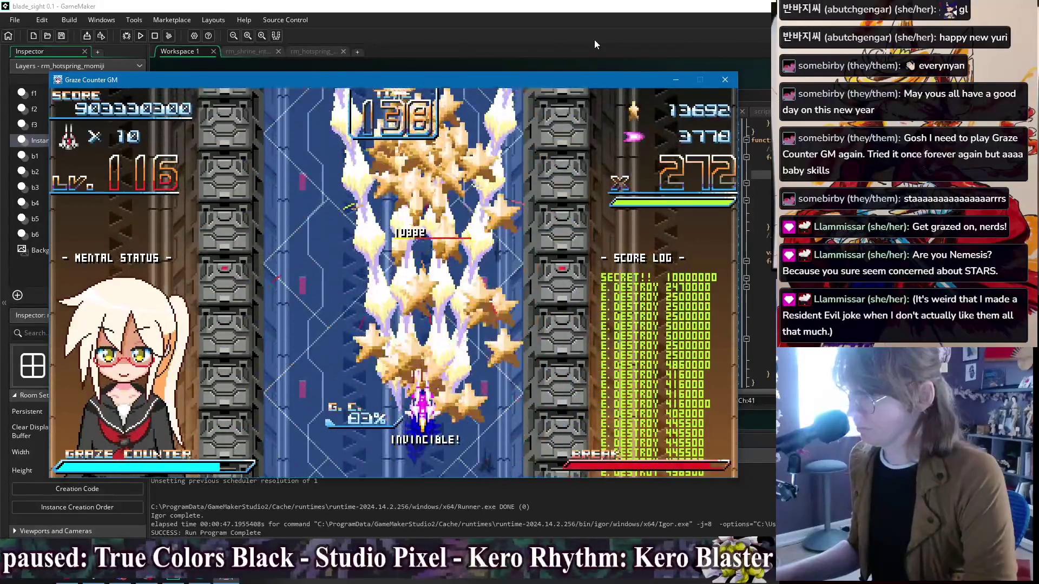
pyautogui.press('Down')
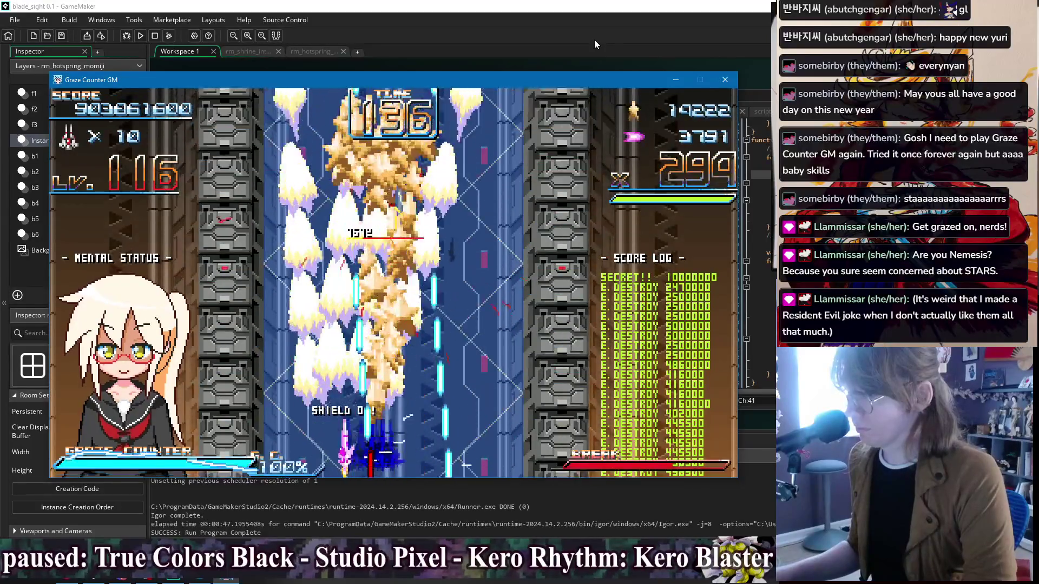
pyautogui.press('Left')
pyautogui.press('Right')
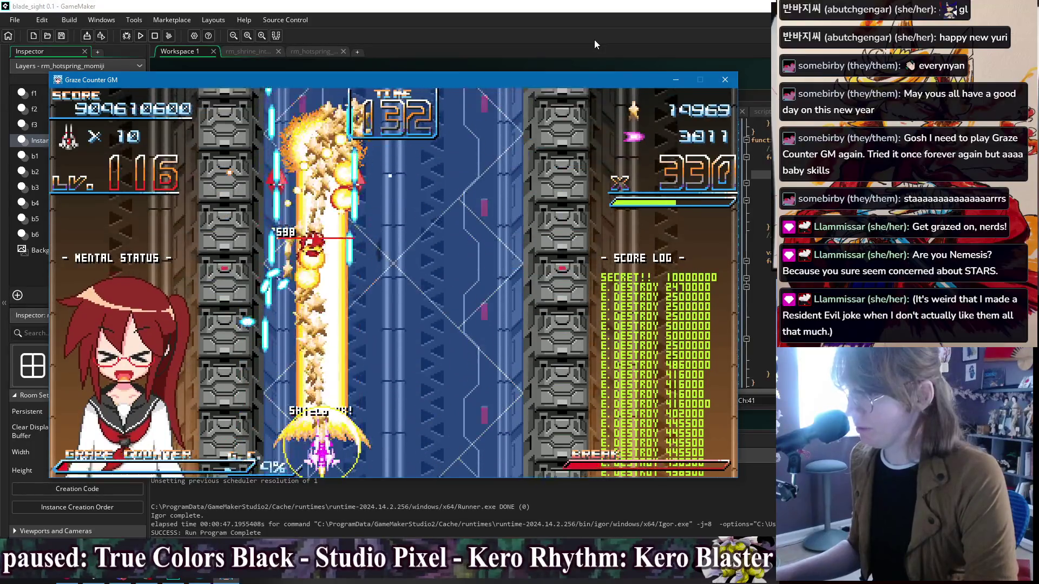
pyautogui.press('Right')
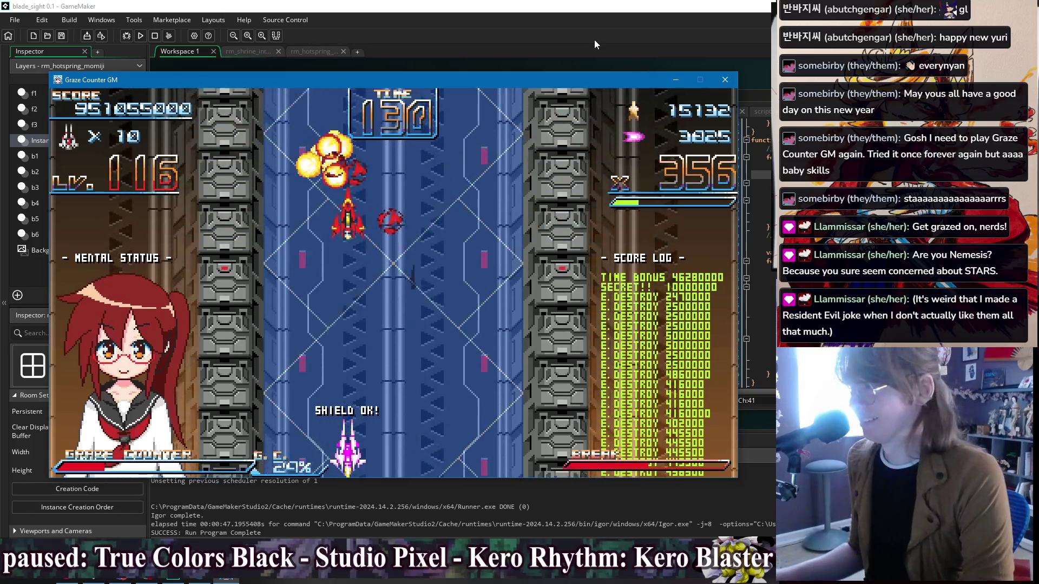
pyautogui.press('Right')
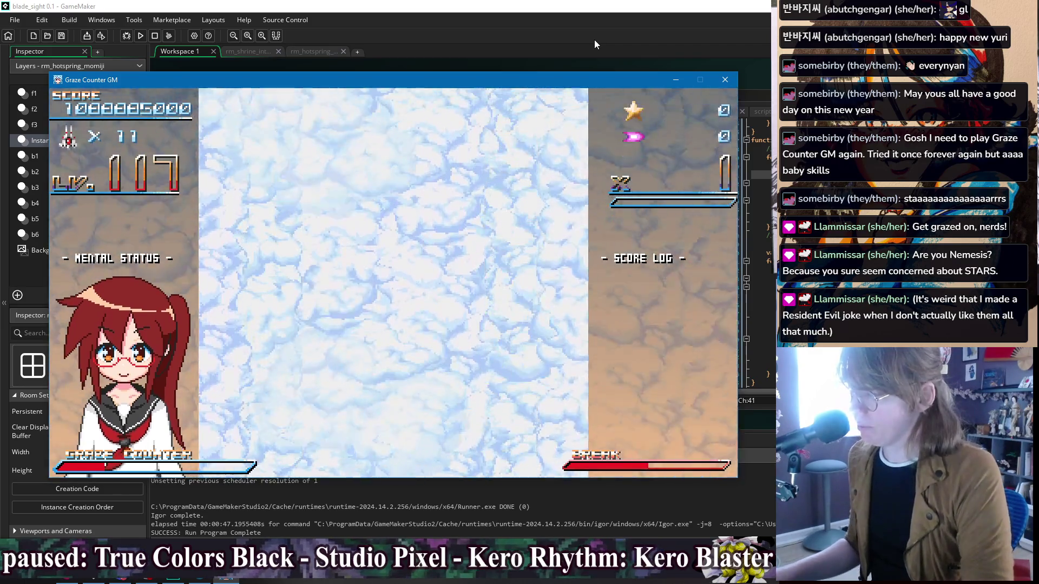
# Step: Fly through Stage 4-A firing a large laser and raising the shield while drifting right and left
pyautogui.press('Up')
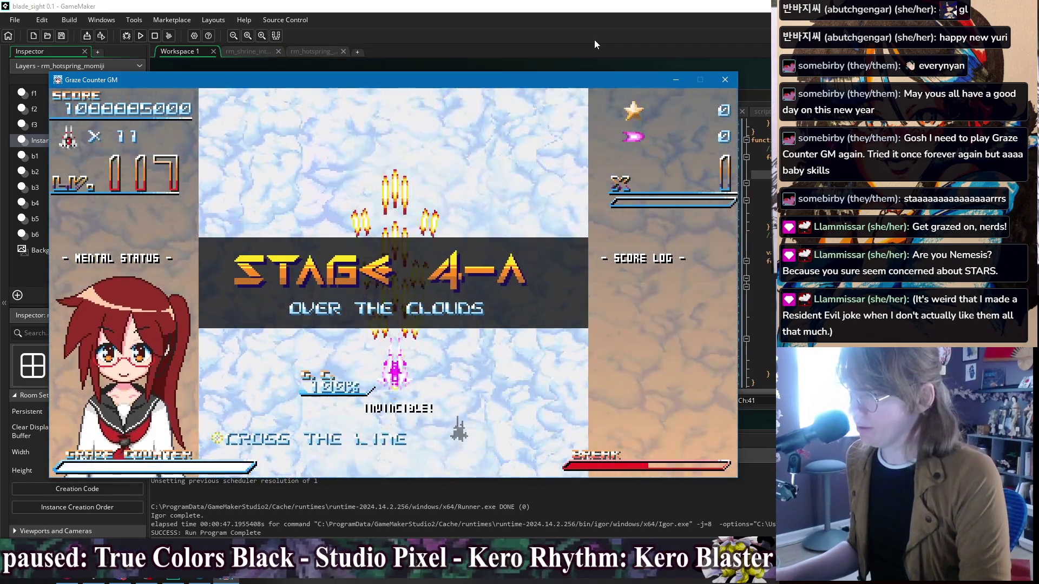
pyautogui.press('Right')
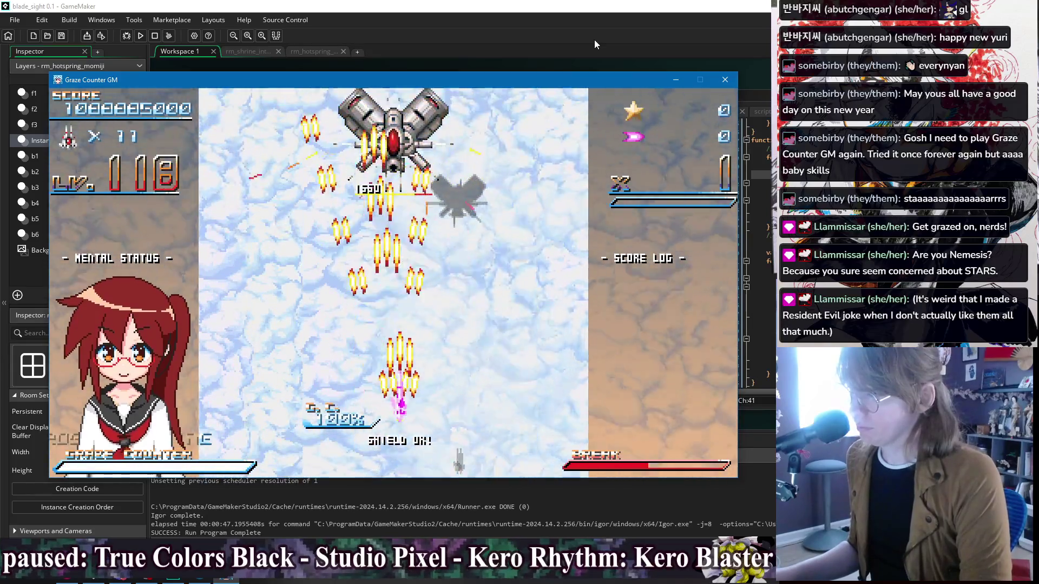
pyautogui.press('Up')
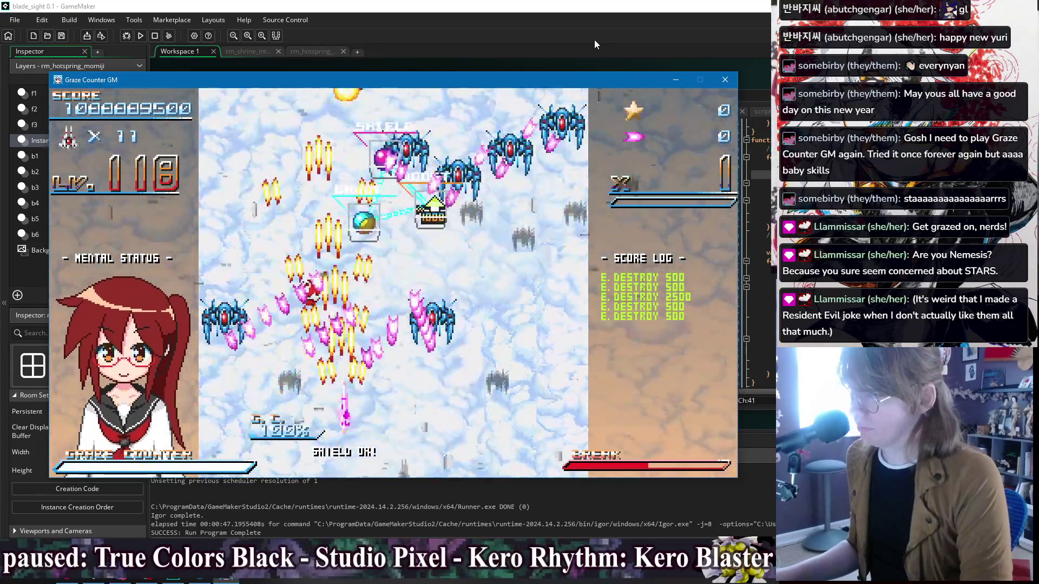
pyautogui.press('Right')
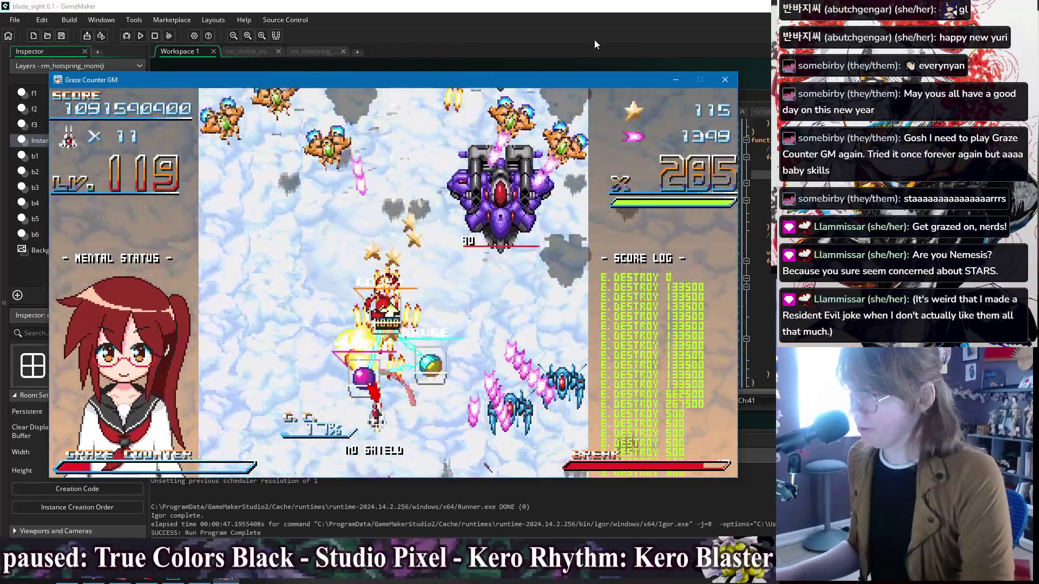
pyautogui.press('Right')
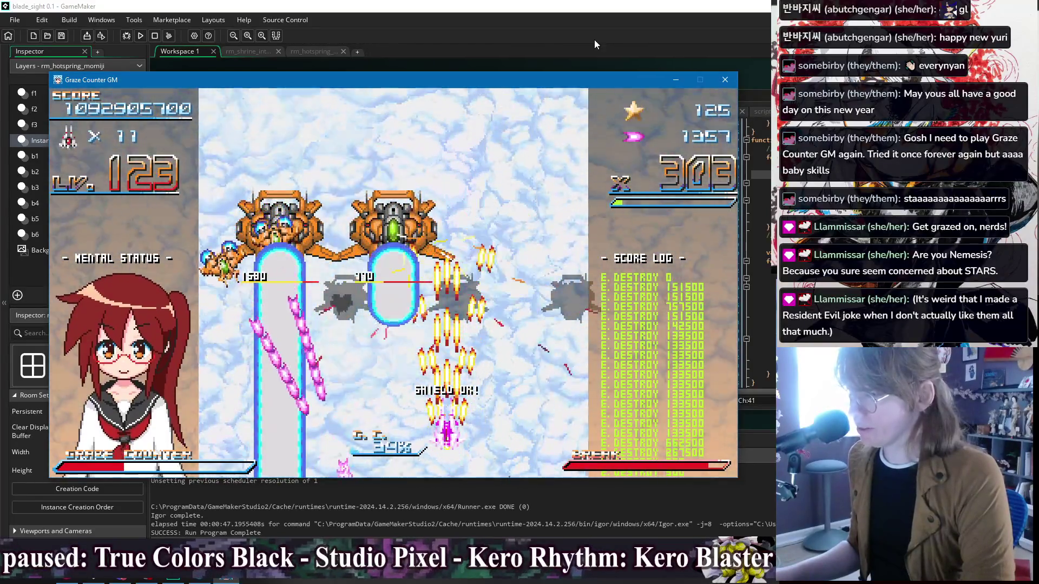
pyautogui.press('Left')
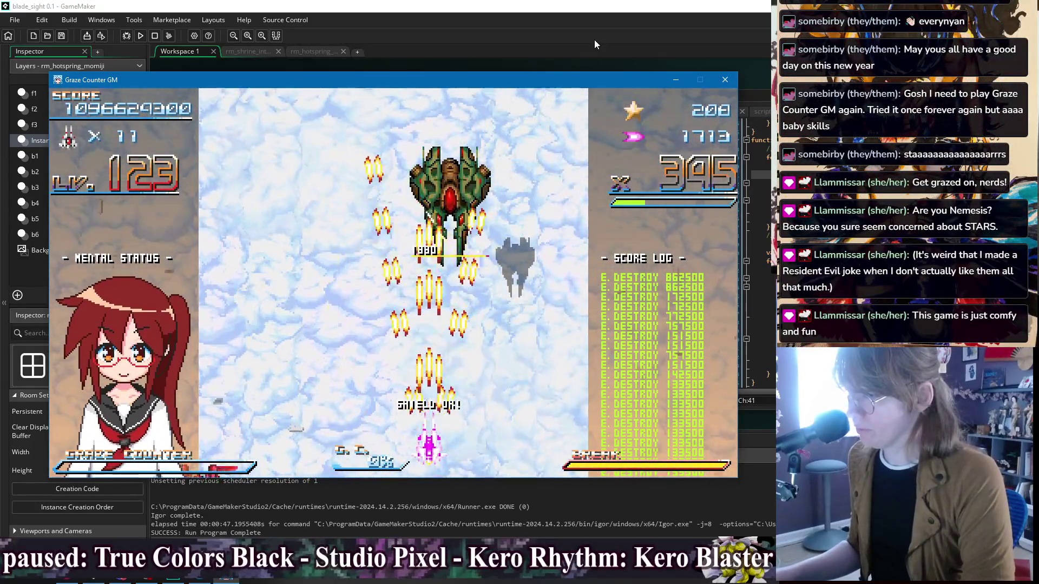
pyautogui.press('Left')
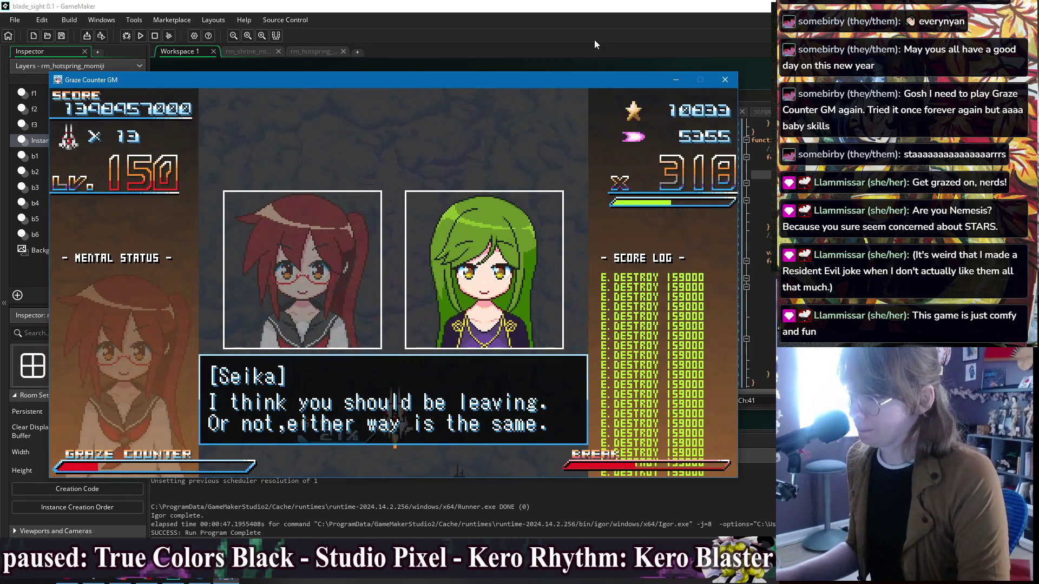
# Step: Advance Uzuki and Seika's pre-fight dialogue through Seika's lines about EDEN
pyautogui.press('z')
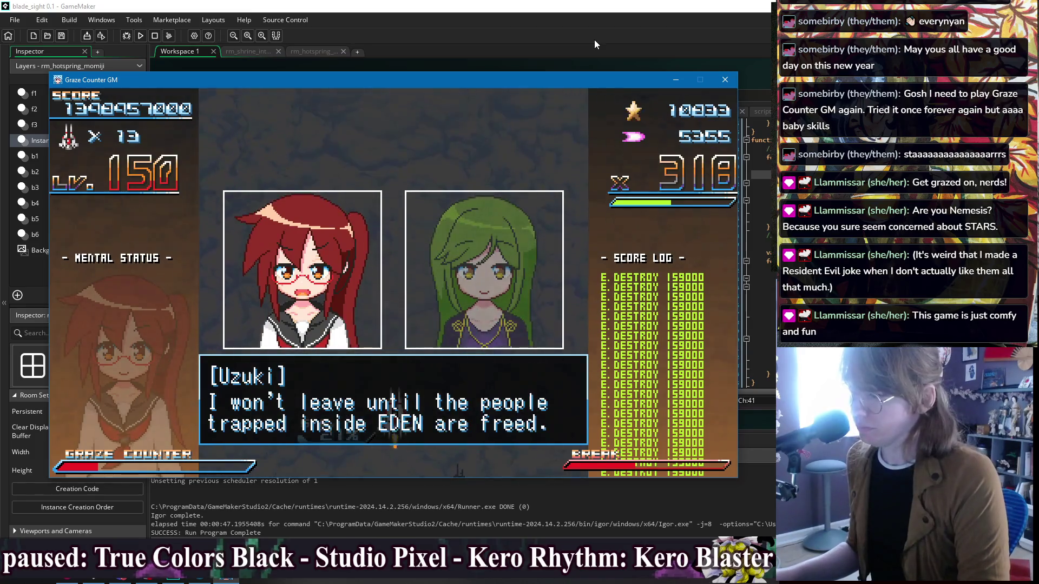
pyautogui.press('z')
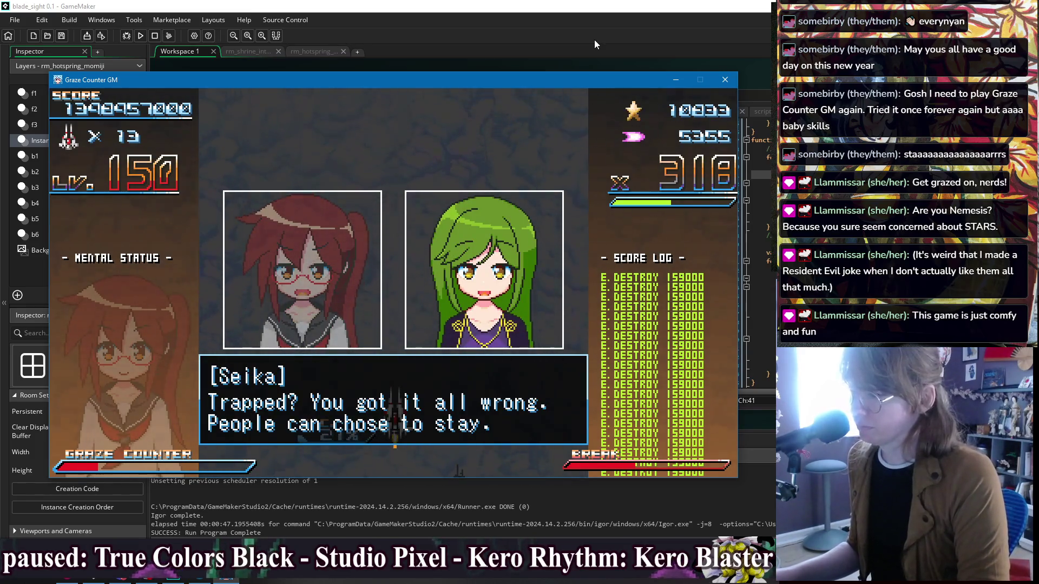
pyautogui.press('z')
pyautogui.press('z')
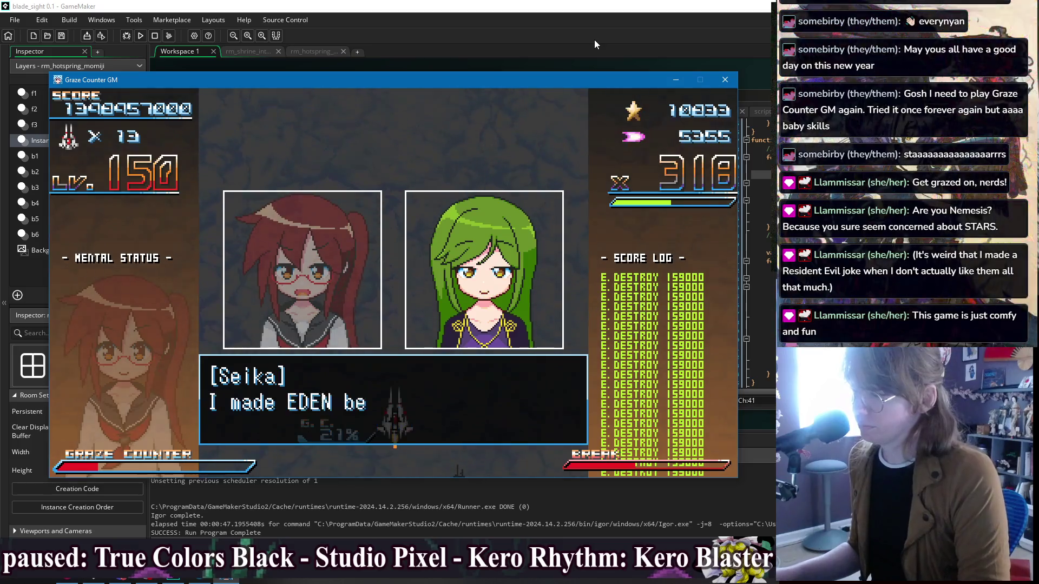
pyautogui.press('z')
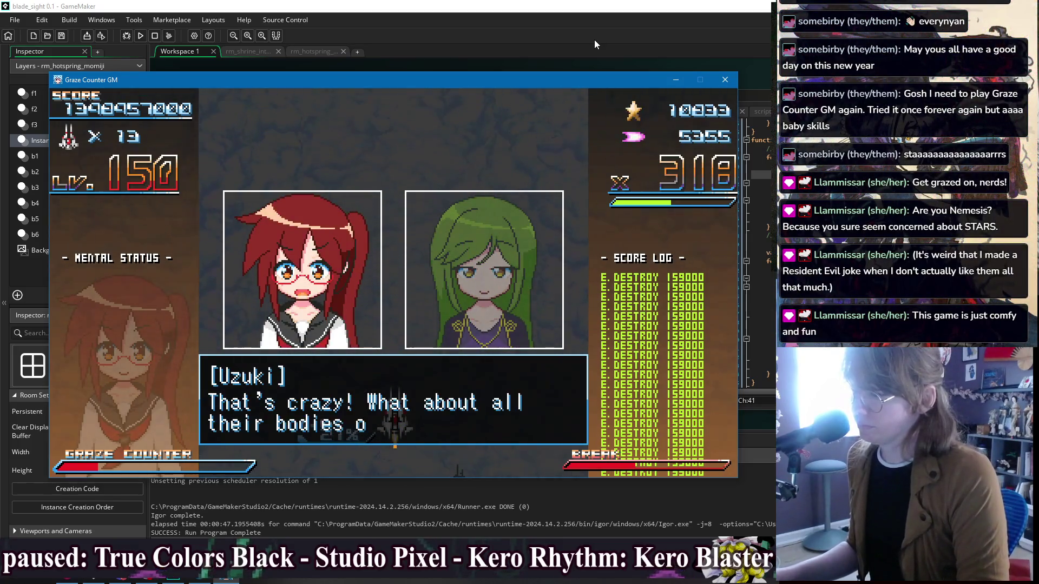
pyautogui.press('z')
pyautogui.press('z')
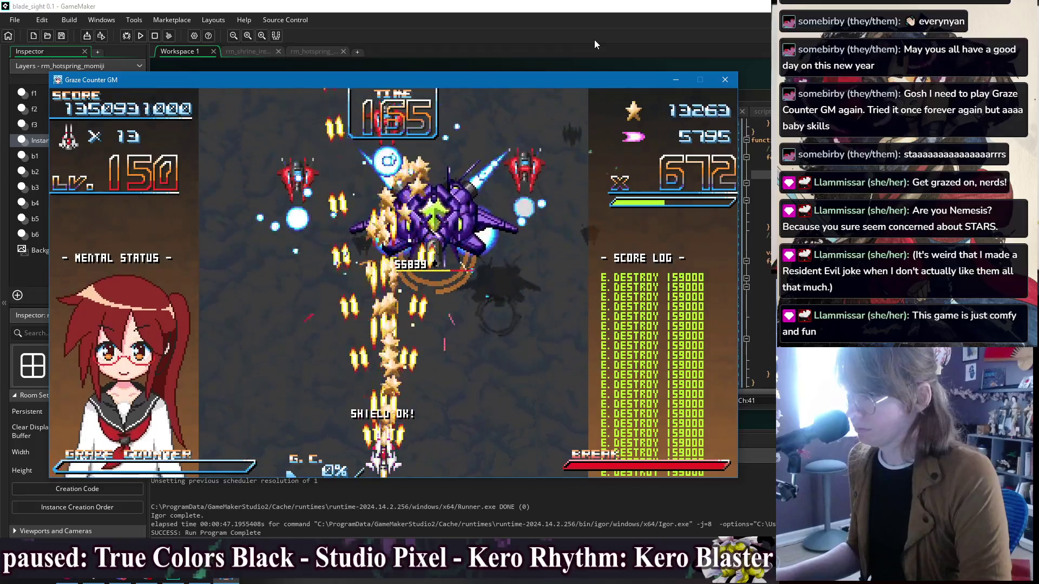
# Step: Fire the graze counter beam at the Violet Devil boss while weaving through its bullet spreads
pyautogui.press('Left')
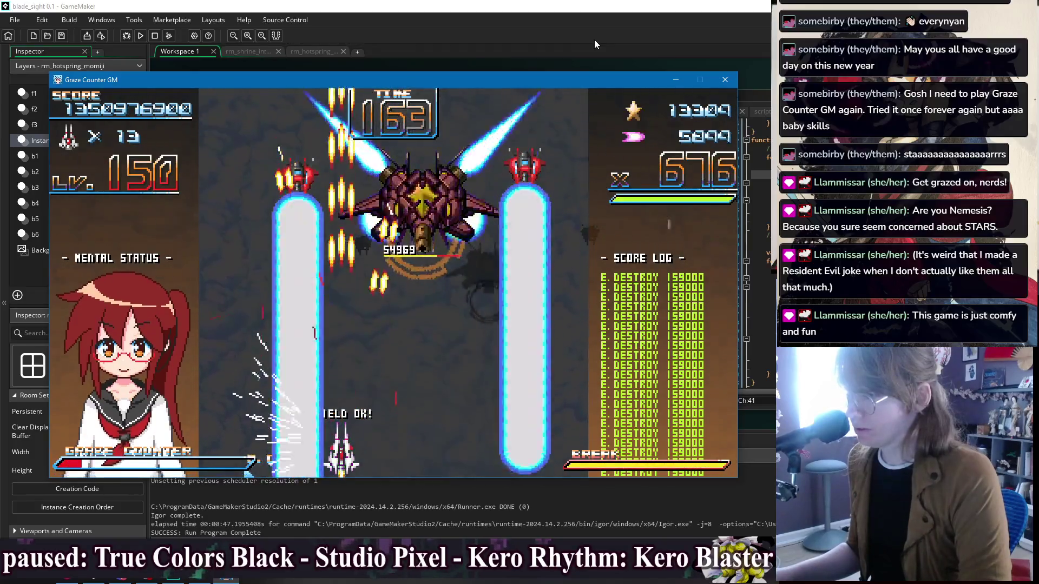
pyautogui.press('x')
pyautogui.press('Right')
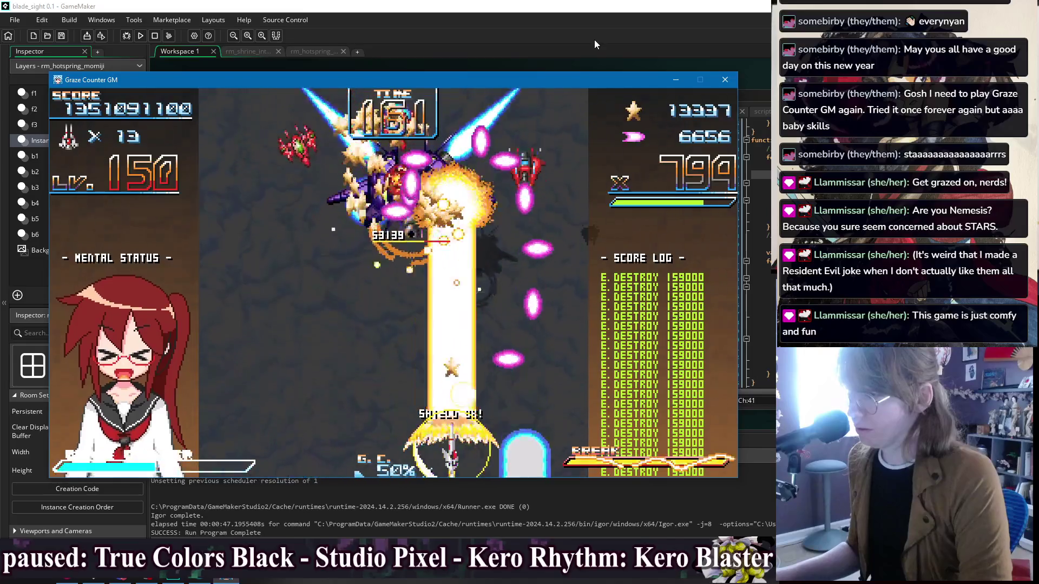
pyautogui.press('Left')
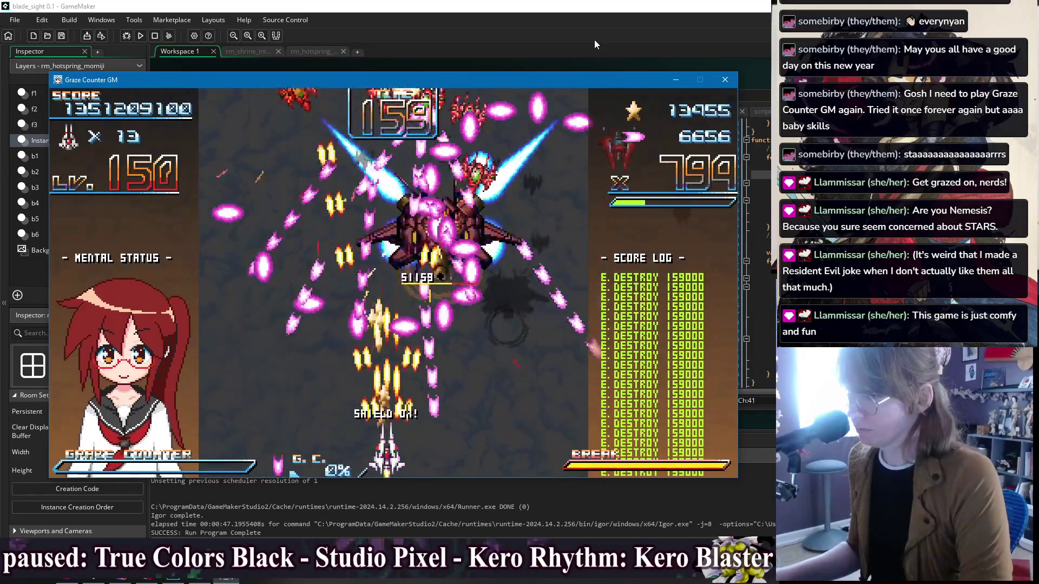
pyautogui.press('Right')
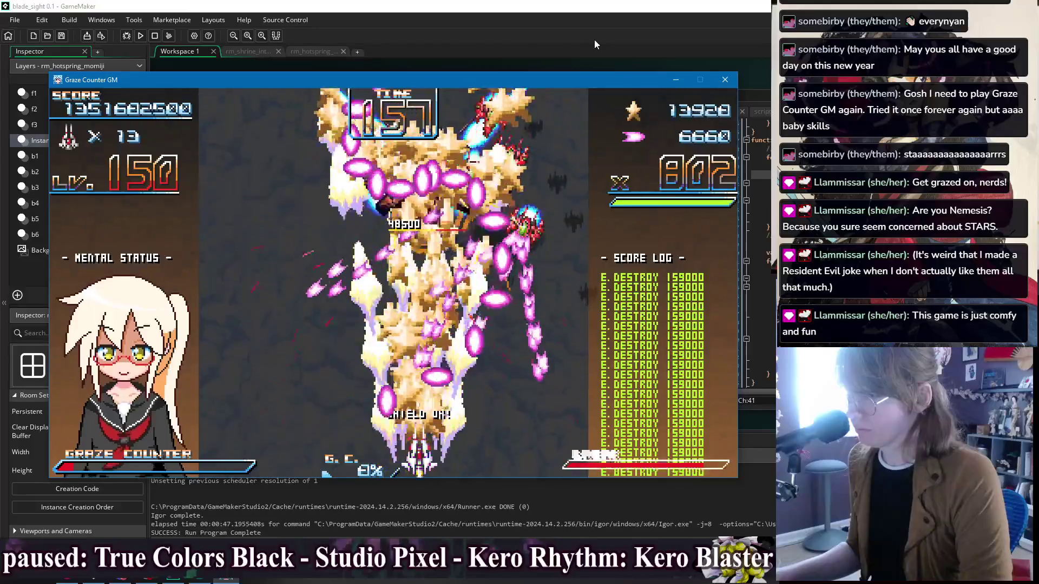
pyautogui.press('Right')
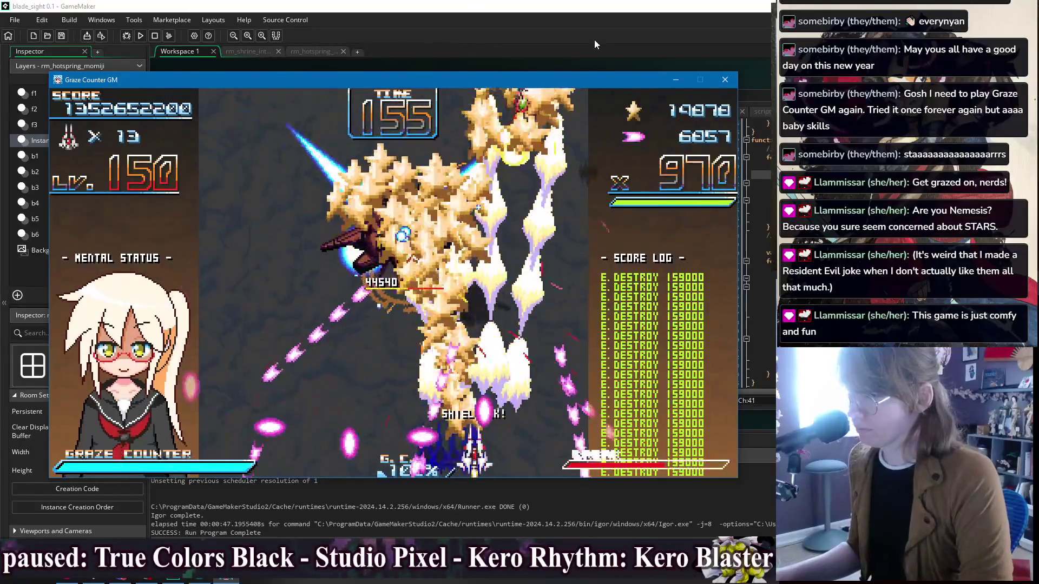
pyautogui.press('Right')
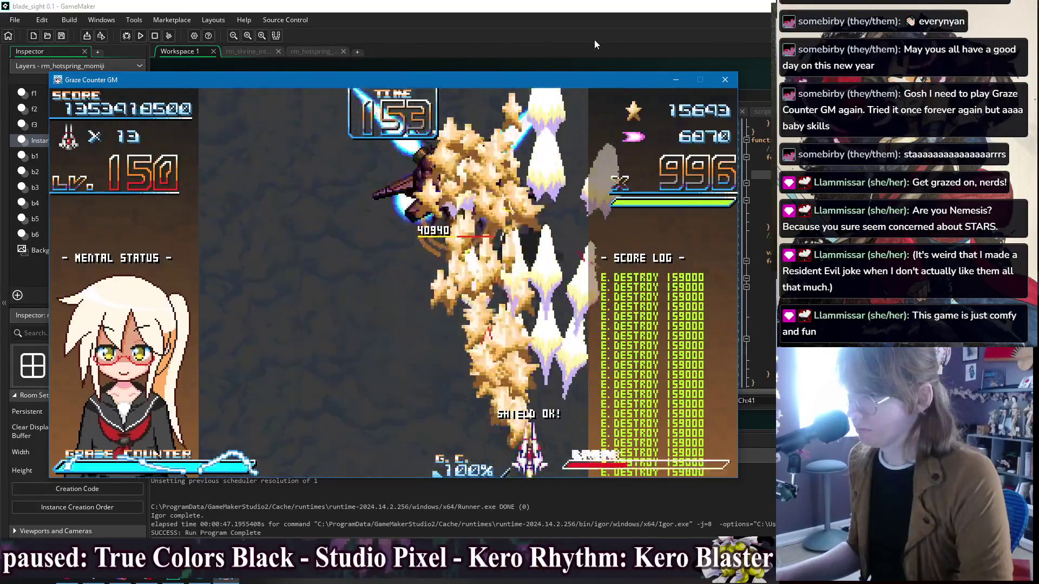
pyautogui.press('Left')
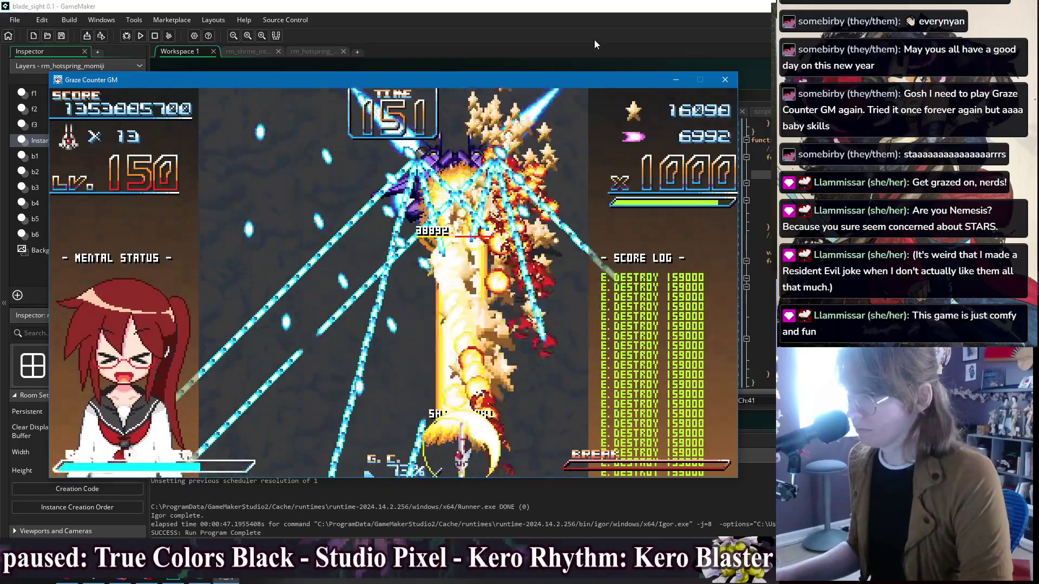
pyautogui.press('Left')
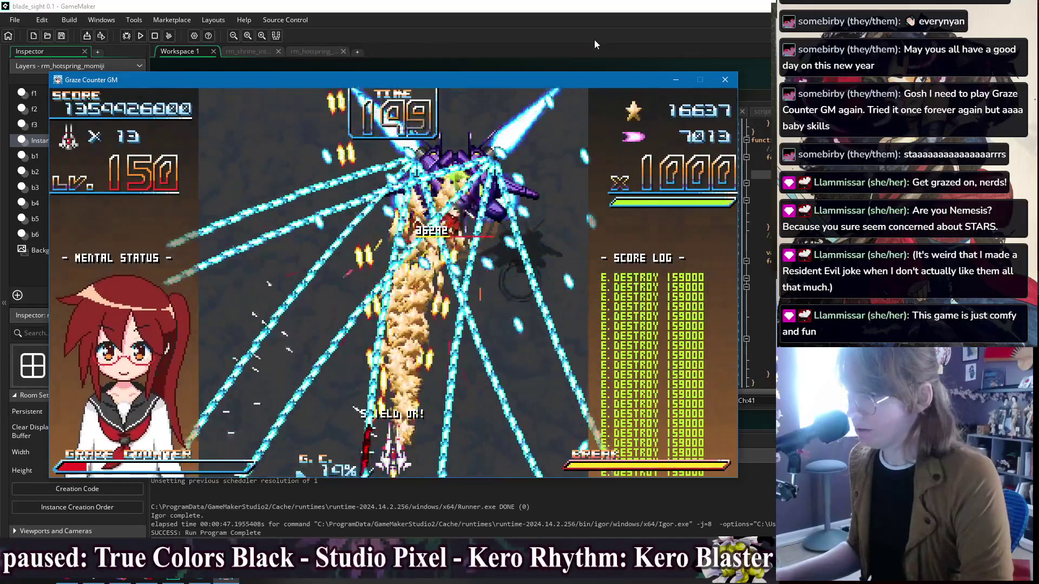
pyautogui.press('Right')
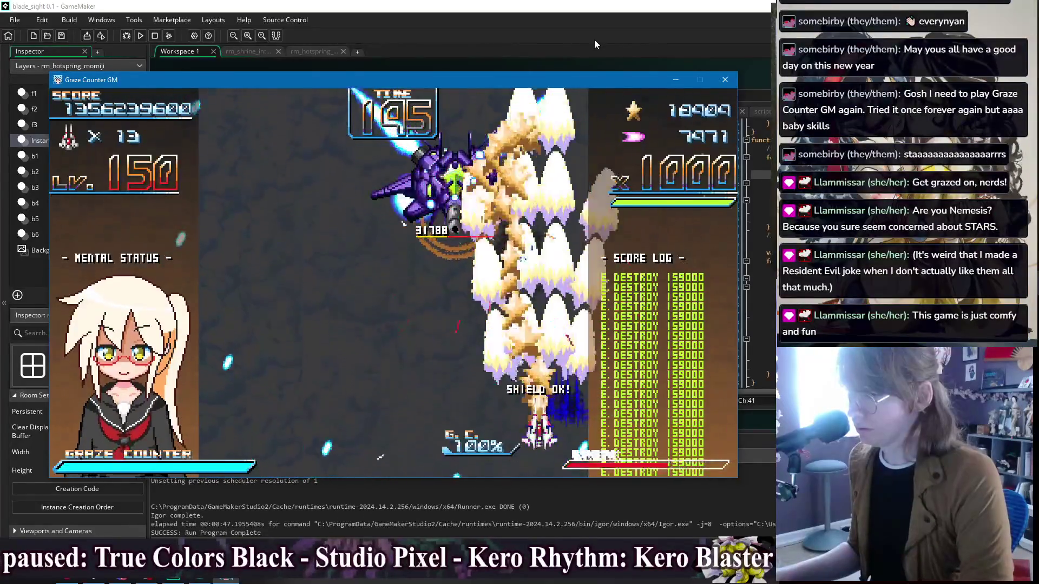
pyautogui.press('Left')
pyautogui.press('Left')
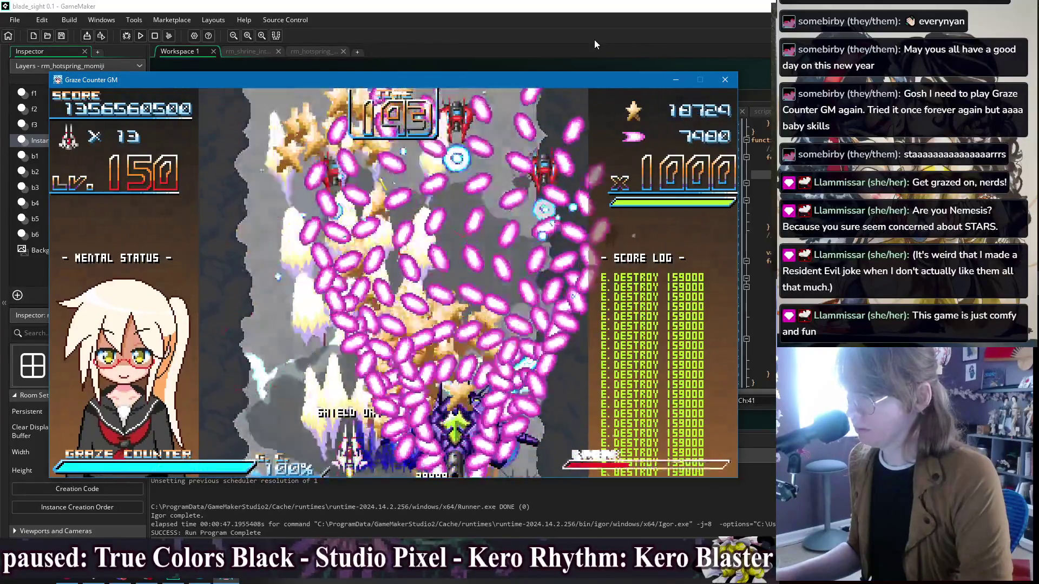
pyautogui.press('Right')
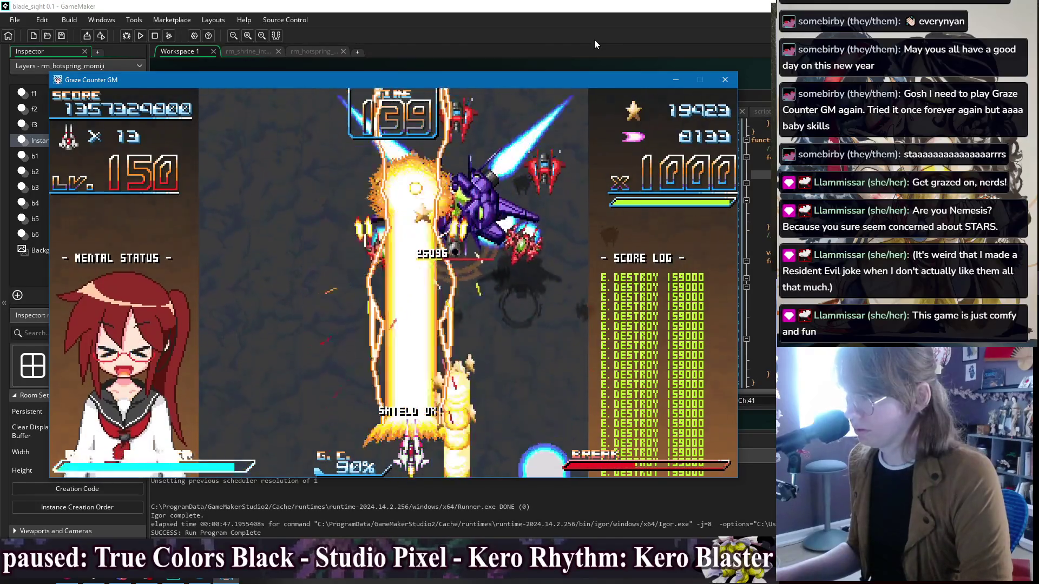
pyautogui.press('Right')
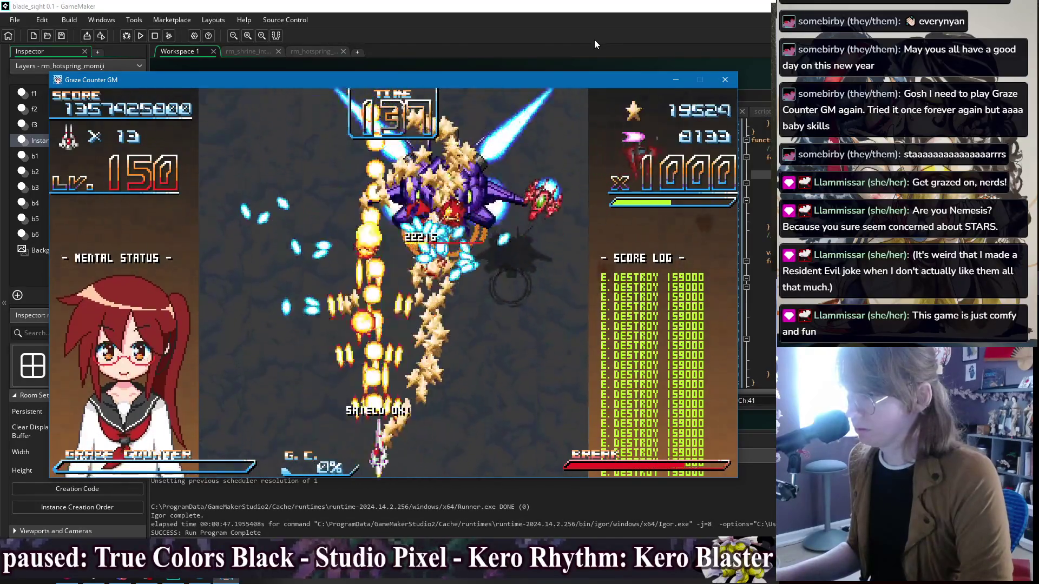
pyautogui.press('Left')
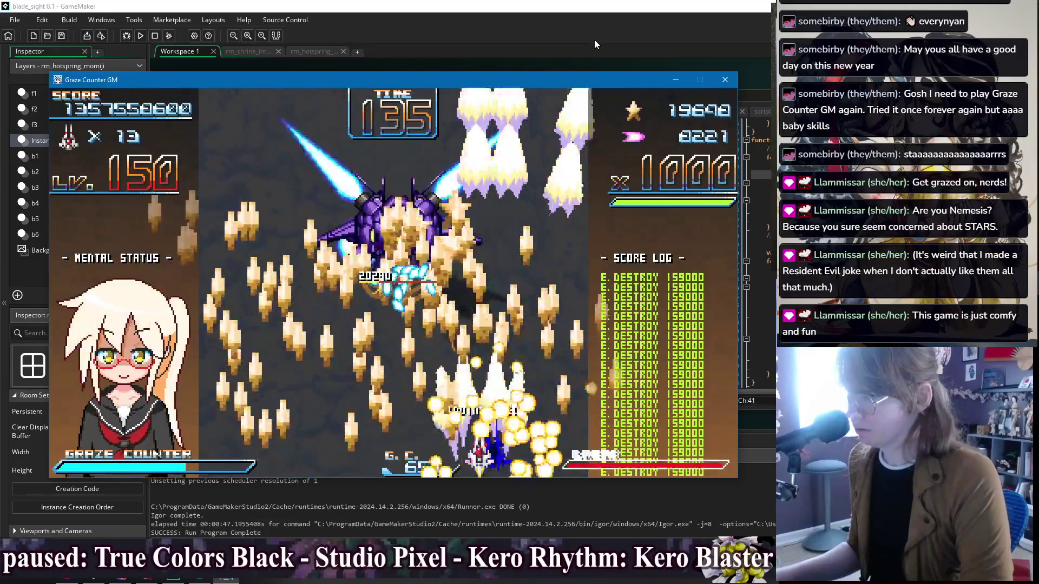
pyautogui.press('Right')
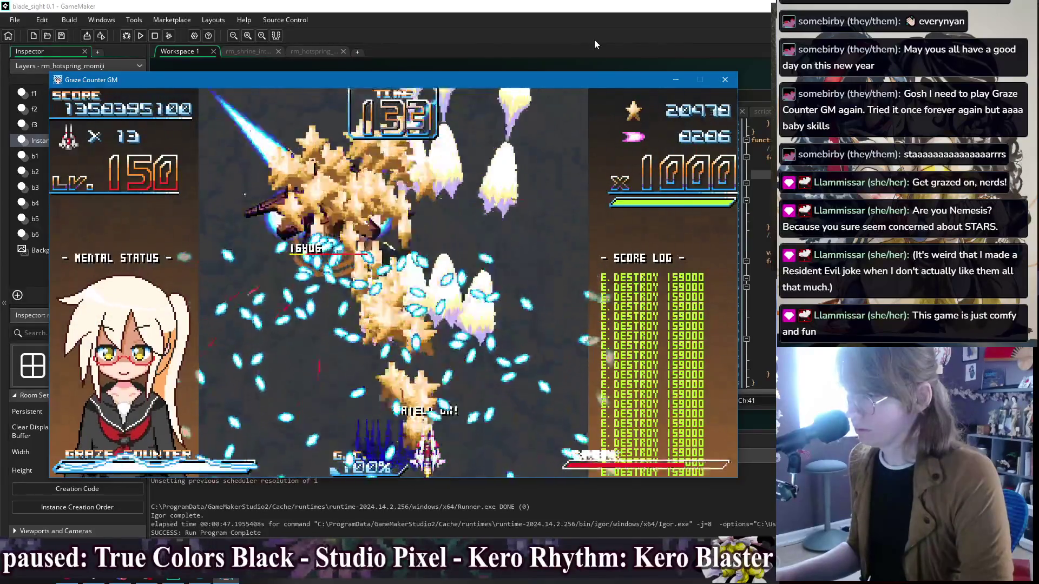
# Step: Sweep the graze counter laser to destroy the Violet Devil, earning the 197,350,000 stage bonus
pyautogui.press('x')
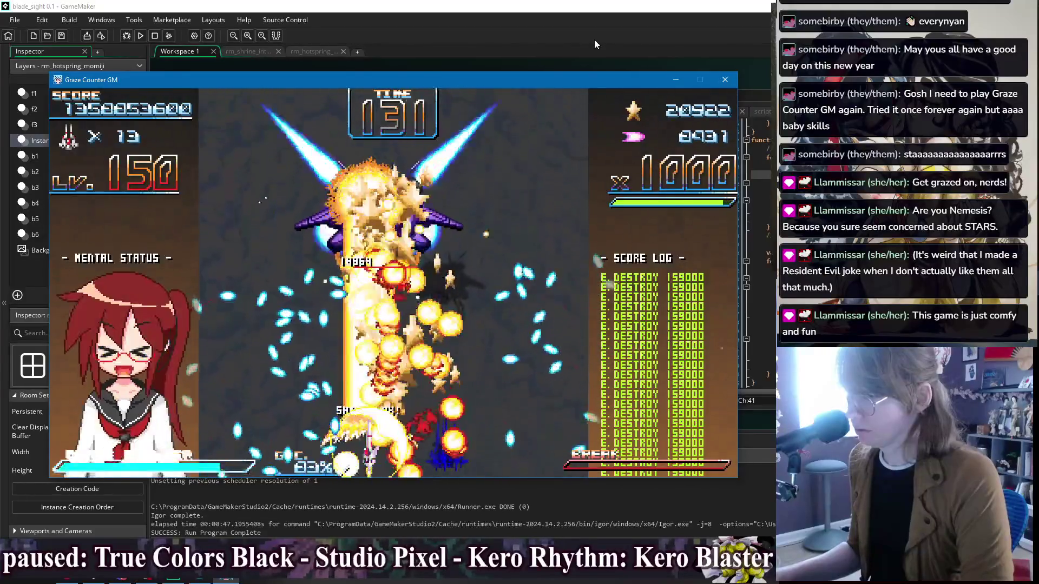
pyautogui.press('Right')
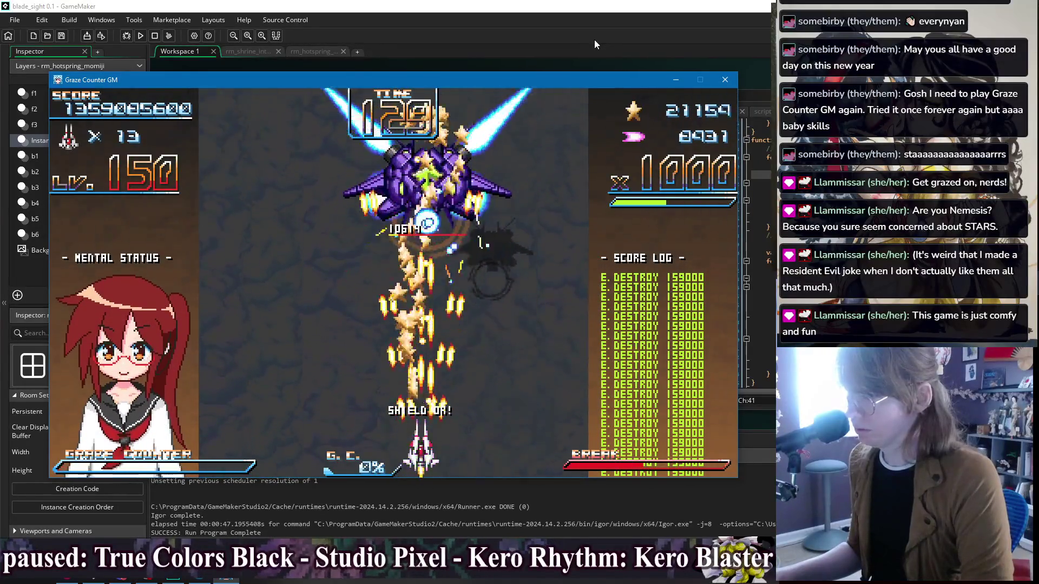
pyautogui.press('Left')
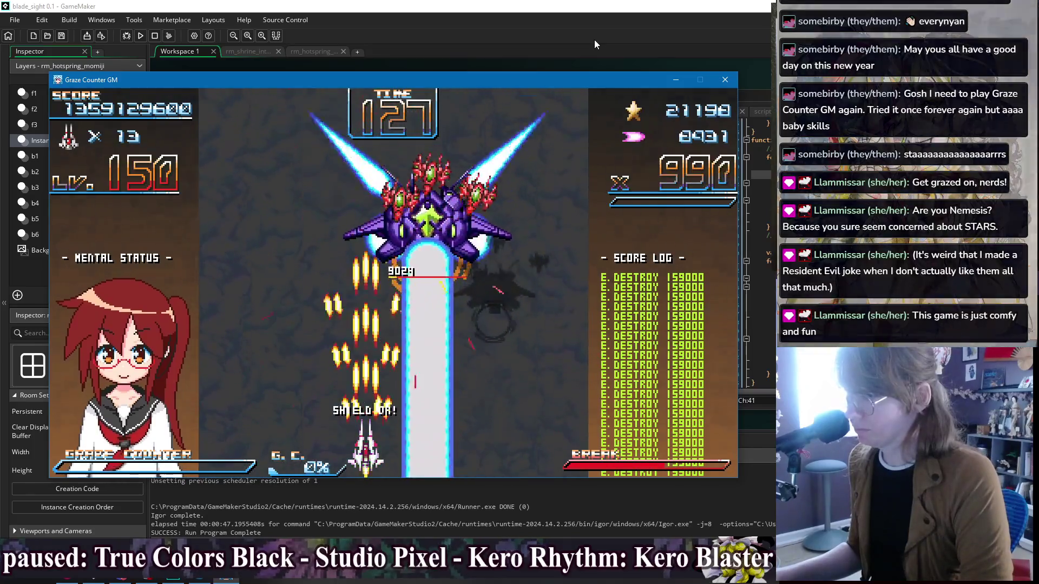
pyautogui.press('Right')
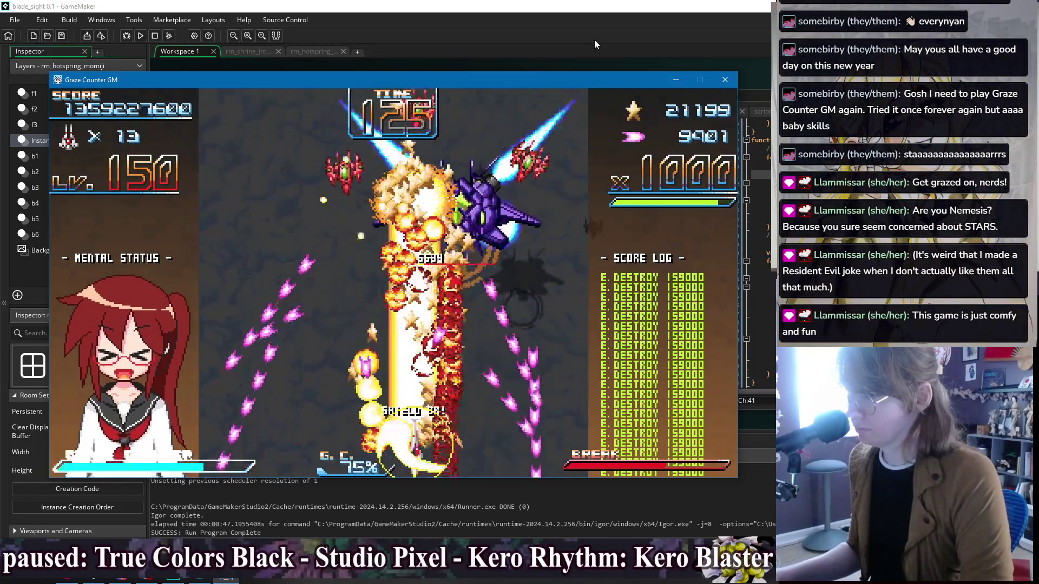
pyautogui.press('Right')
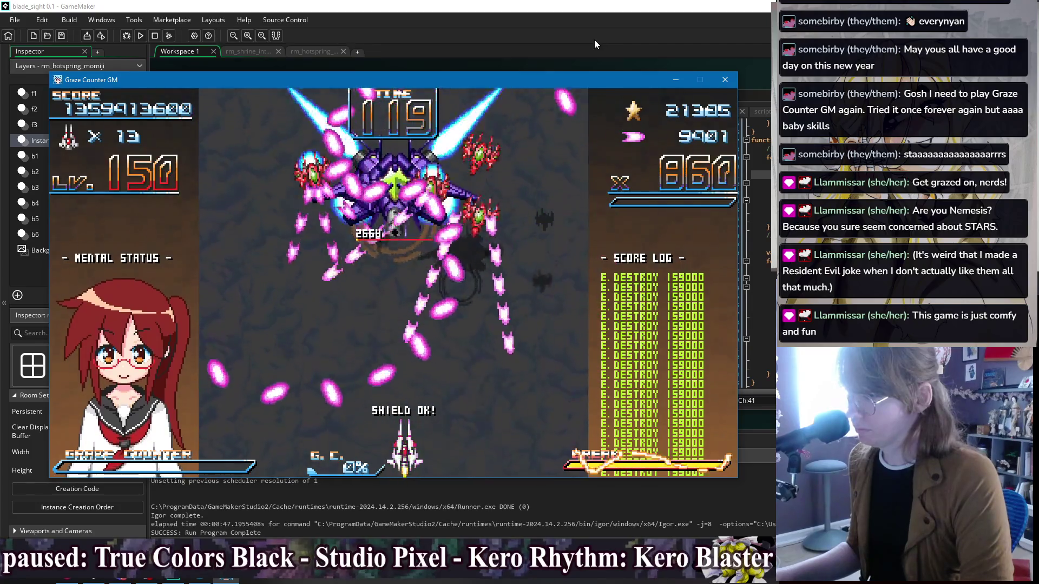
pyautogui.press('Right')
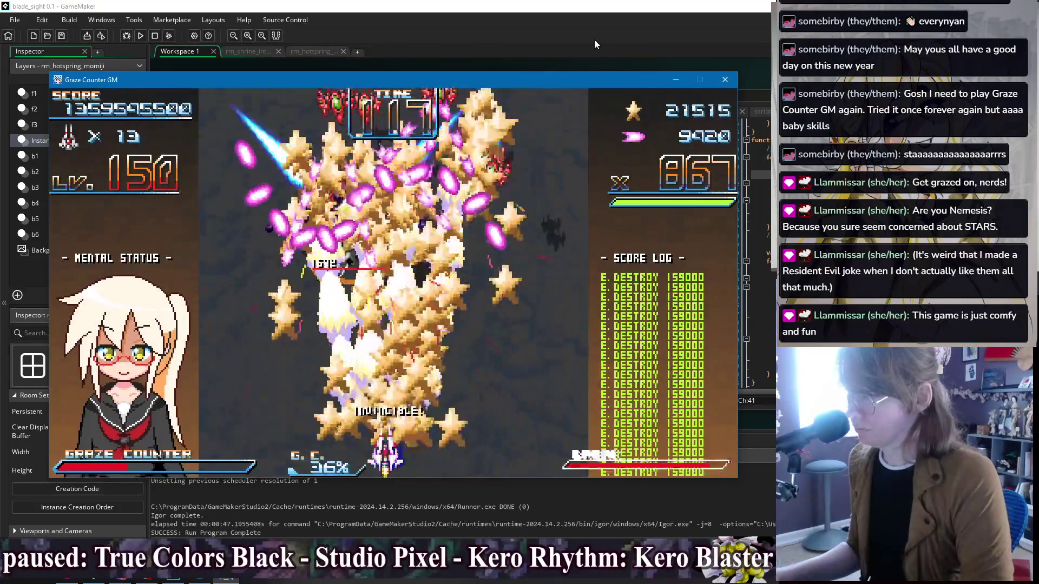
pyautogui.press('Left')
pyautogui.press('Right')
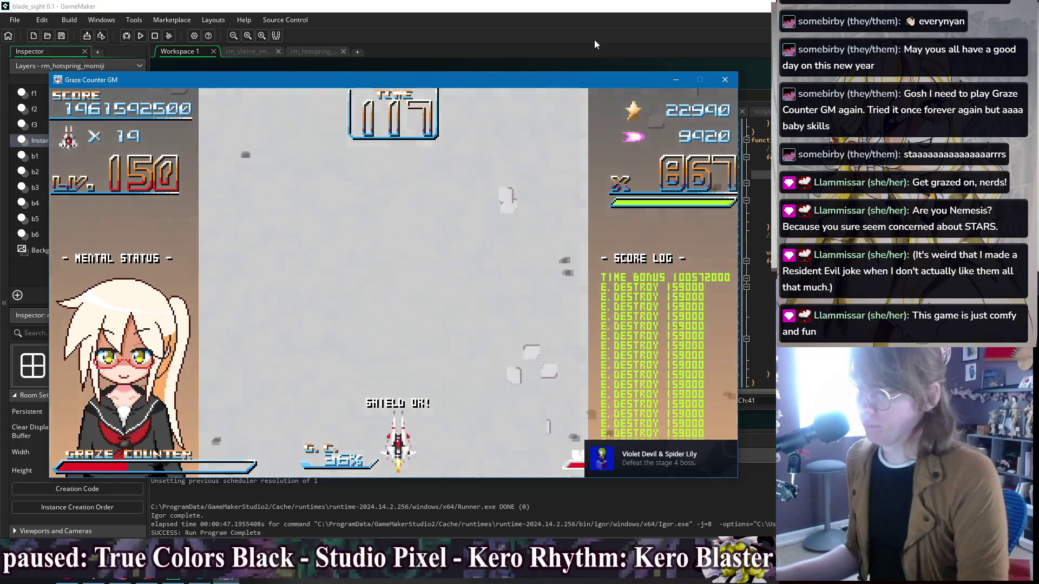
pyautogui.press('Left')
pyautogui.press('Right')
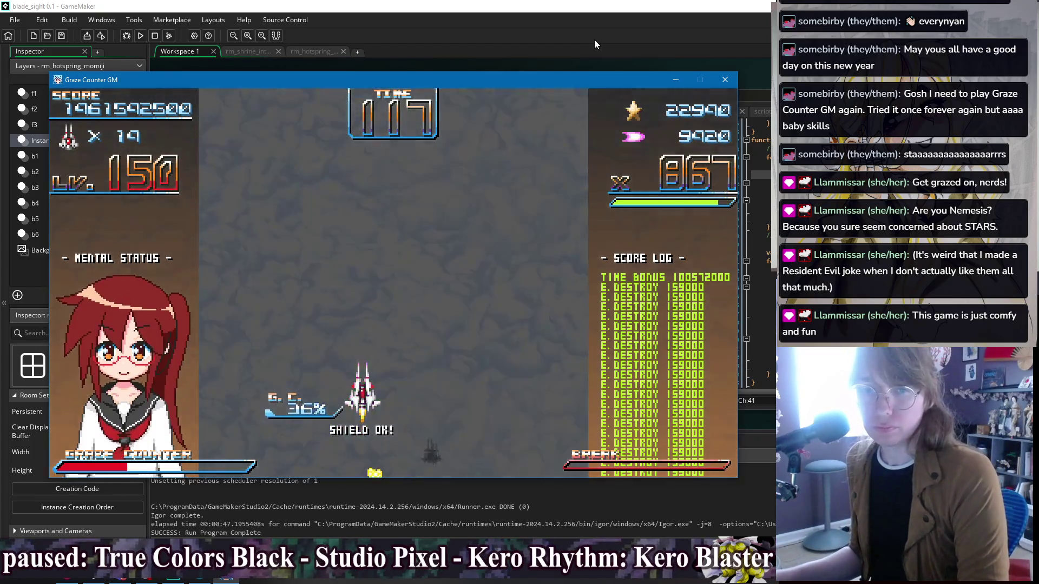
pyautogui.press('Right')
pyautogui.press('Down')
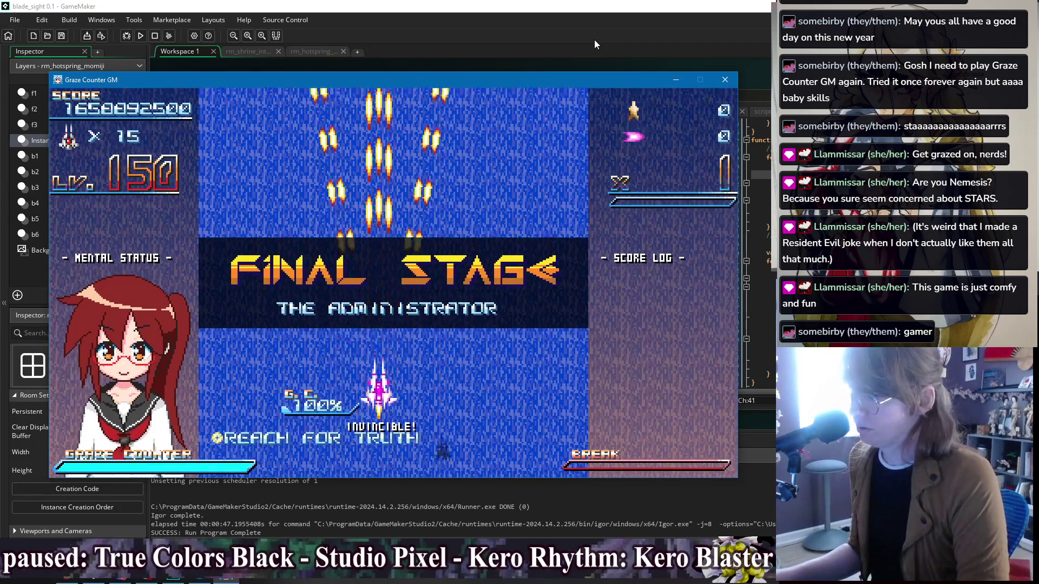
# Step: Shoot and strafe through the Final Stage enemy formations until Kaika's dialogue appears
pyautogui.press('Right')
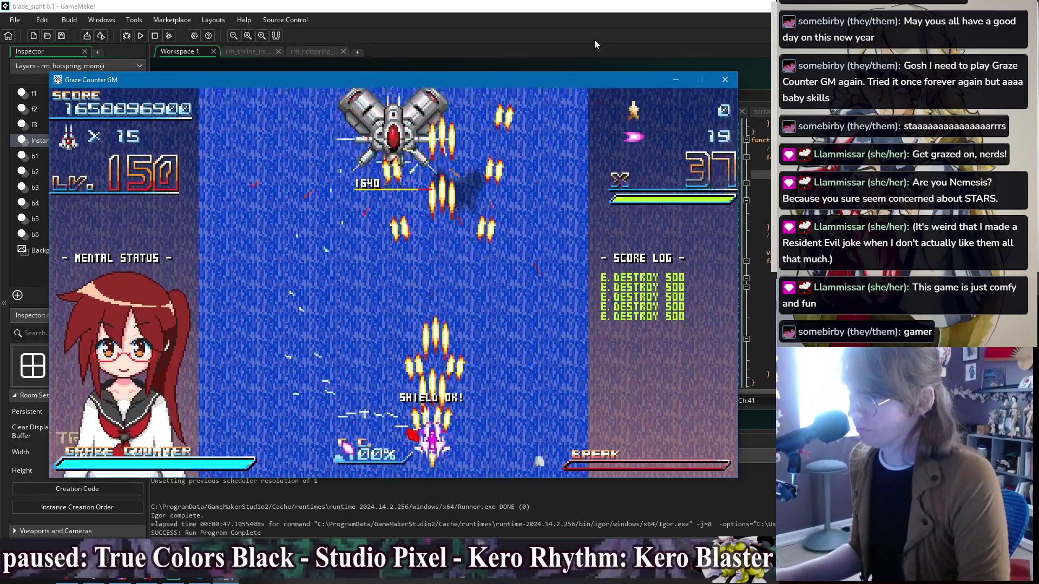
pyautogui.press('Left')
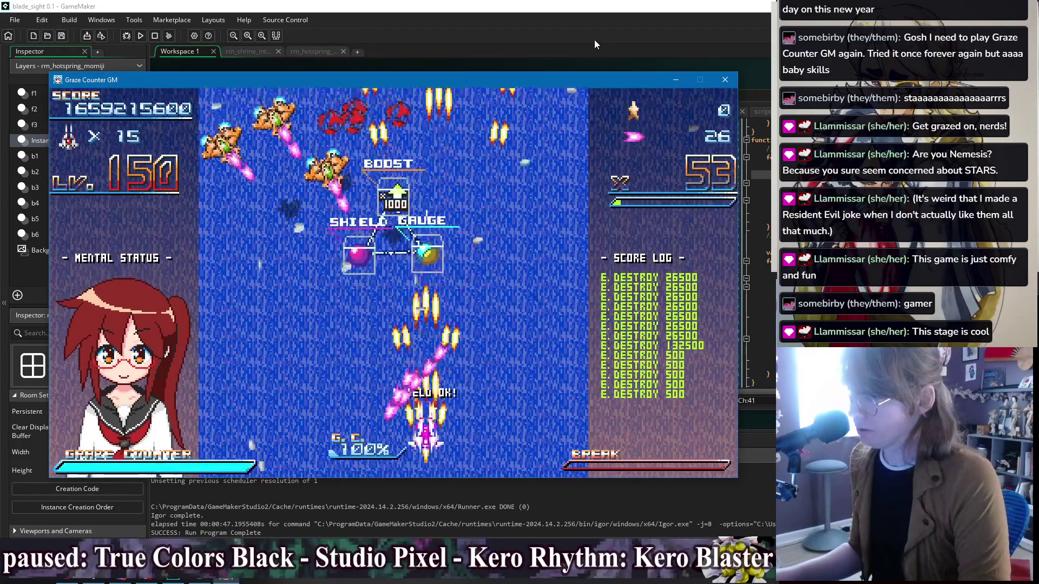
pyautogui.press('Left')
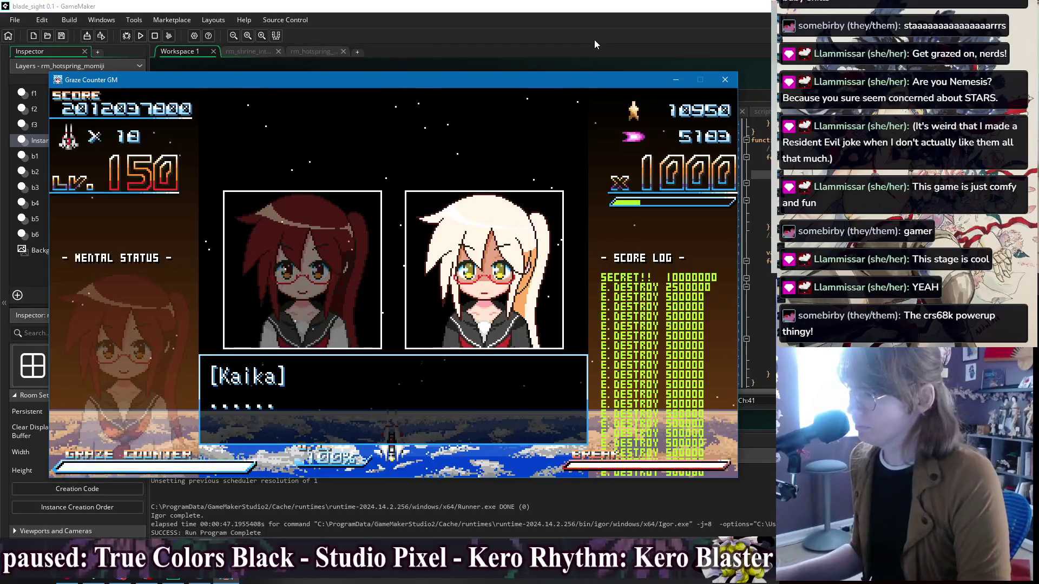
# Step: Advance Kaika and Uzuki's exchange to Kaika's line "I won't argue any further."
pyautogui.press('z')
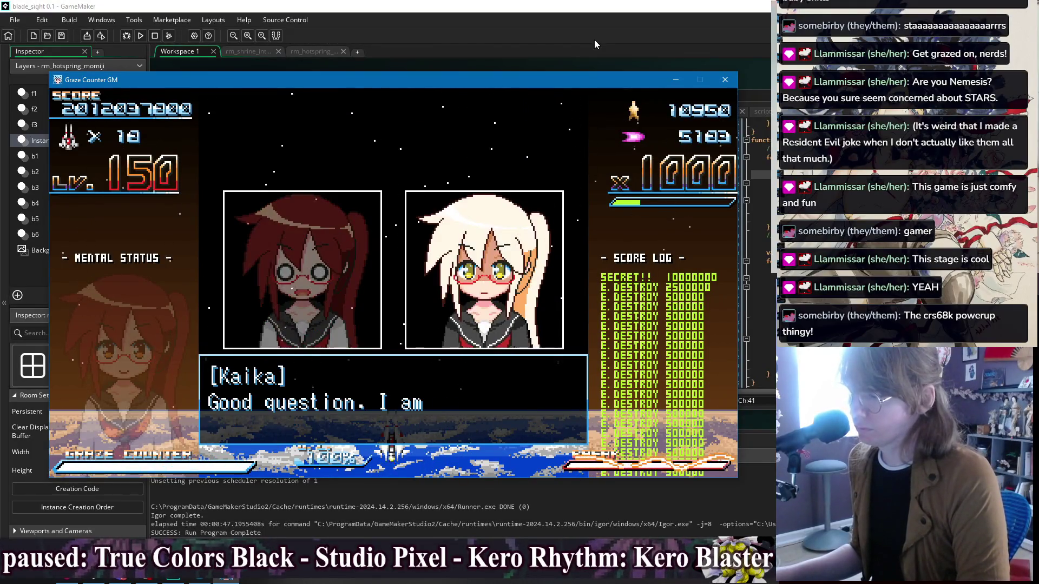
pyautogui.press('z')
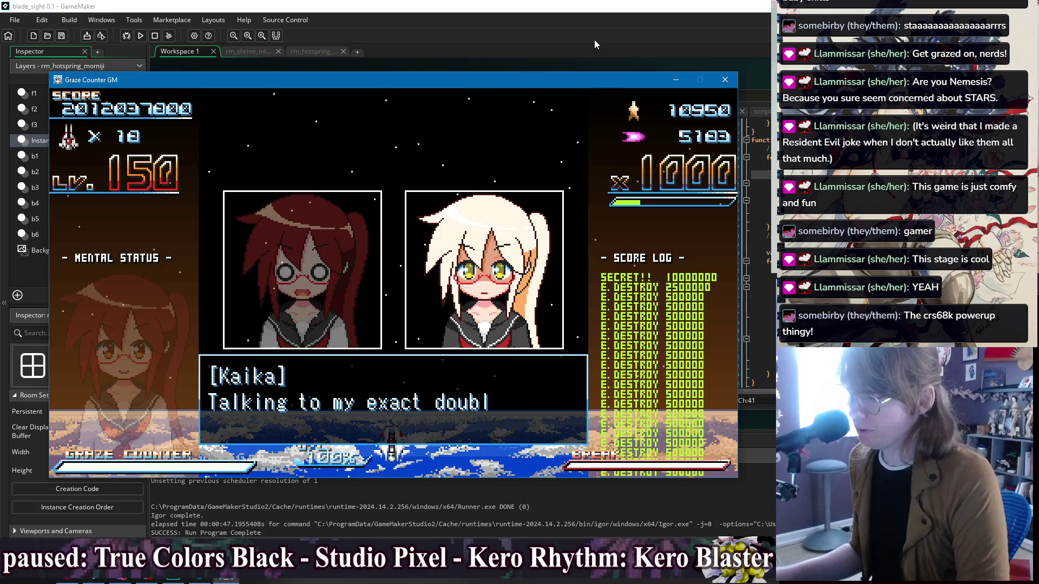
pyautogui.press('z')
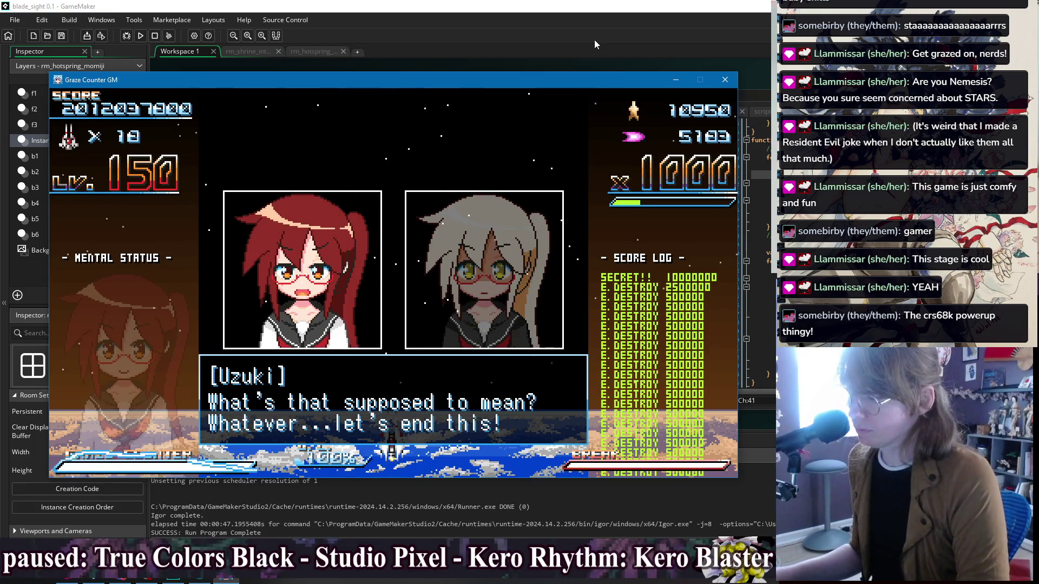
pyautogui.press('z')
pyautogui.press('z')
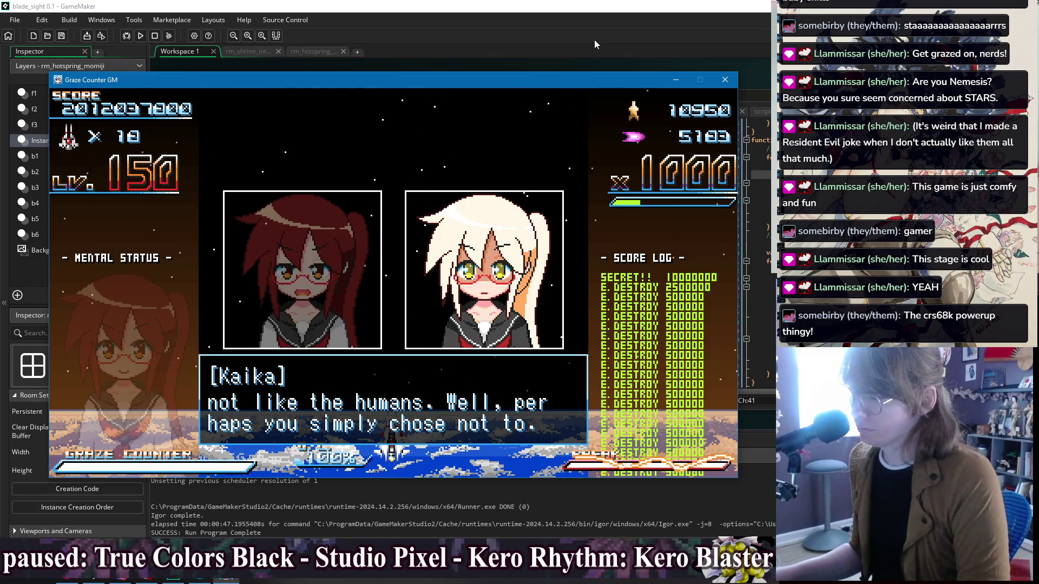
pyautogui.press('z')
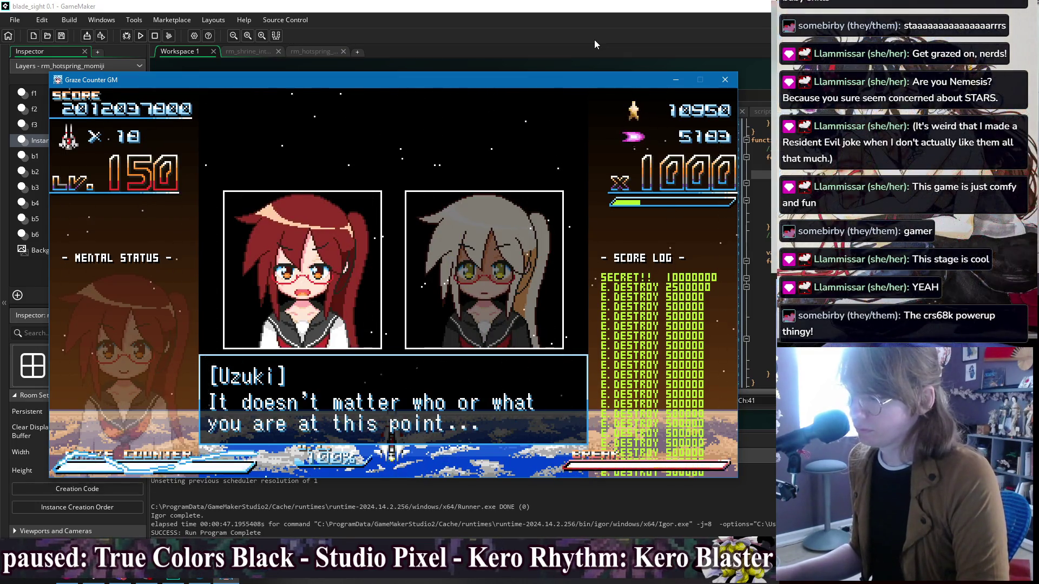
pyautogui.press('z')
pyautogui.press('z')
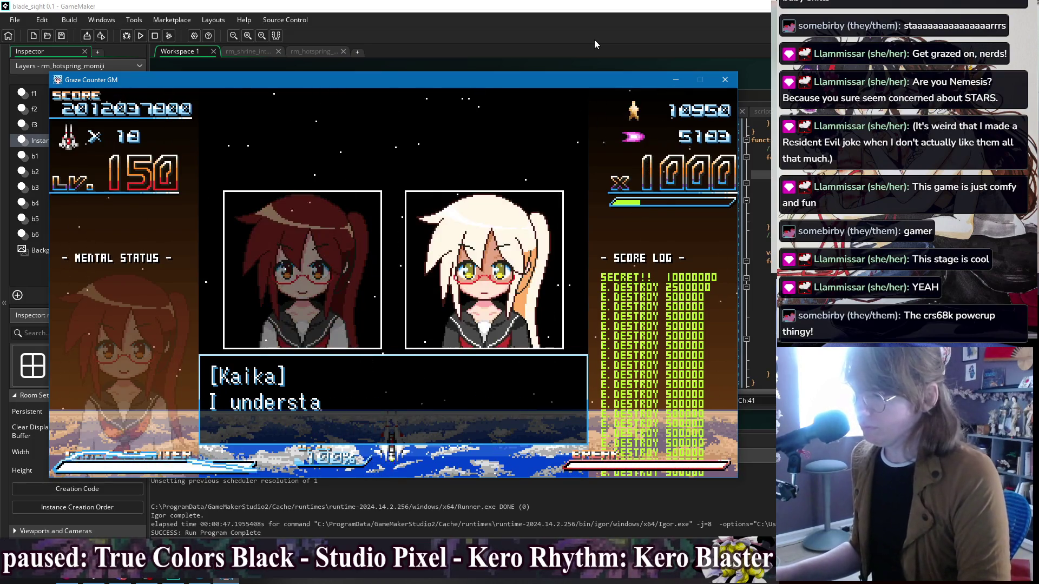
pyautogui.press('z')
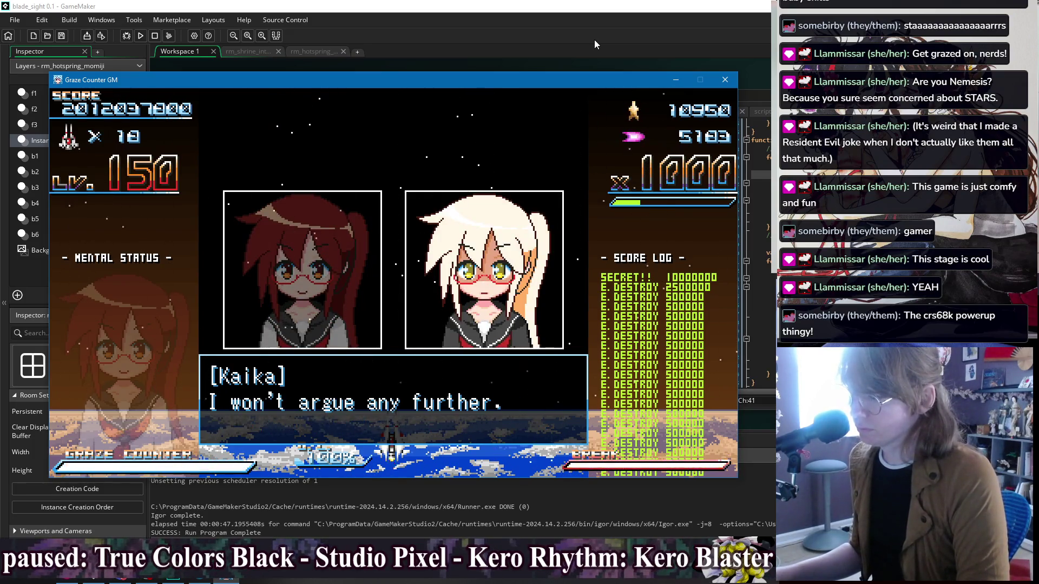
pyautogui.press('z')
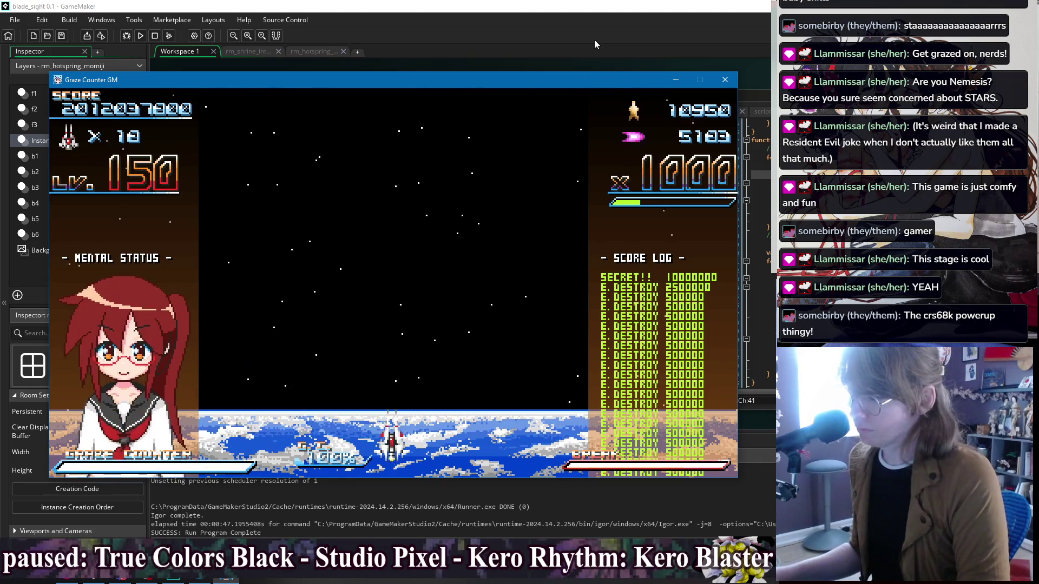
# Step: Fire at the Final Guard boss while edging left until it falls for a 117,120,000 time bonus
pyautogui.press('Left')
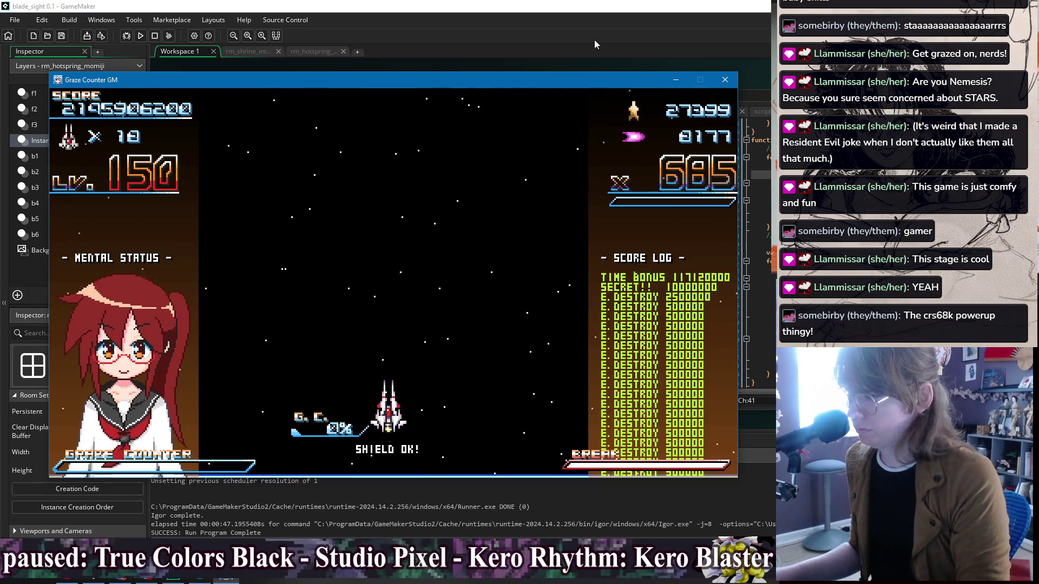
# Step: Advance Uzuki and Striae's conversation through to Striae's final line
pyautogui.press('z')
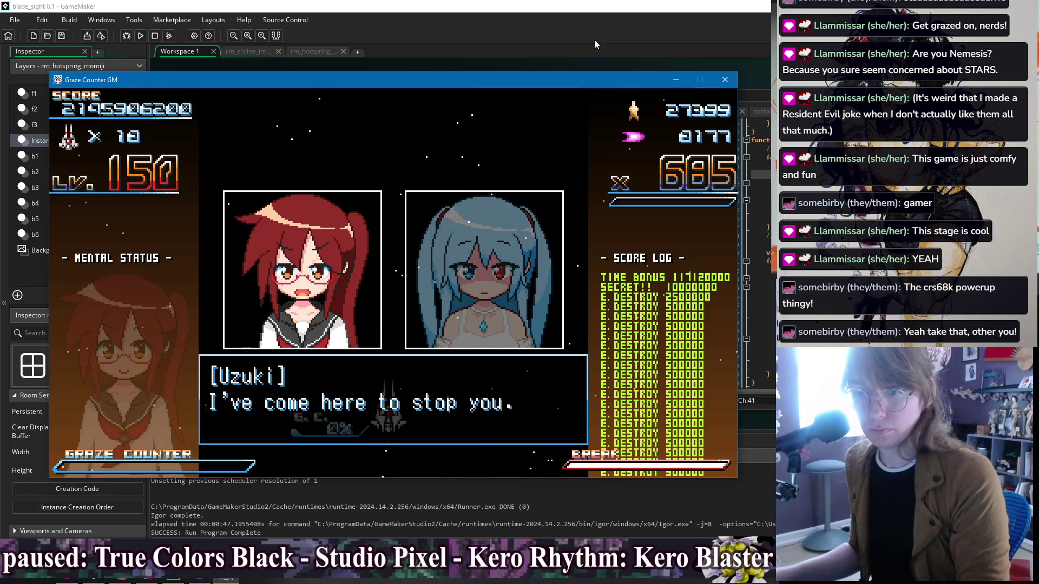
pyautogui.press('z')
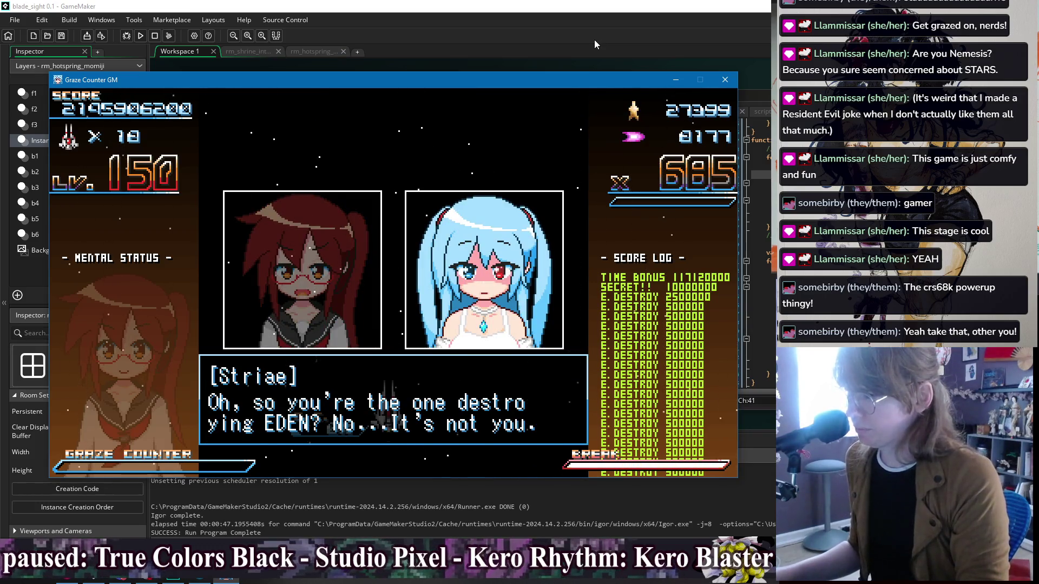
pyautogui.press('z')
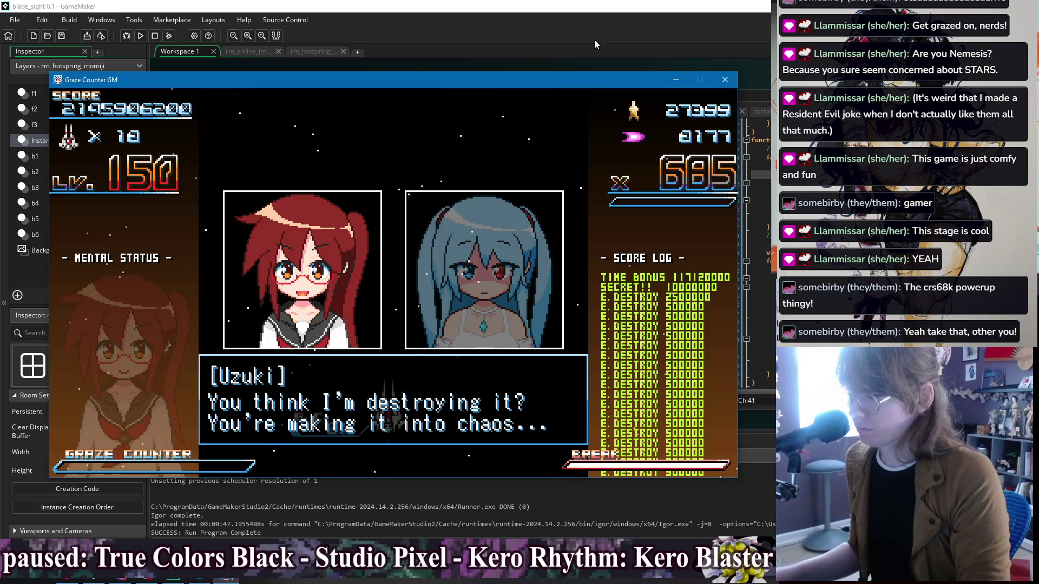
pyautogui.press('z')
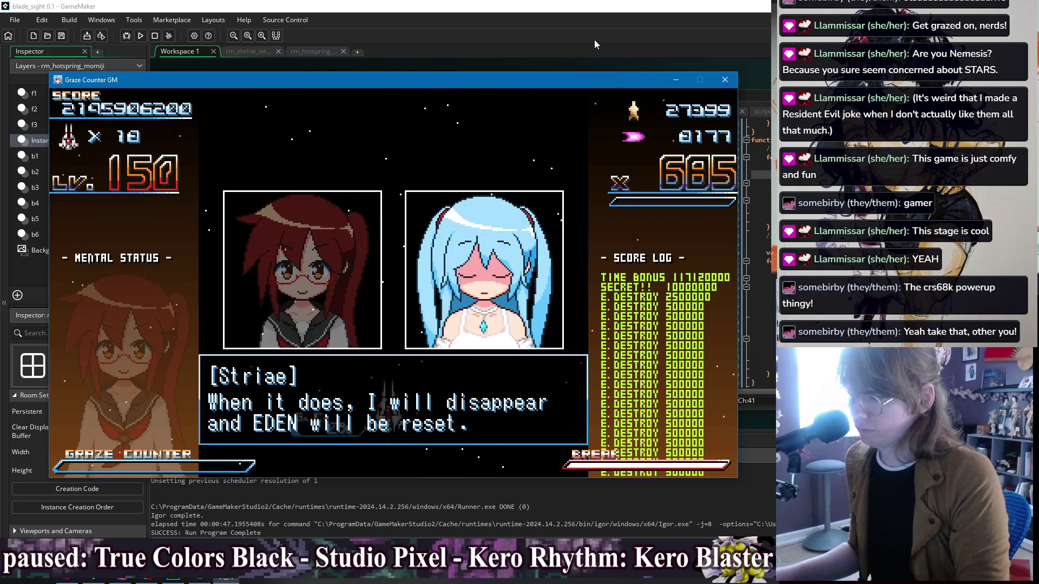
pyautogui.press('z')
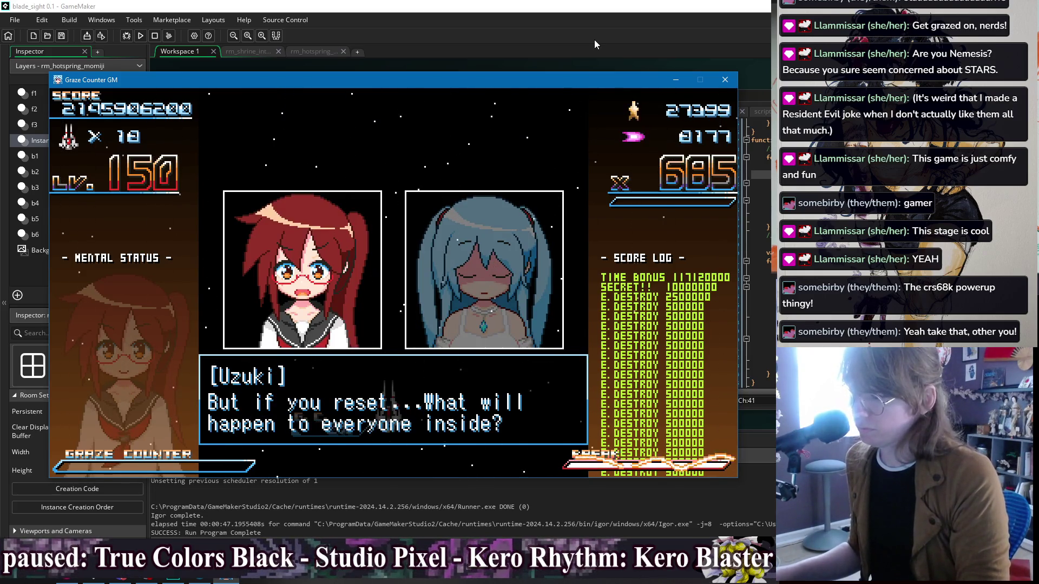
pyautogui.press('z')
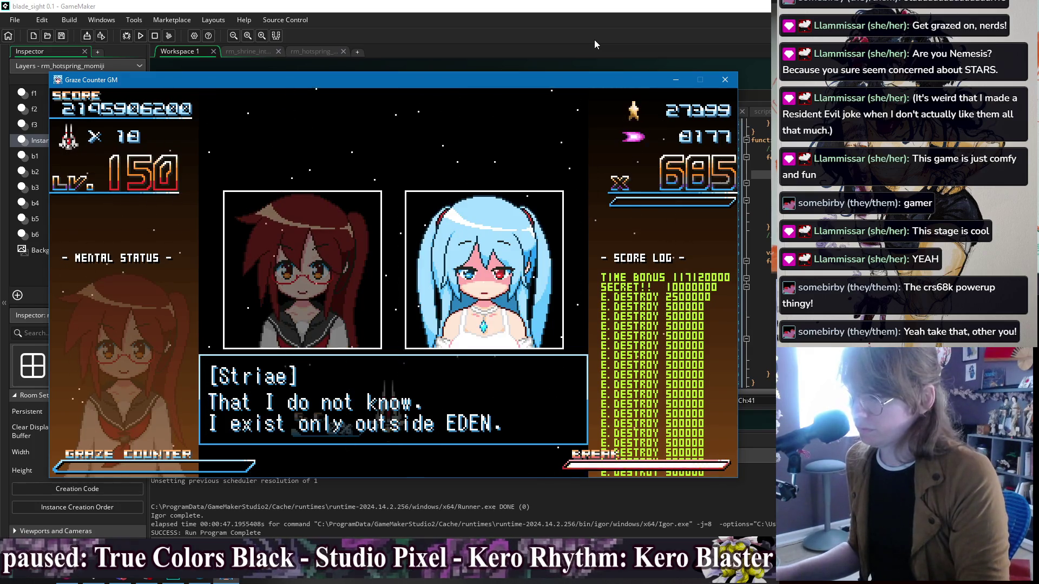
pyautogui.press('z')
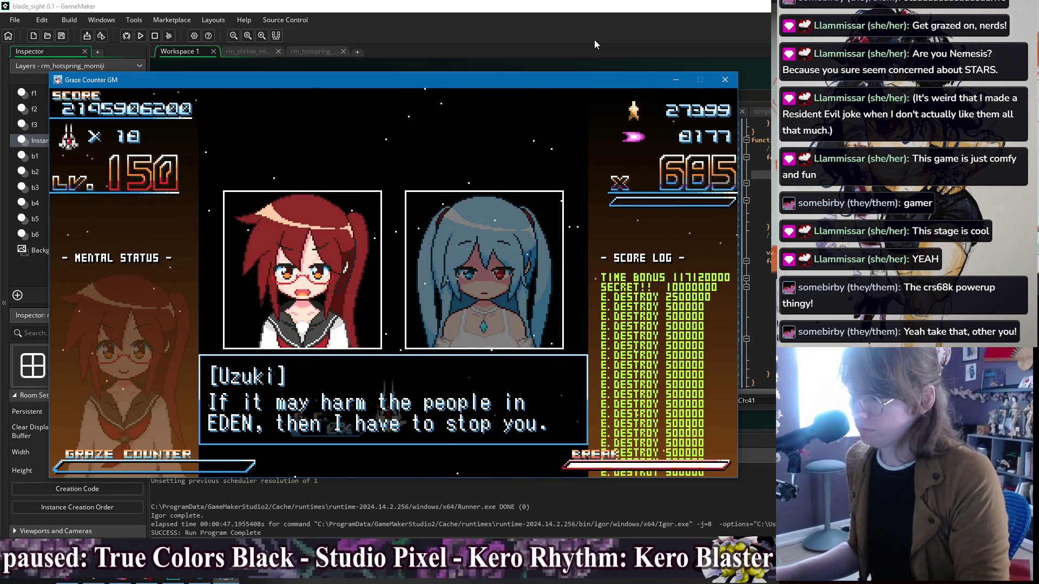
pyautogui.press('z')
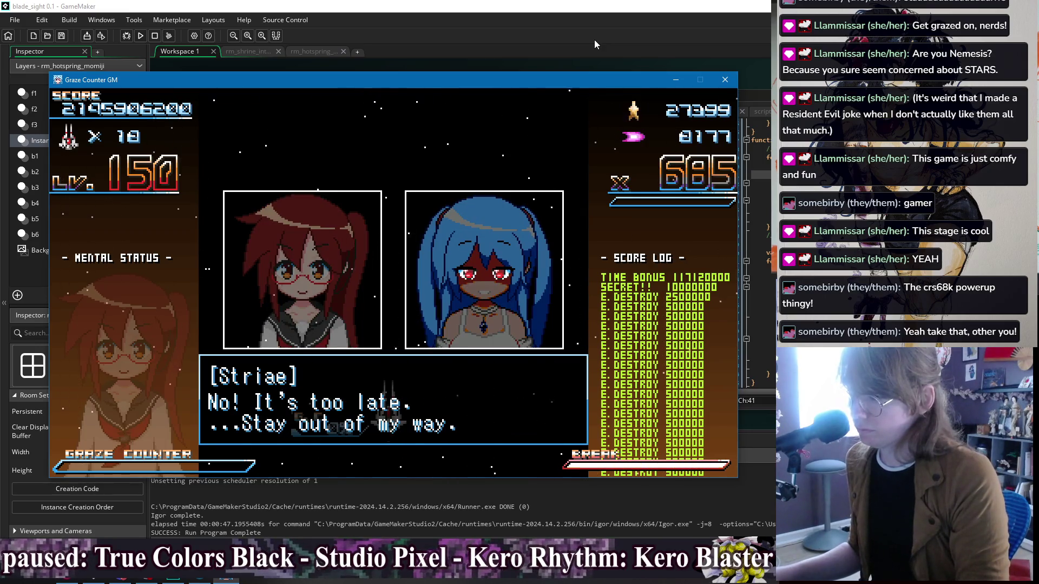
# Step: Start the Bullet Angel fight and shoot it down for a 33,015,000 time bonus
pyautogui.press('z')
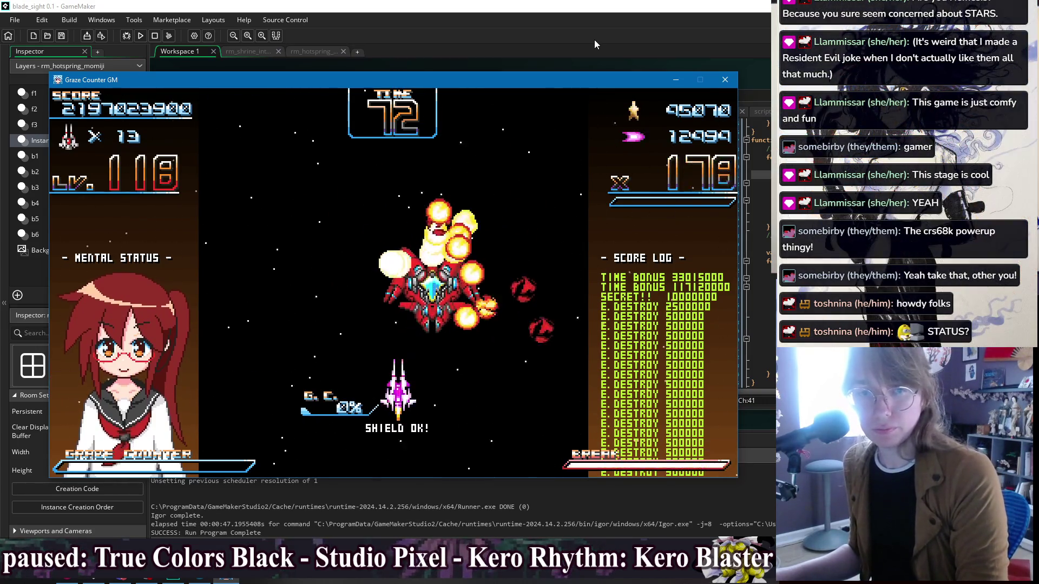
pyautogui.press('Up')
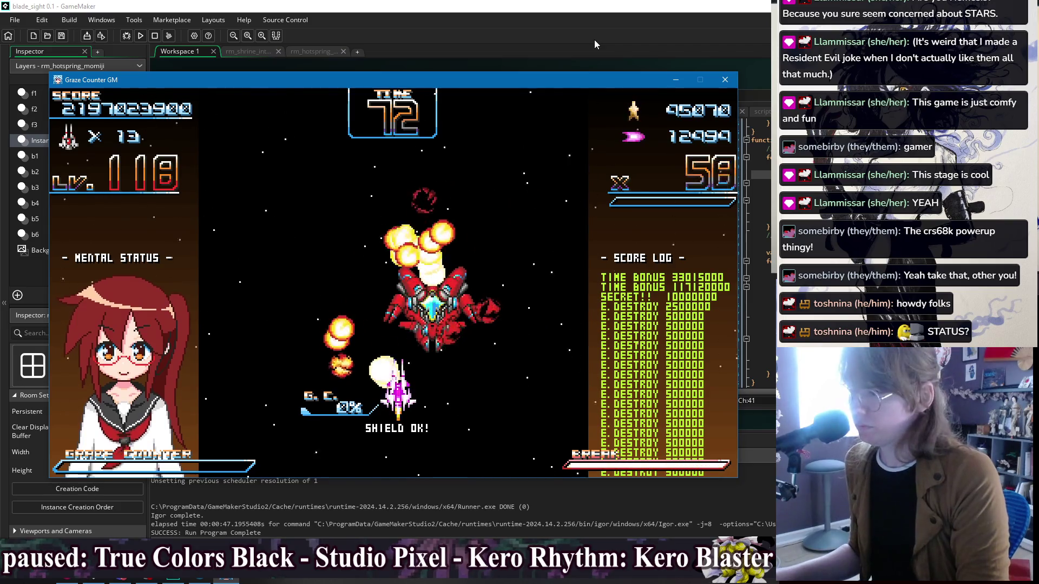
pyautogui.press('Down')
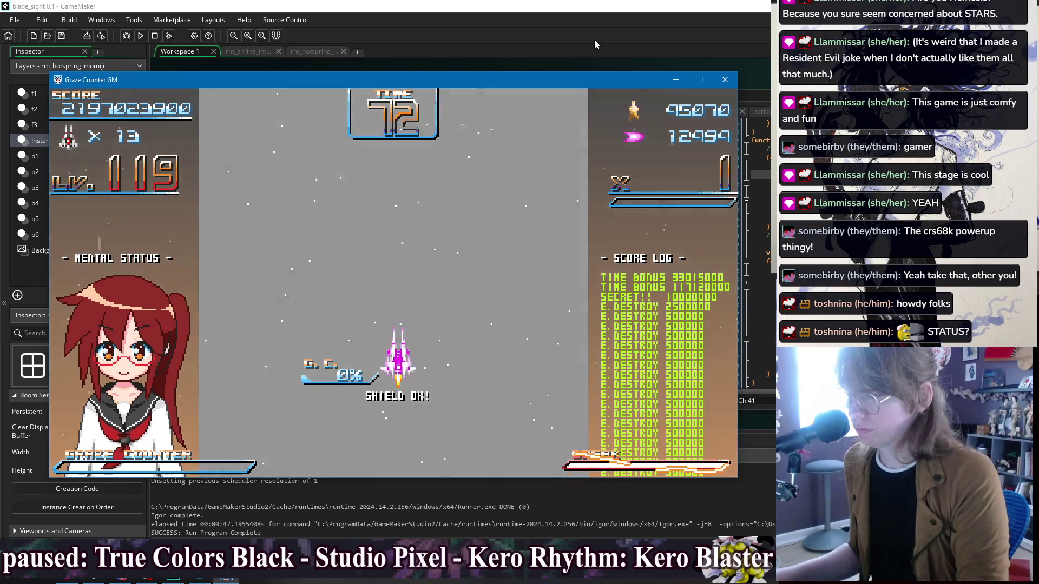
# Step: Let the 292,675,000 stage bonus tally finish, then continue past the result screen to the credits
pyautogui.press('Down')
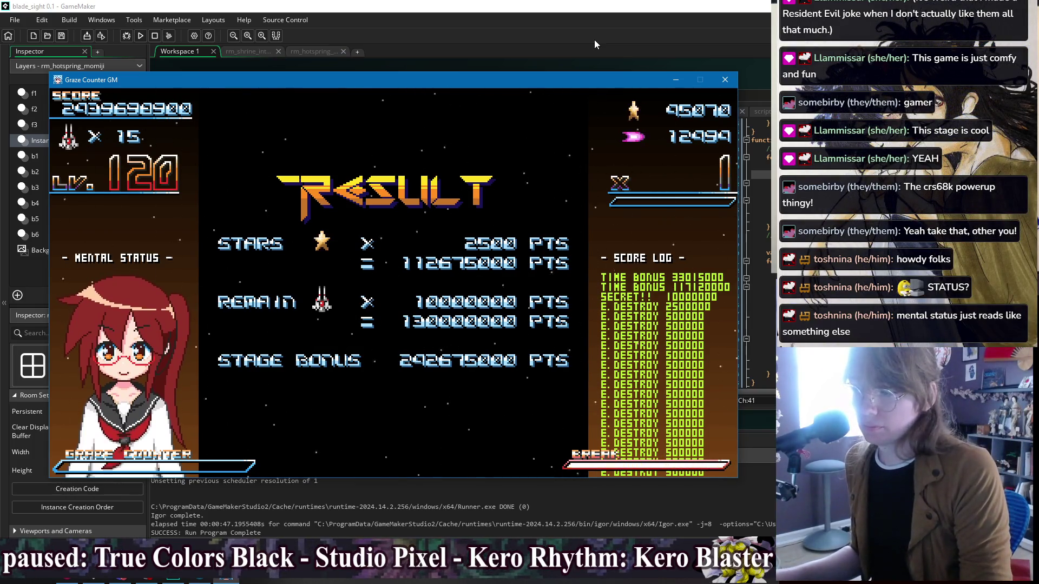
pyautogui.press('z')
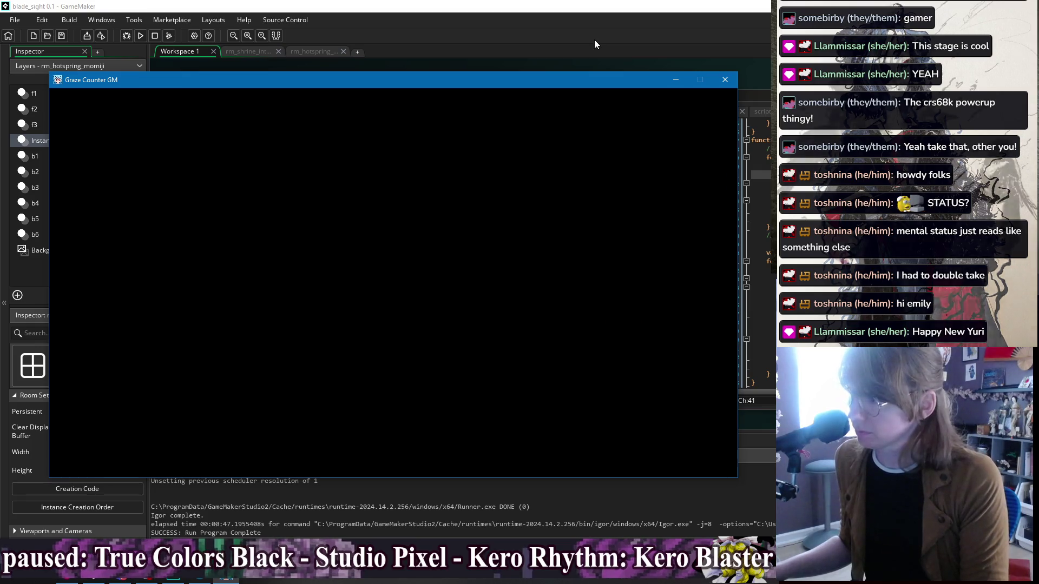
# Step: Skip the intro, shut down the Graze Counter GM test, and start GRAND CROSS: ReNOVATION's Story Mode
pyautogui.press('Return')
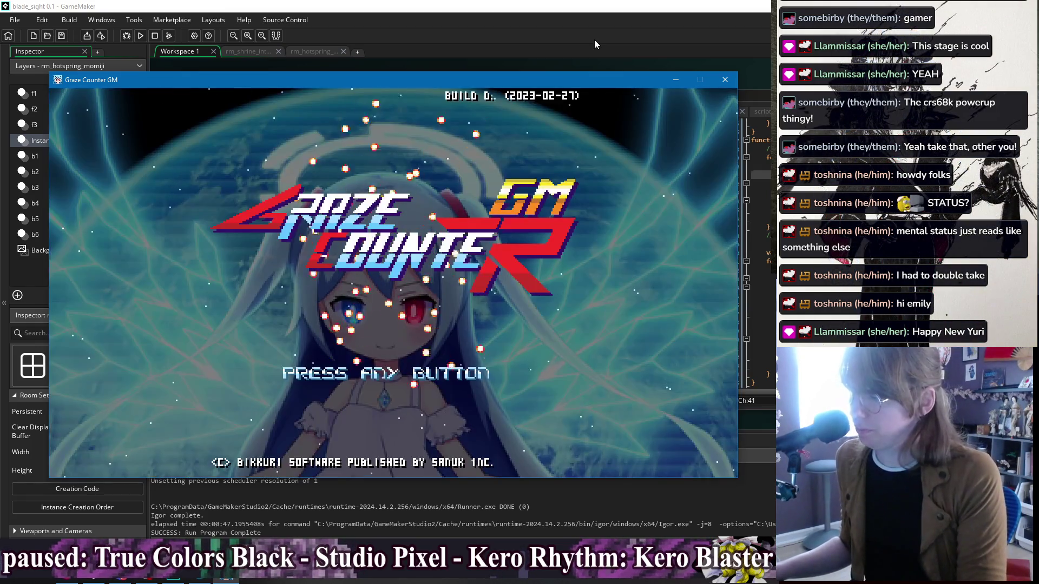
pyautogui.press('Return')
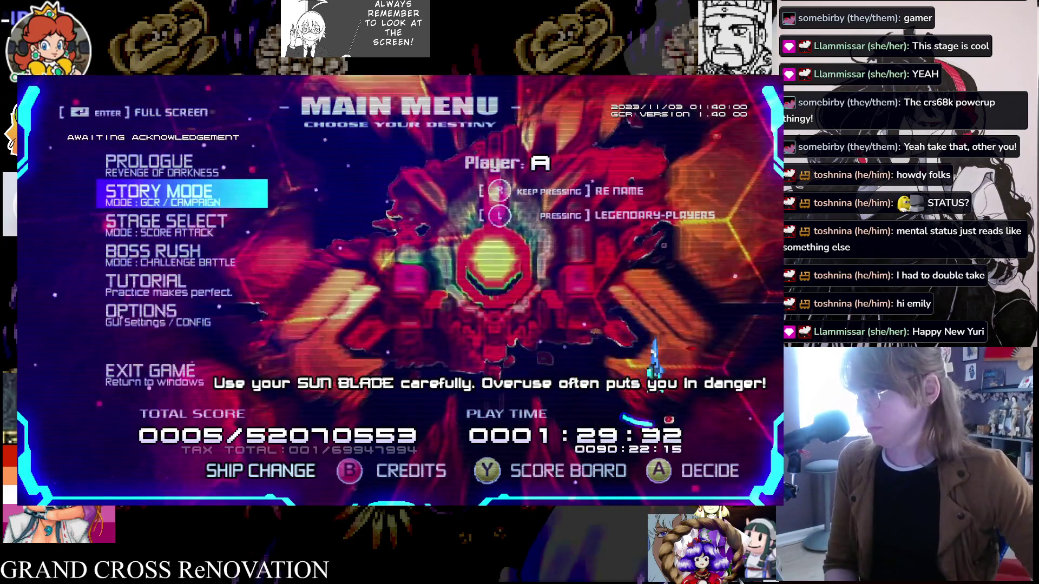
pyautogui.press('z')
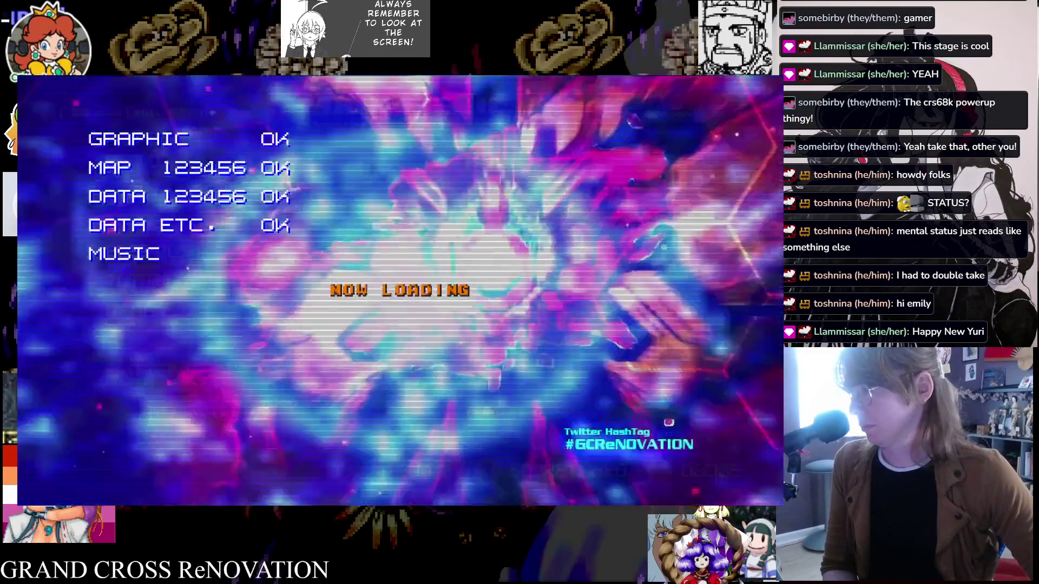
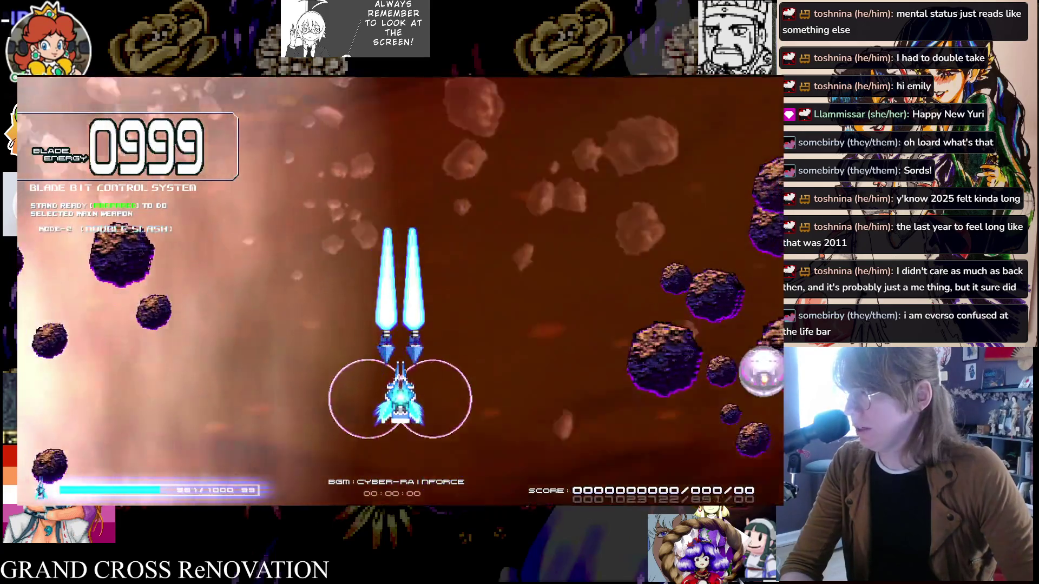
# Step: Fly and fire in the match, continue after dying, then quit to the main menu and start Story Mode
pyautogui.press('Right')
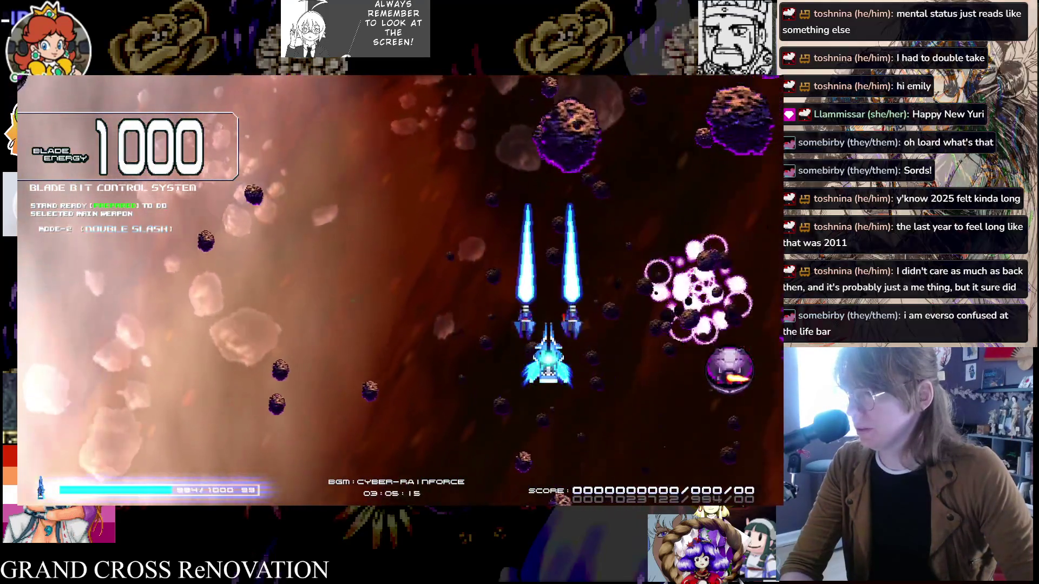
pyautogui.press('Left')
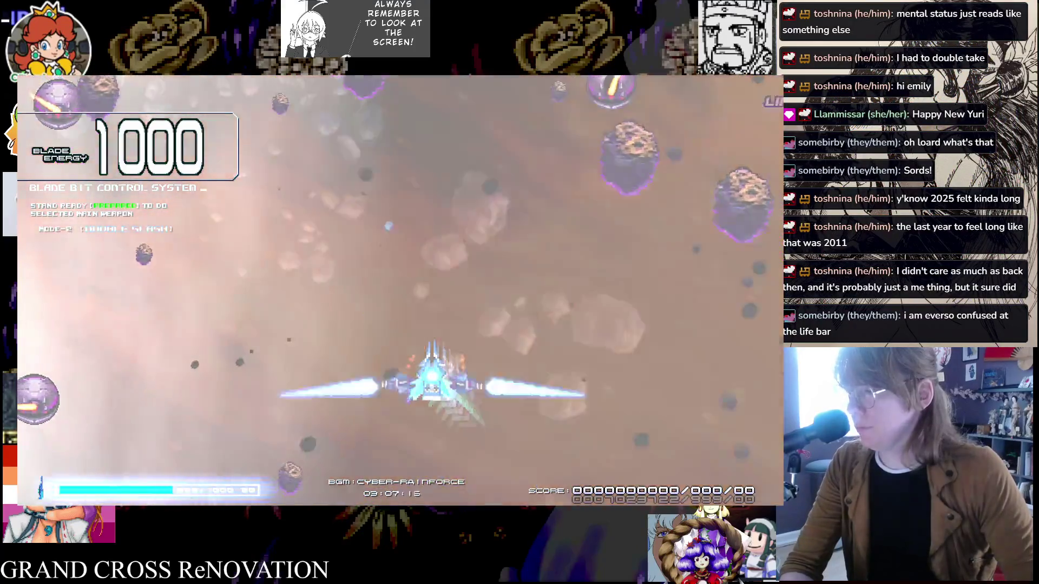
pyautogui.press('Left')
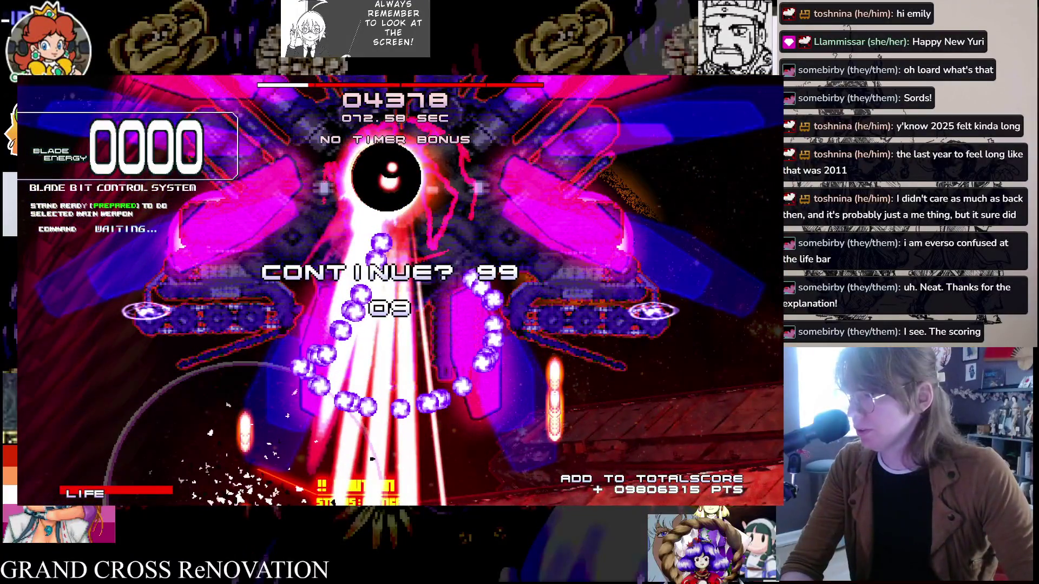
pyautogui.press('z')
pyautogui.press('Escape')
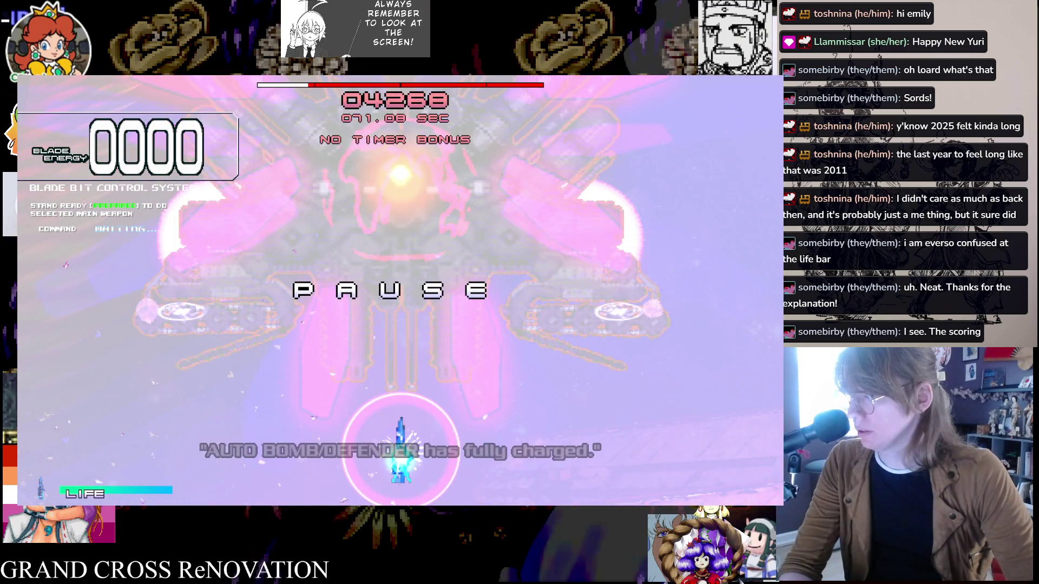
pyautogui.press('Escape')
pyautogui.press('Escape')
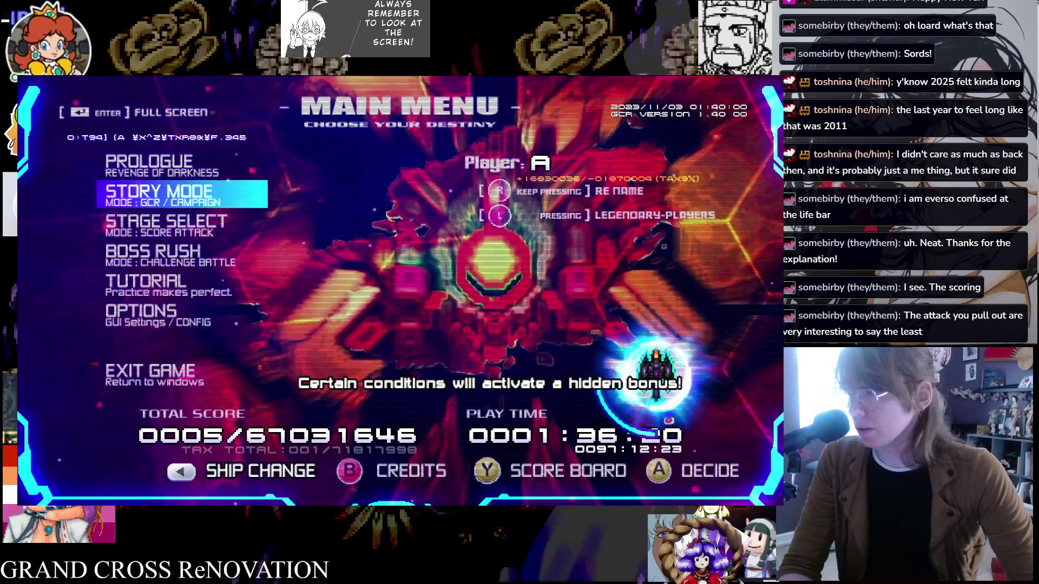
pyautogui.press('z')
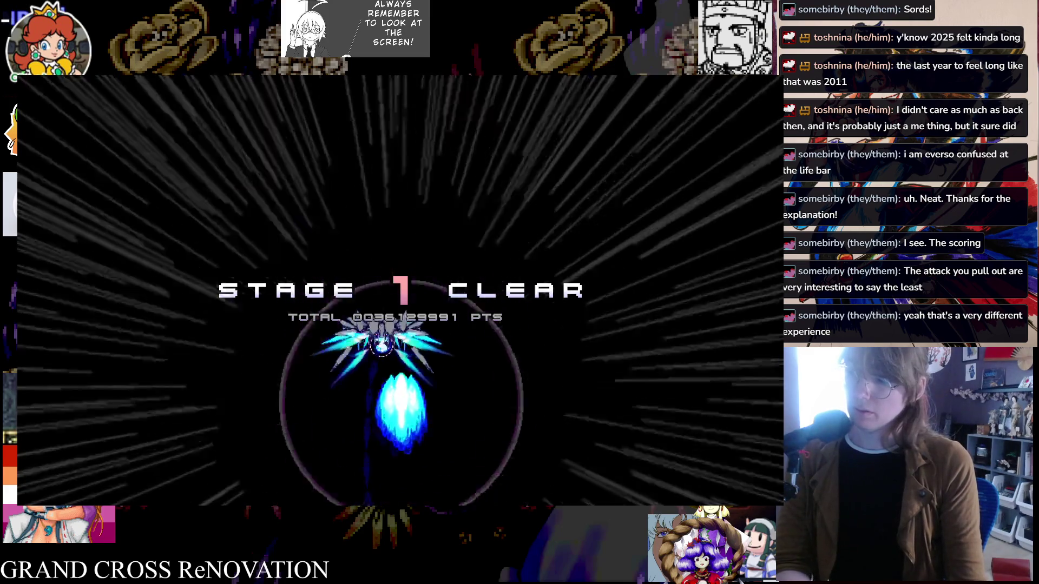
# Step: Pause through the stage clear, boss scene and episode briefing, then leave the briefing
pyautogui.press('Escape')
pyautogui.press('Escape')
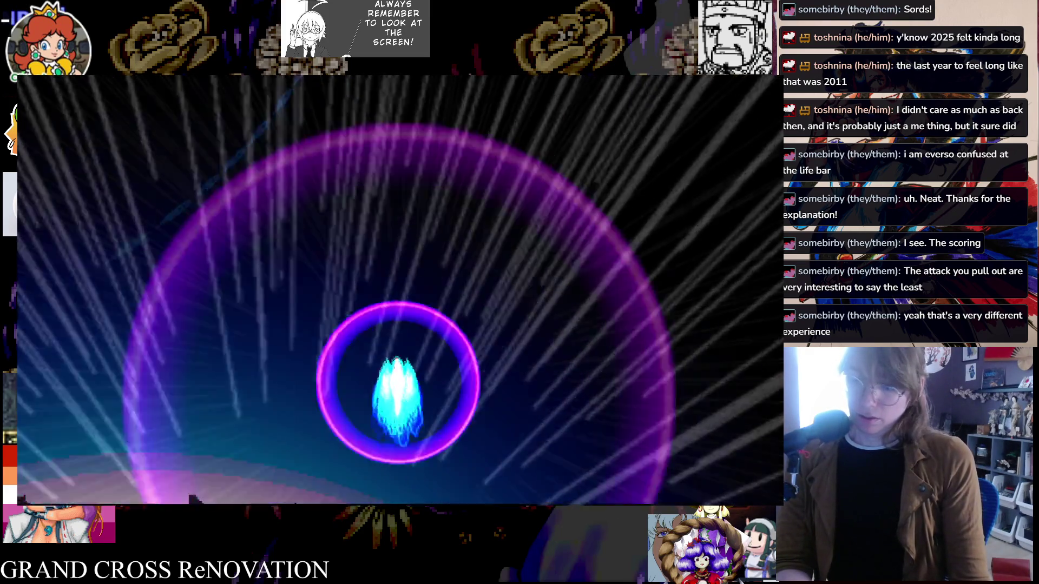
pyautogui.press('Escape')
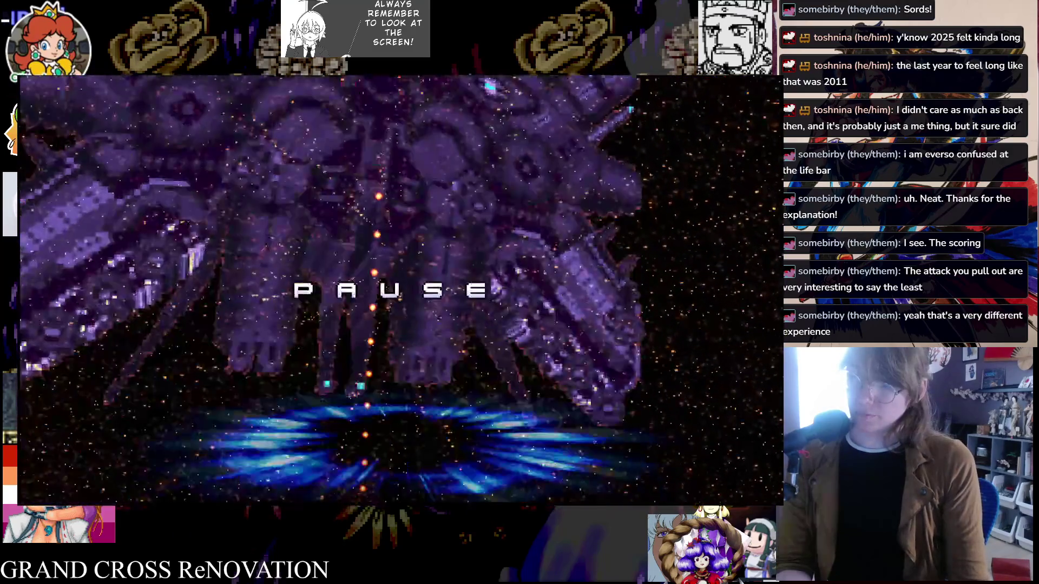
pyautogui.press('Escape')
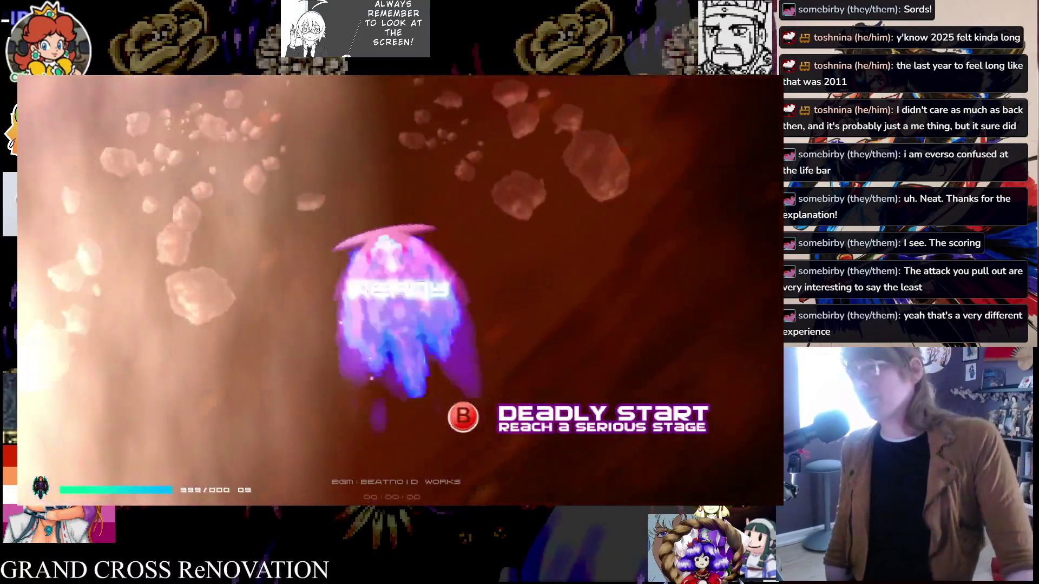
pyautogui.press('Escape')
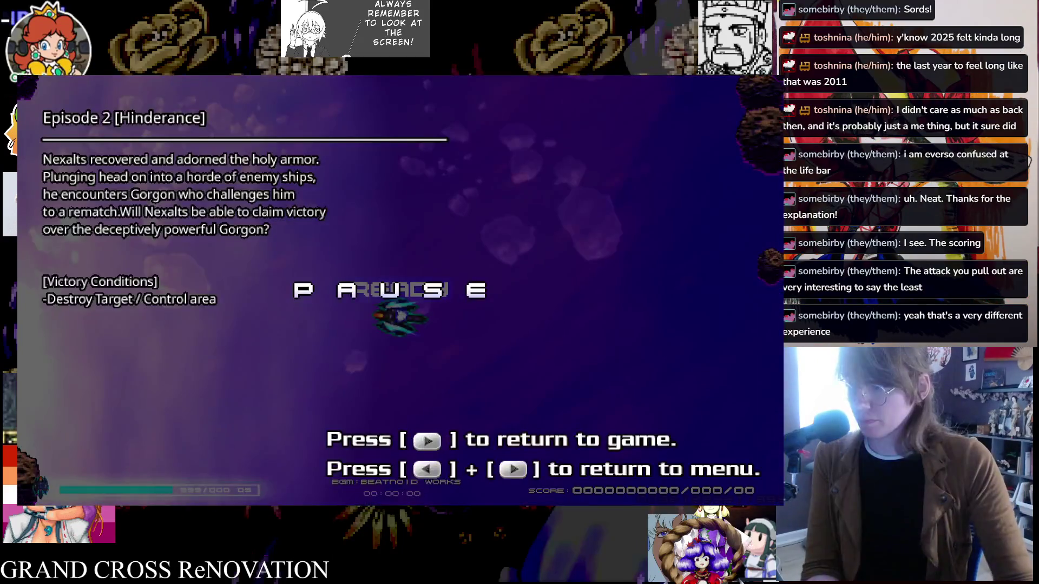
pyautogui.press('Return')
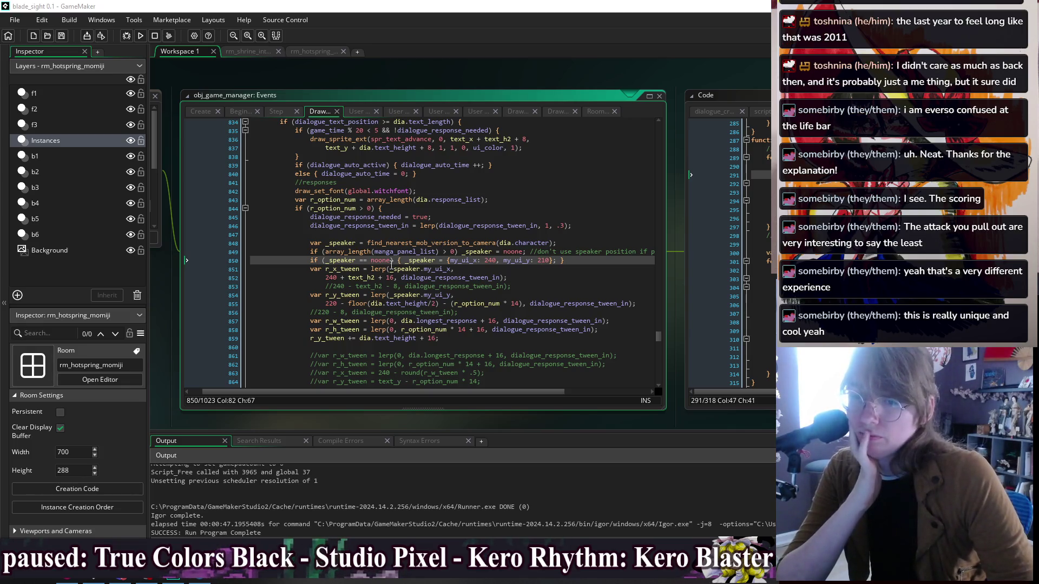
# Step: Review the response-box tween lines 851-853 in obj_game_manager's Draw event, then run the game
pyautogui.click(396, 227)
pyautogui.click(572, 282)
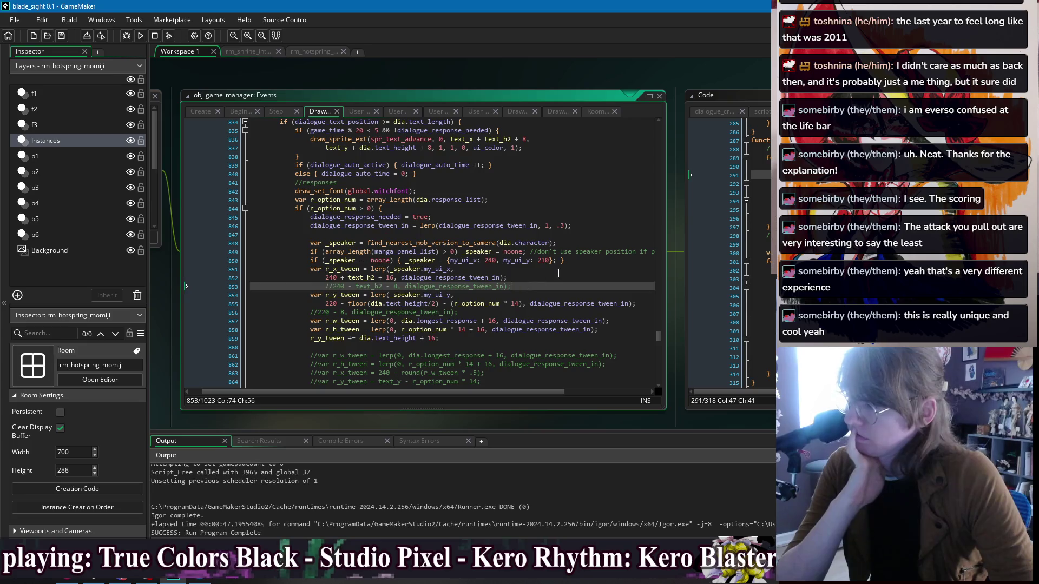
pyautogui.click(573, 270)
pyautogui.scroll(-1, 566, 275)
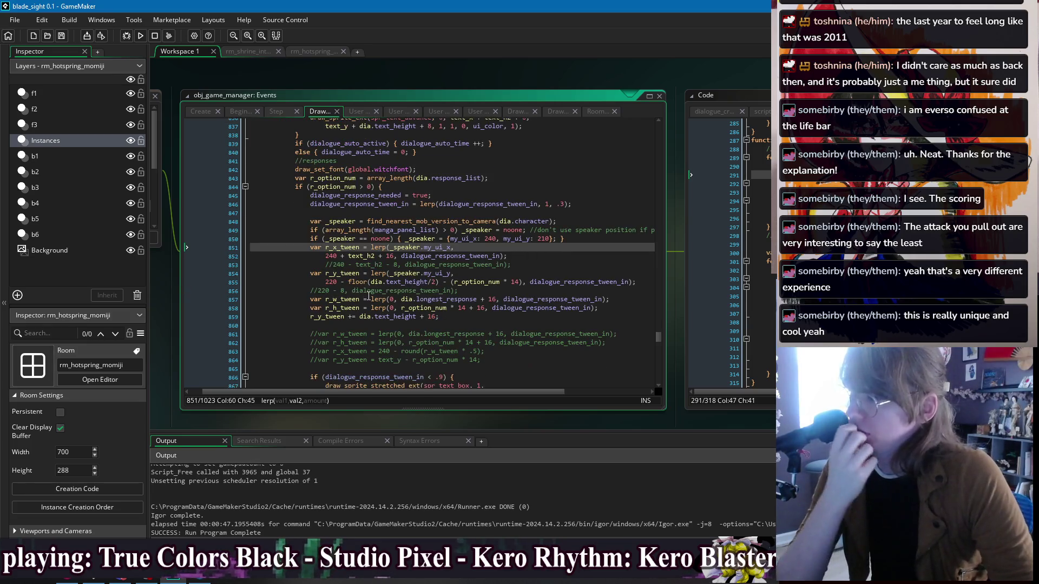
pyautogui.click(521, 263)
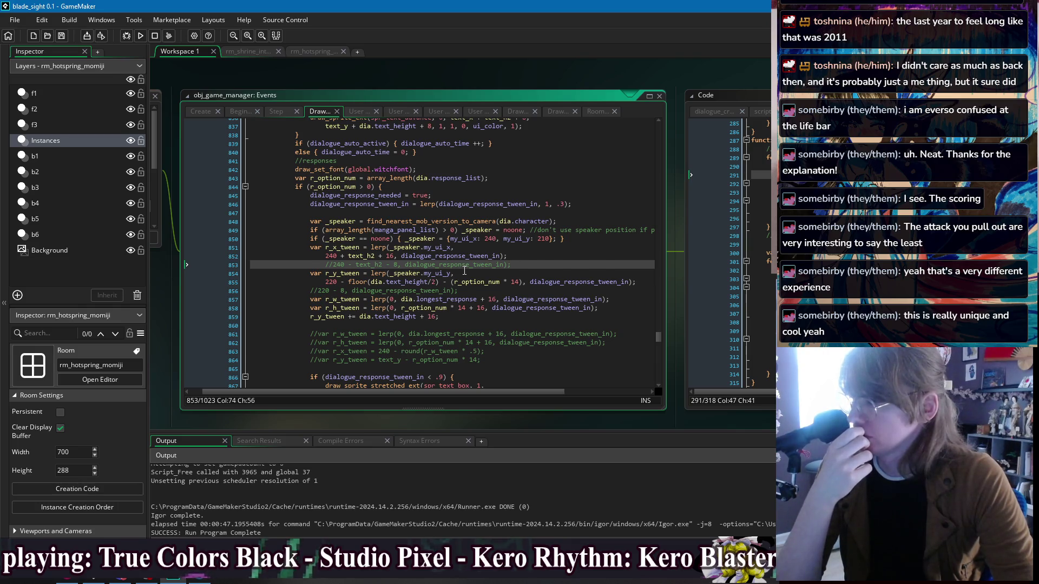
pyautogui.scroll(-2, 465, 271)
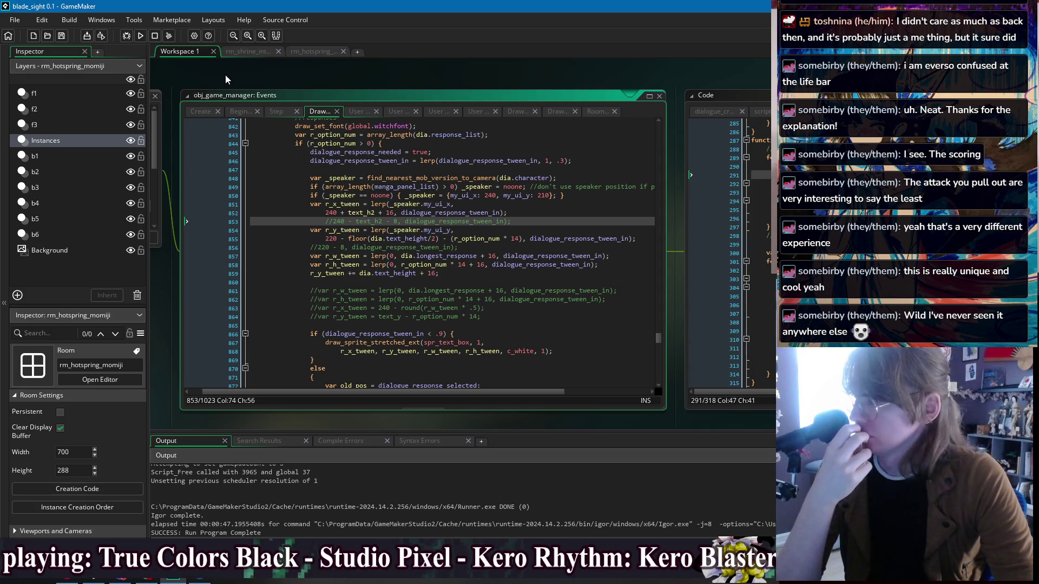
pyautogui.click(477, 170)
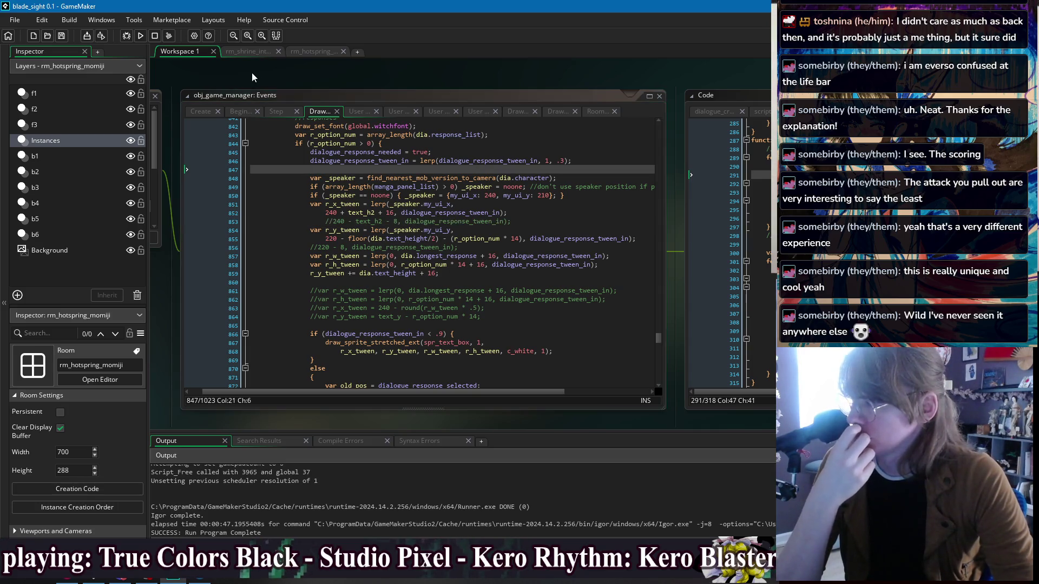
pyautogui.click(144, 37)
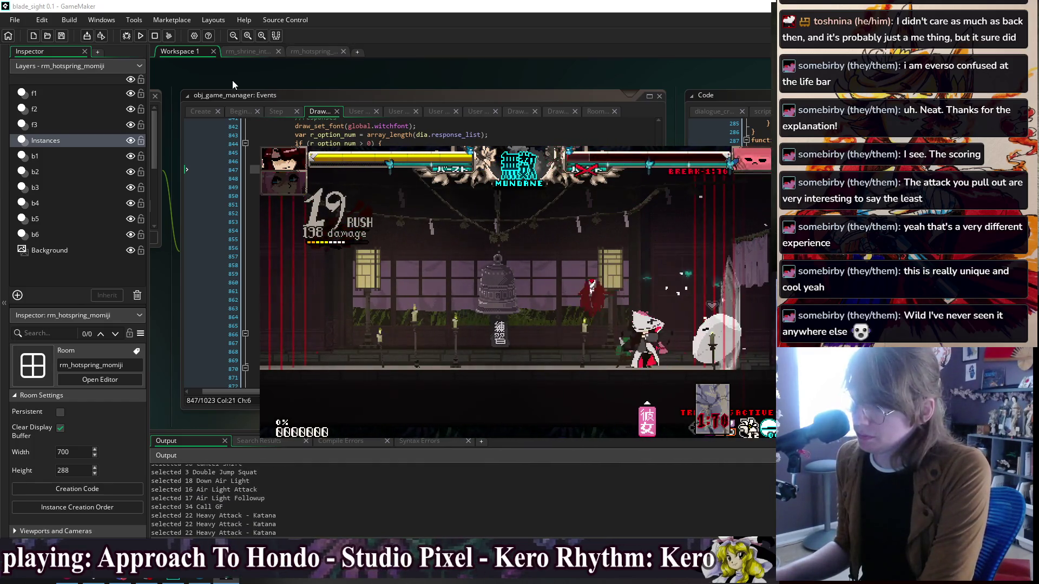
pyautogui.press('Escape')
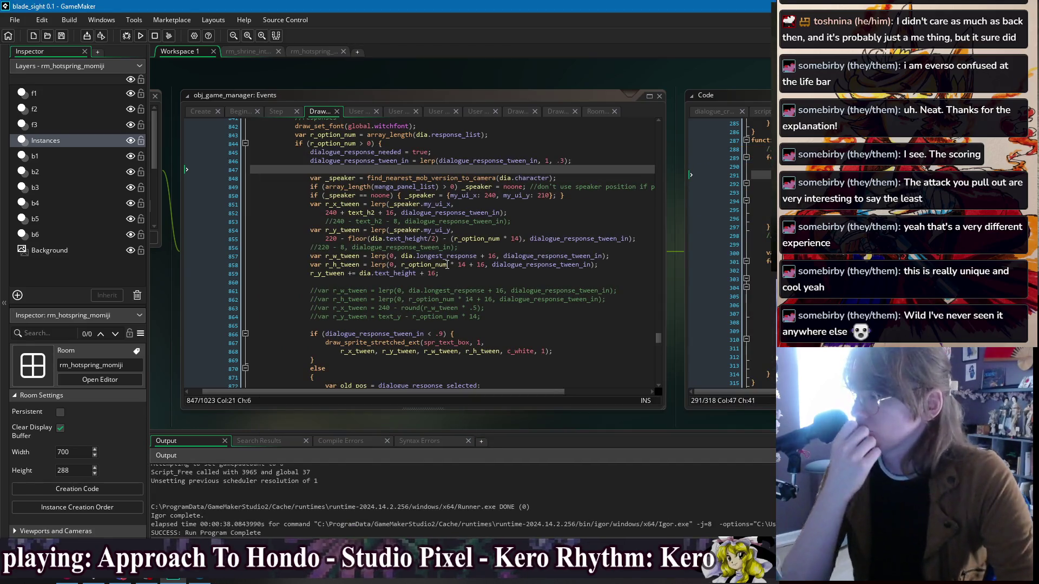
pyautogui.click(458, 291)
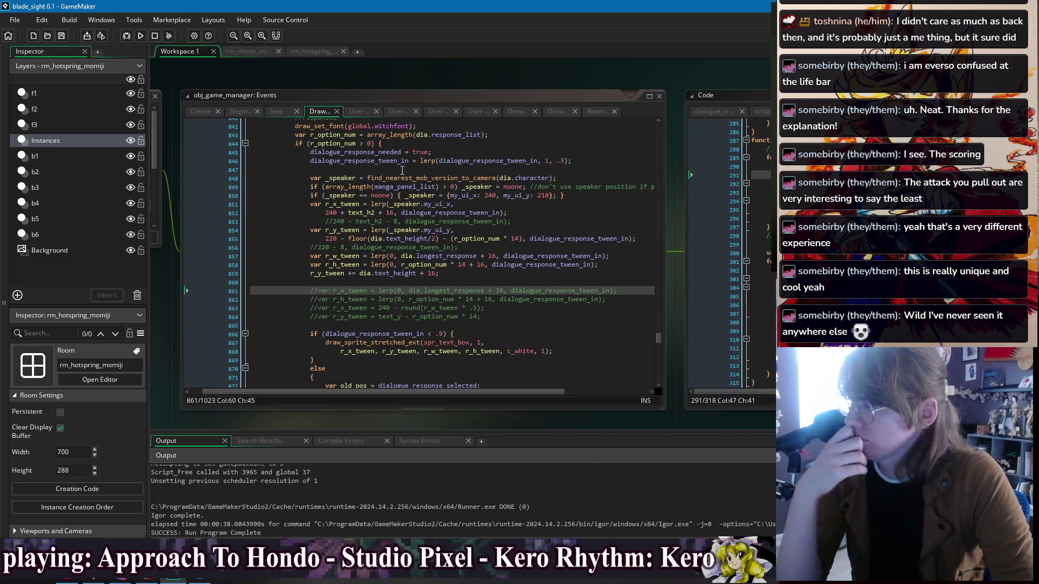
pyautogui.click(491, 284)
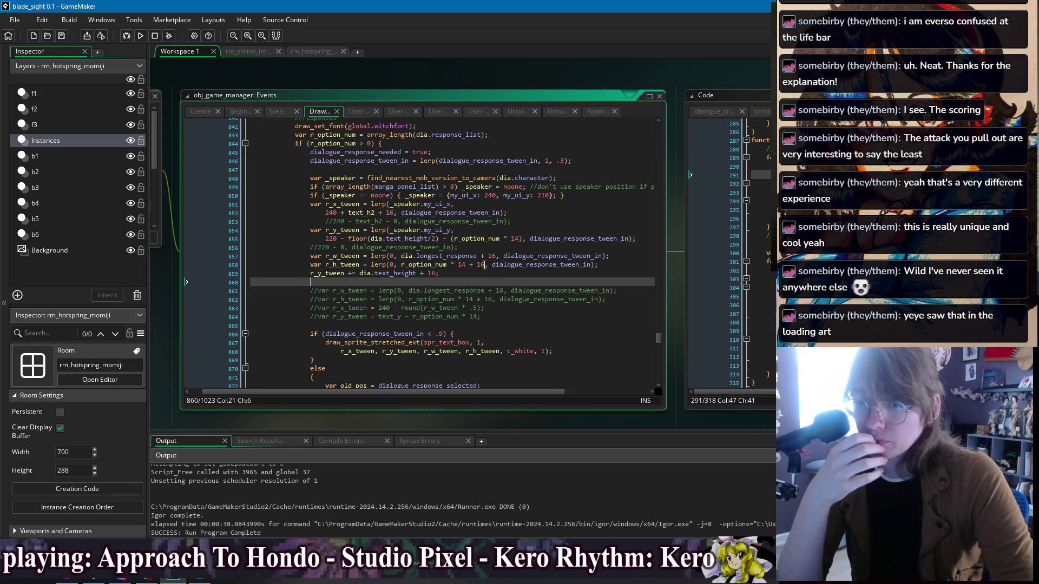
pyautogui.rightClick(357, 75)
pyautogui.moveTo(365, 89)
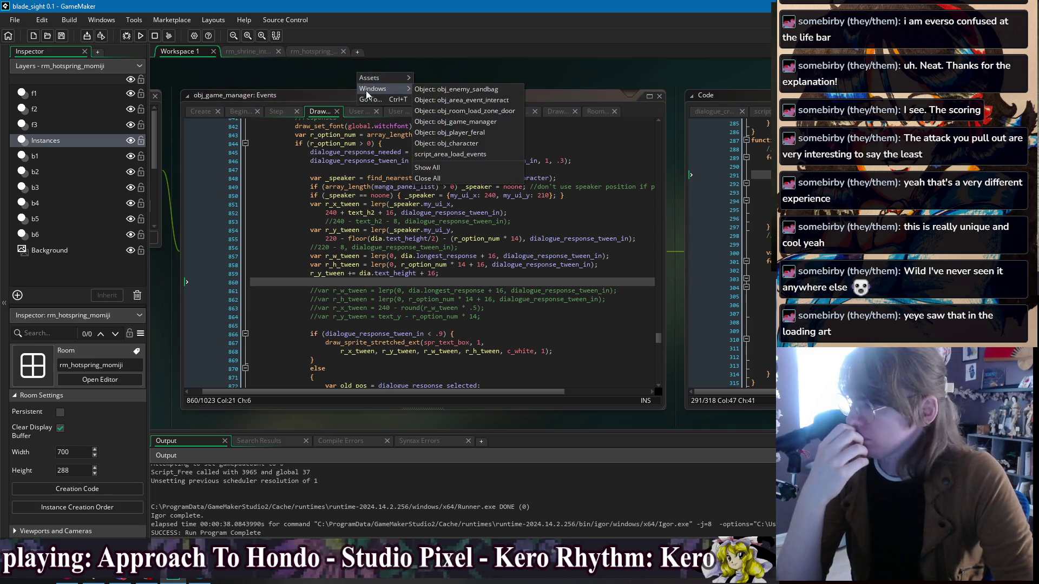
pyautogui.click(320, 80)
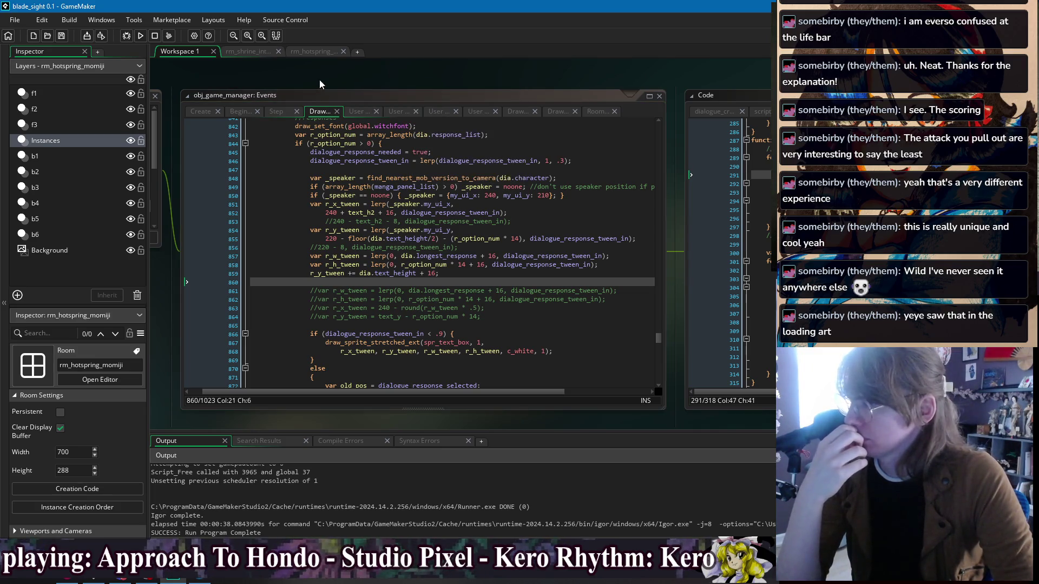
pyautogui.click(438, 281)
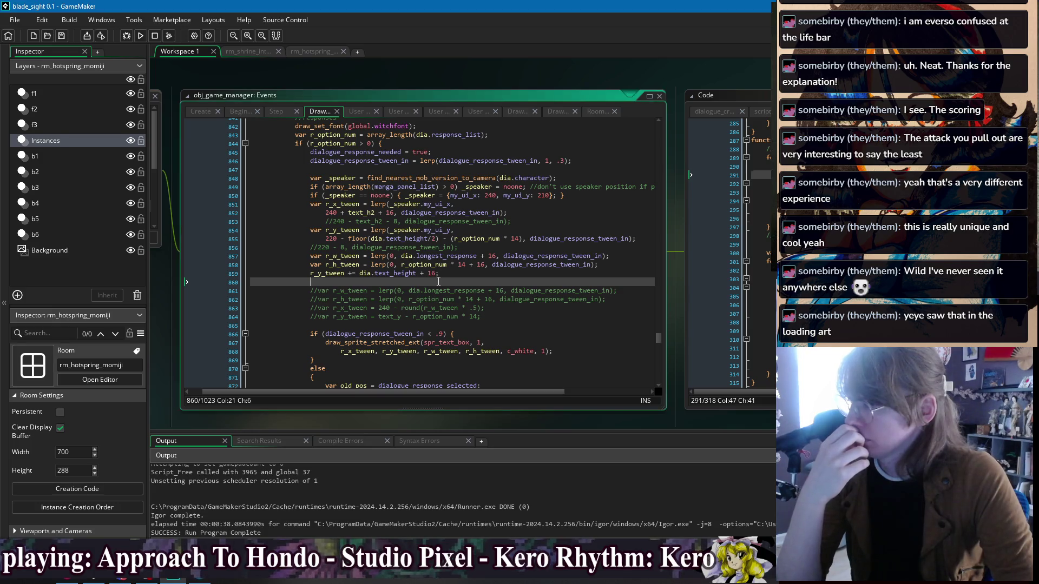
pyautogui.scroll(-4, 439, 338)
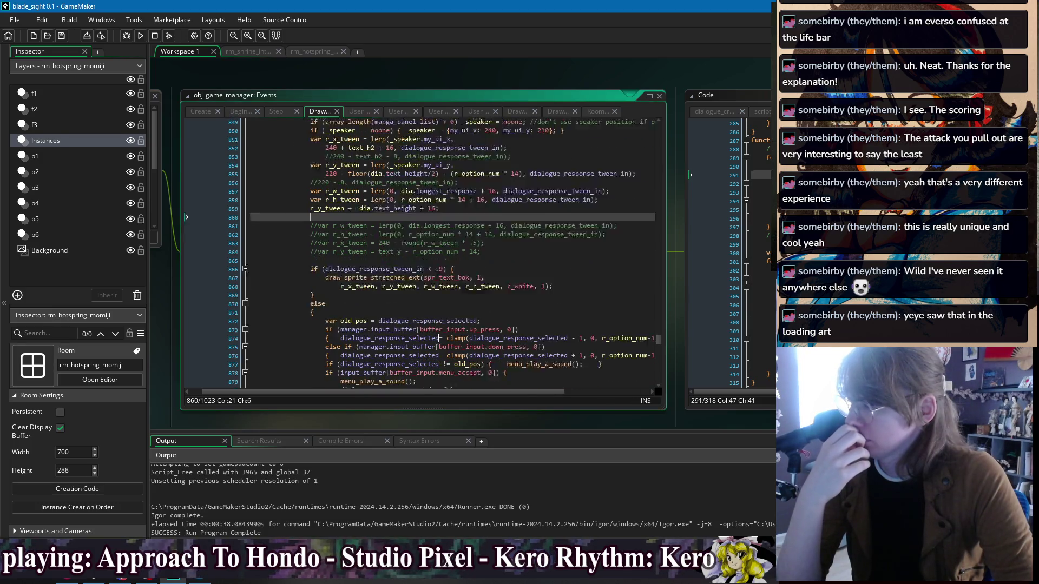
pyautogui.scroll(-6, 435, 326)
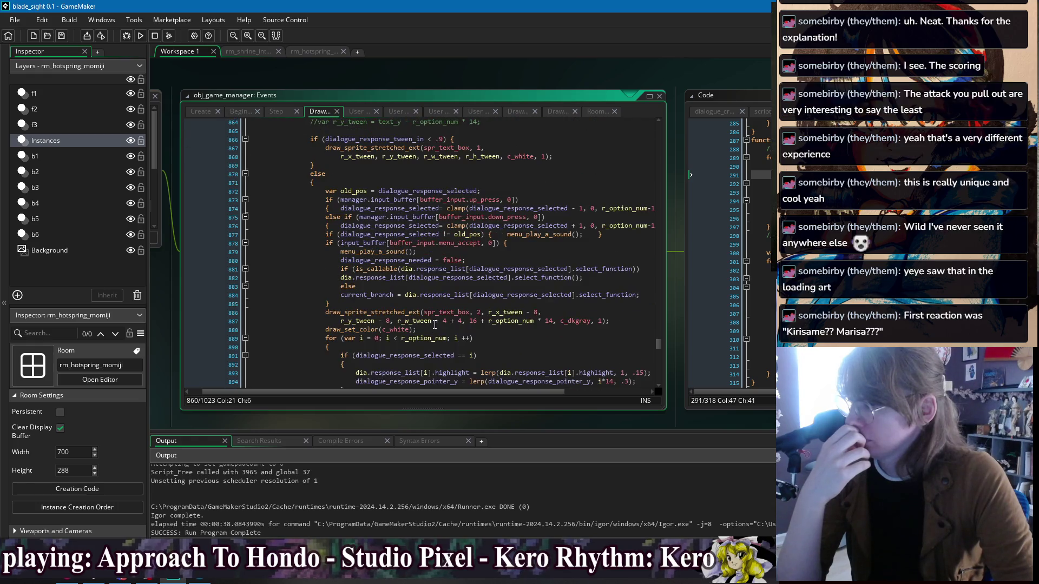
pyautogui.scroll(4, 431, 314)
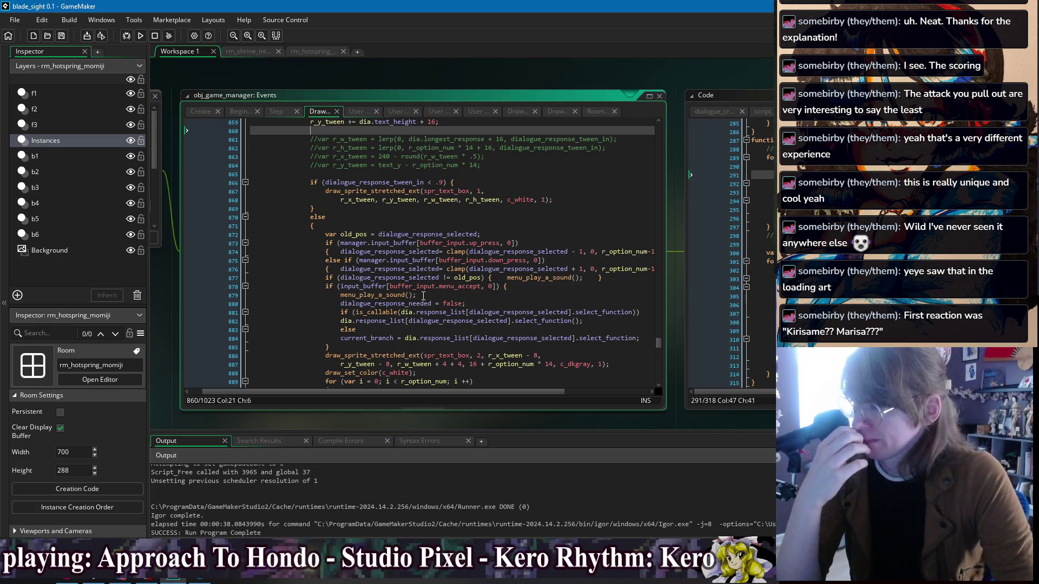
# Step: Delete the trailing whitespace at the end of line 878
pyautogui.click(525, 287)
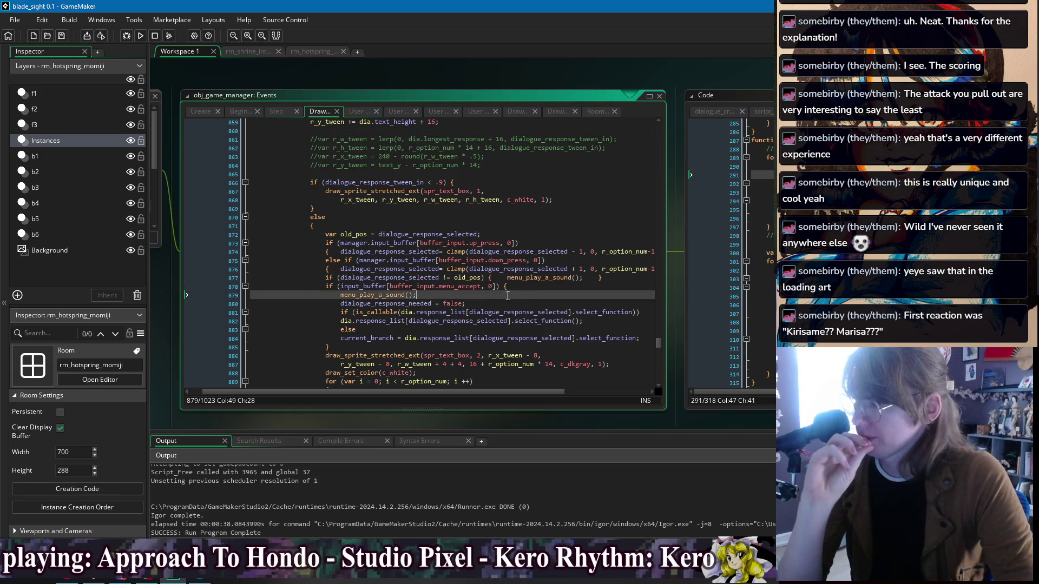
pyautogui.press('BackSpace')
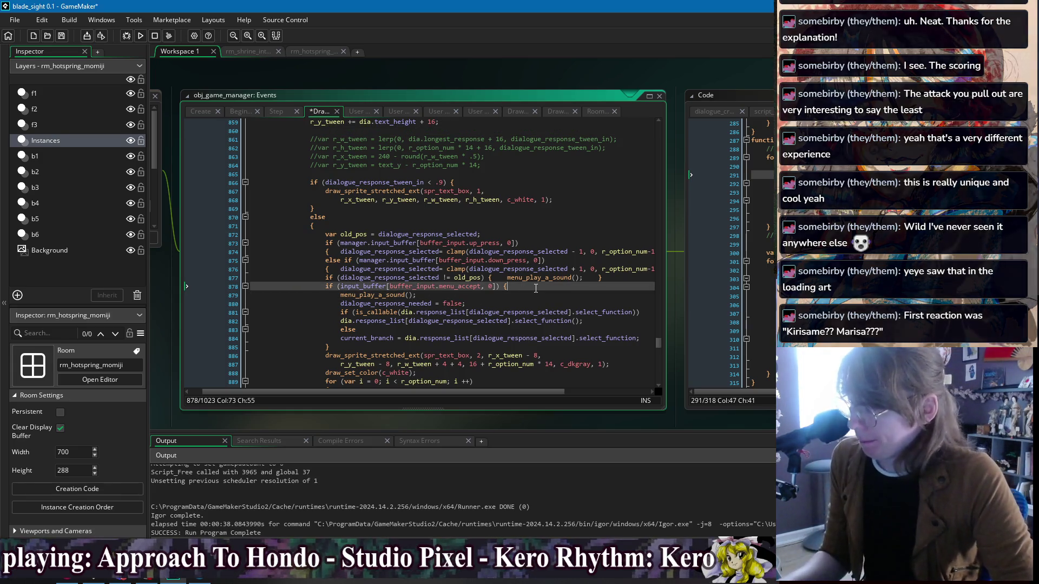
pyautogui.click(526, 294)
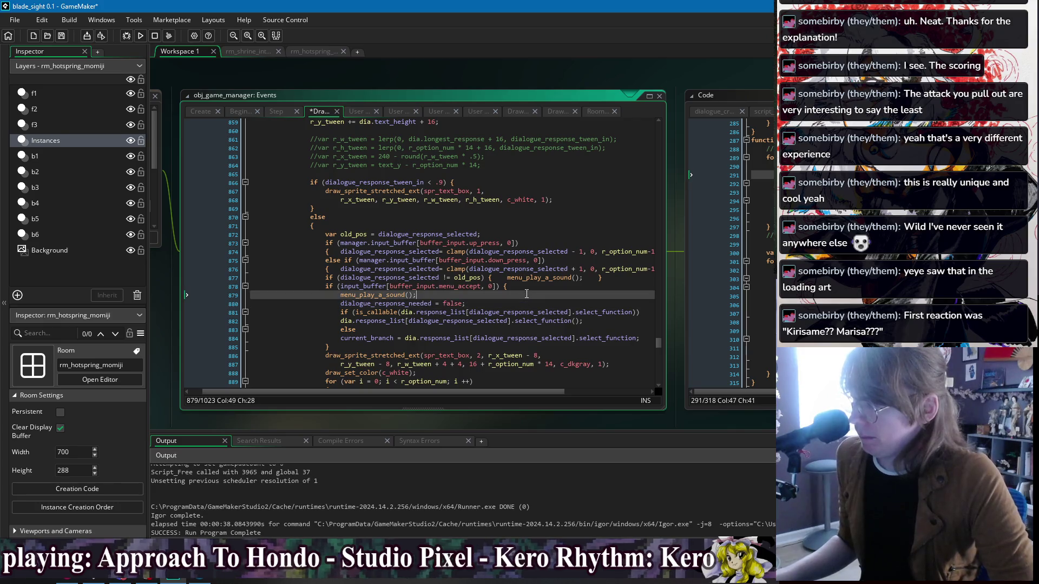
pyautogui.click(560, 330)
pyautogui.click(582, 343)
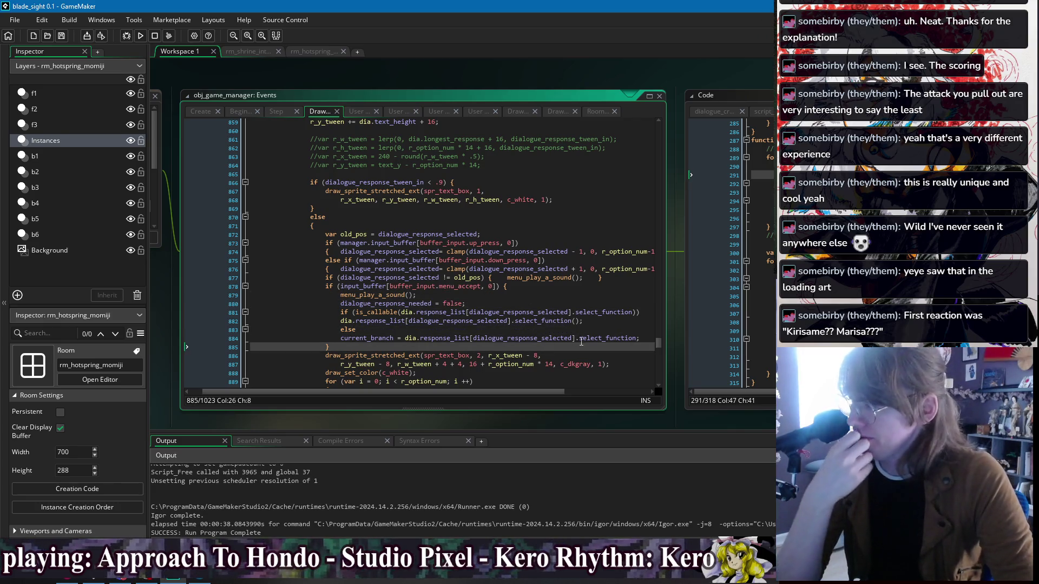
pyautogui.click(644, 340)
pyautogui.click(643, 331)
pyautogui.click(643, 322)
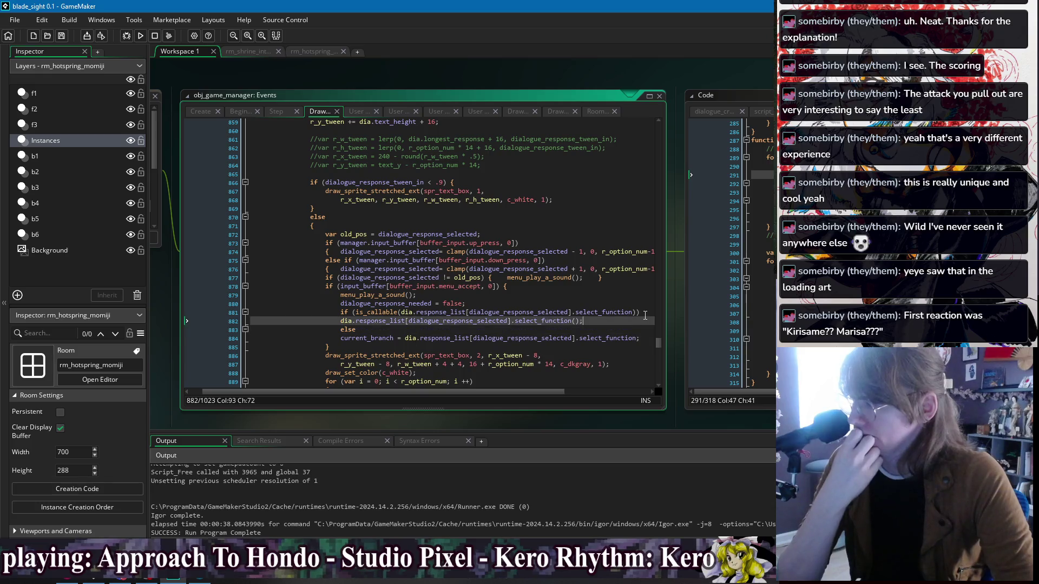
pyautogui.click(644, 310)
pyautogui.click(641, 303)
pyautogui.click(635, 295)
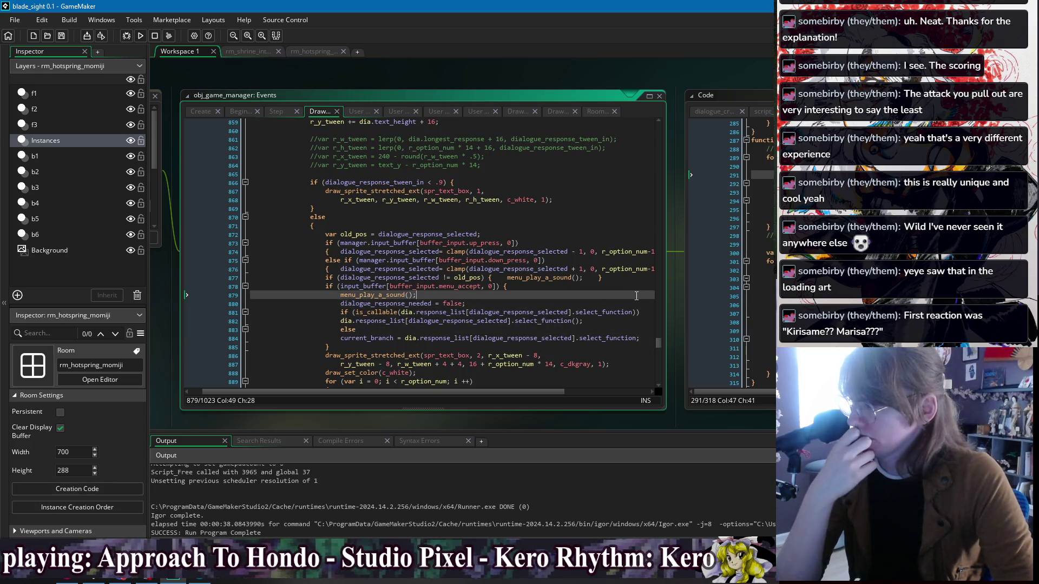
pyautogui.click(631, 288)
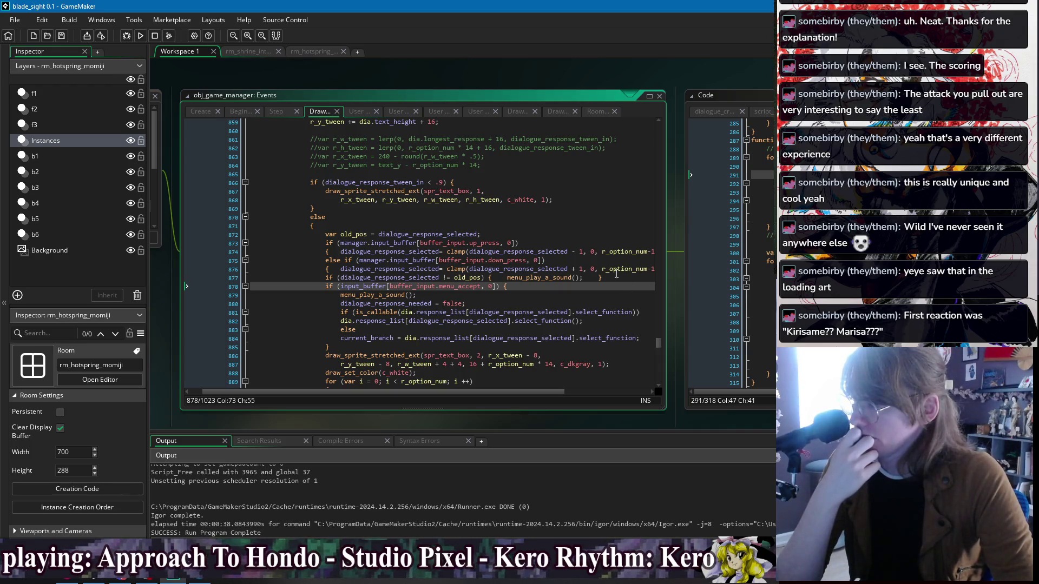
# Step: Join the lone '{' on line 892 onto its if line and save the Draw event
pyautogui.click(567, 225)
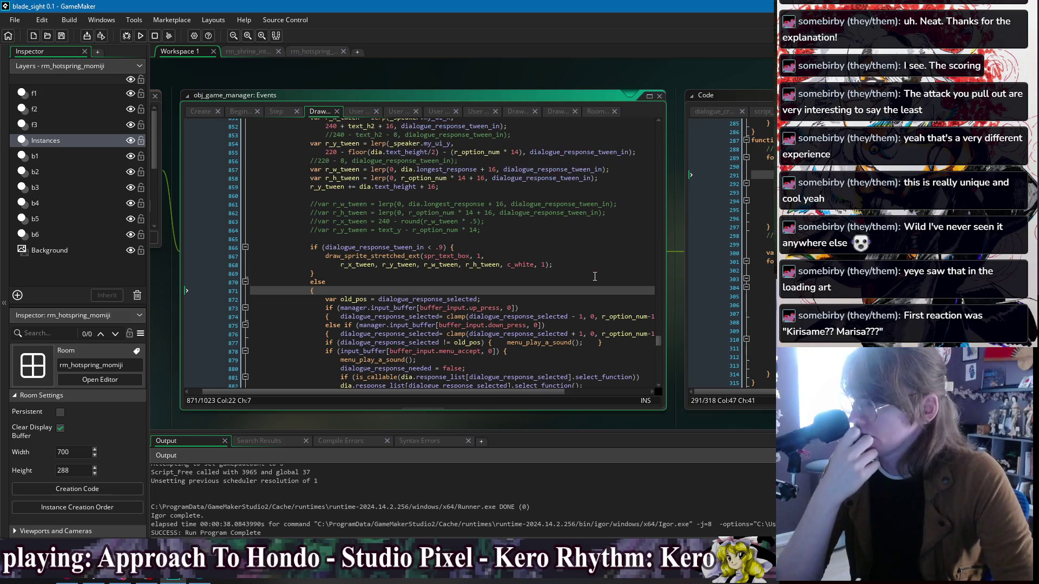
pyautogui.scroll(-1, 584, 260)
pyautogui.scroll(-1, 595, 276)
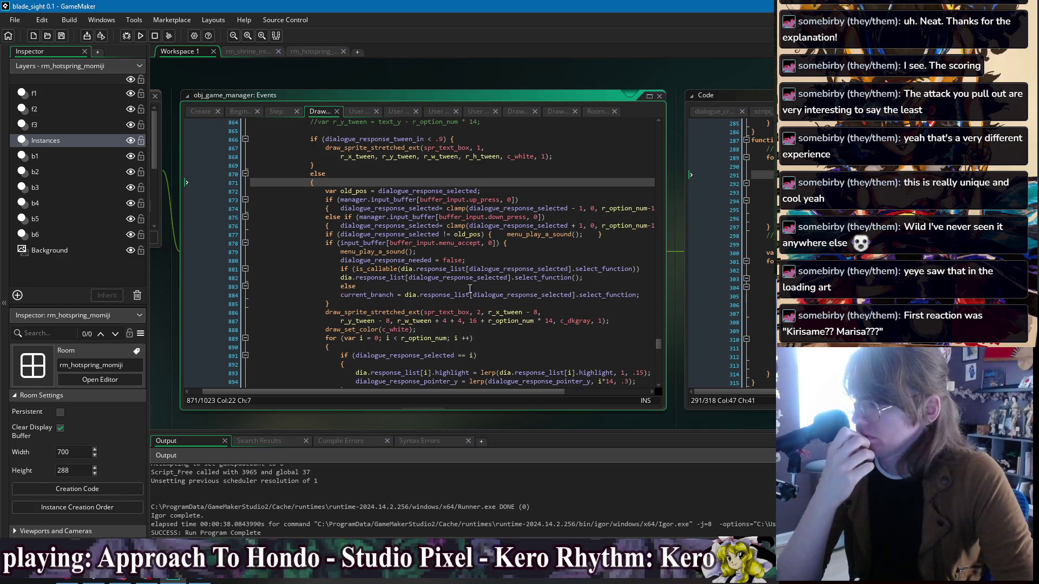
pyautogui.scroll(-2, 435, 325)
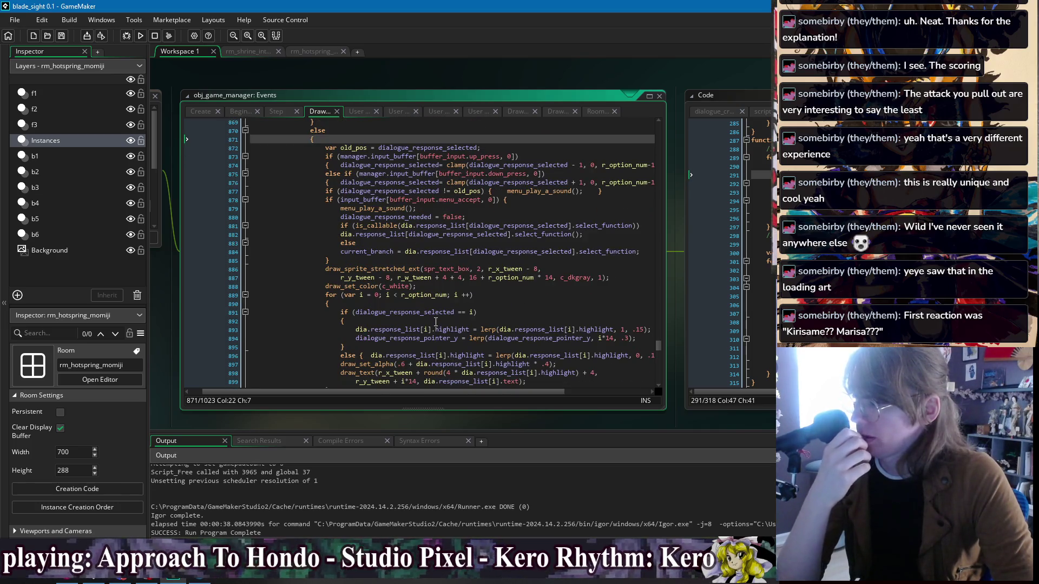
pyautogui.click(351, 321)
pyautogui.press('Home')
pyautogui.press('BackSpace')
pyautogui.press('BackSpace')
pyautogui.press('BackSpace')
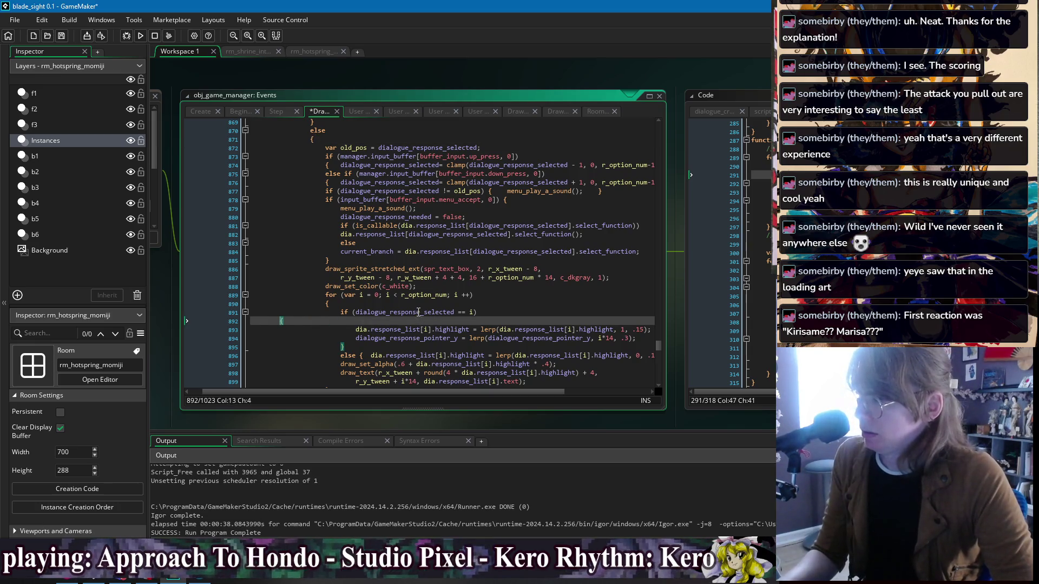
pyautogui.press('BackSpace')
pyautogui.press('BackSpace')
pyautogui.press('BackSpace')
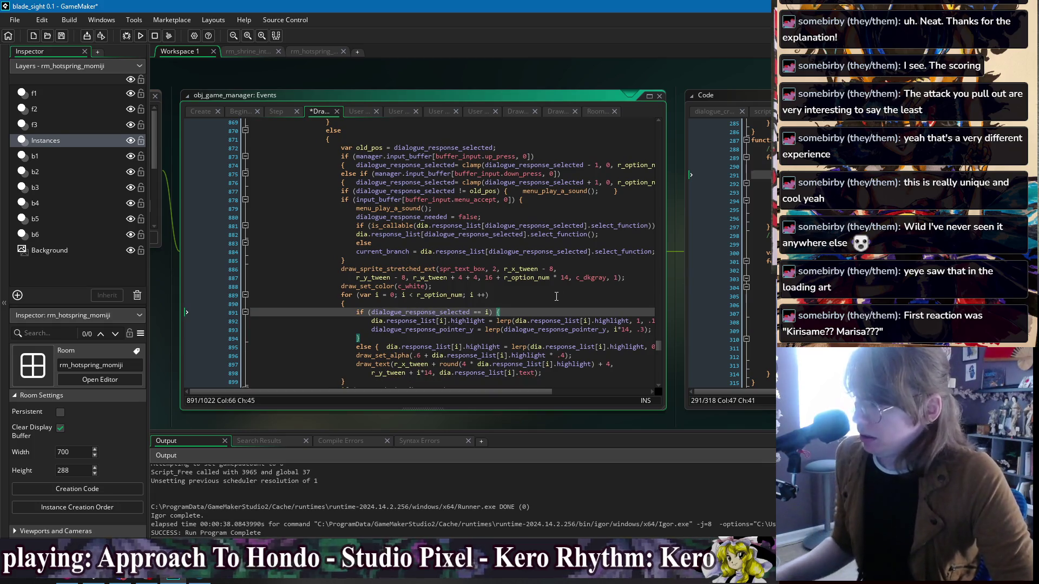
pyautogui.scroll(-4, 557, 296)
pyautogui.hotkey('ctrl', 's')
# Step: Move the lone '{' on line 901 up onto the if statement on line 900
pyautogui.click(437, 311)
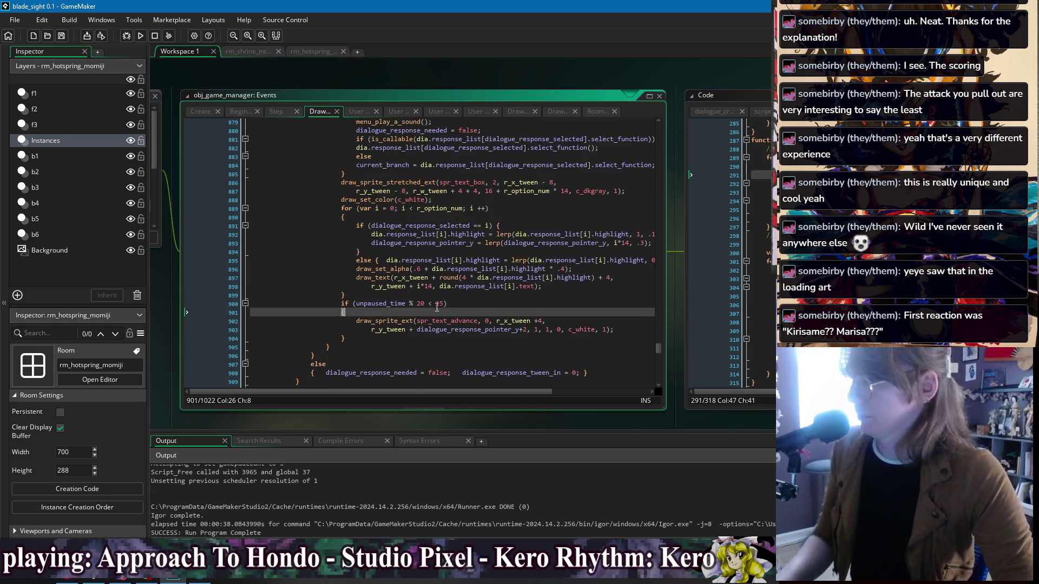
pyautogui.press('BackSpace')
pyautogui.press('BackSpace')
pyautogui.press('BackSpace')
pyautogui.press('End')
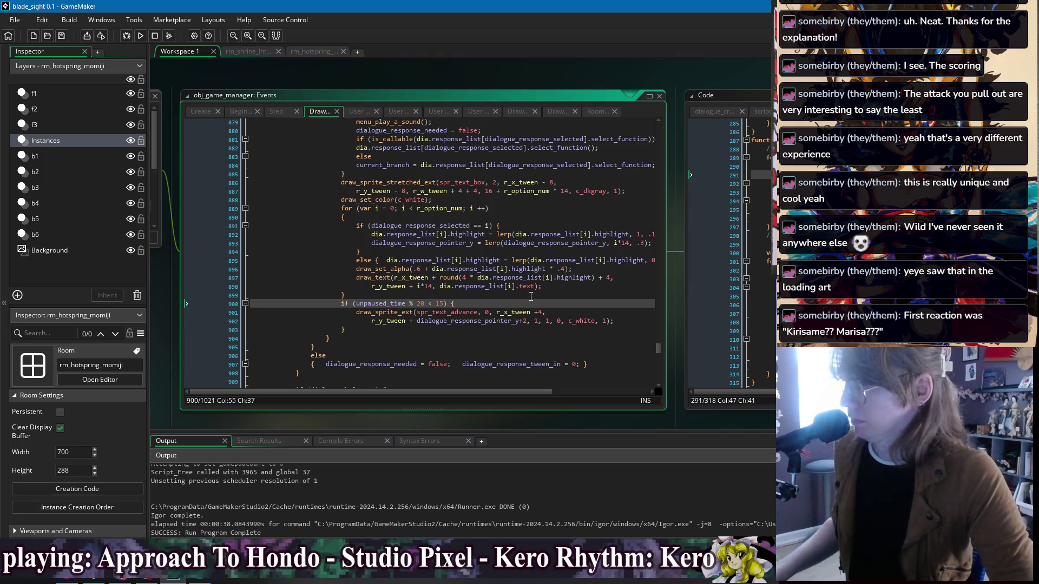
pyautogui.click(531, 296)
pyautogui.scroll(4, 531, 292)
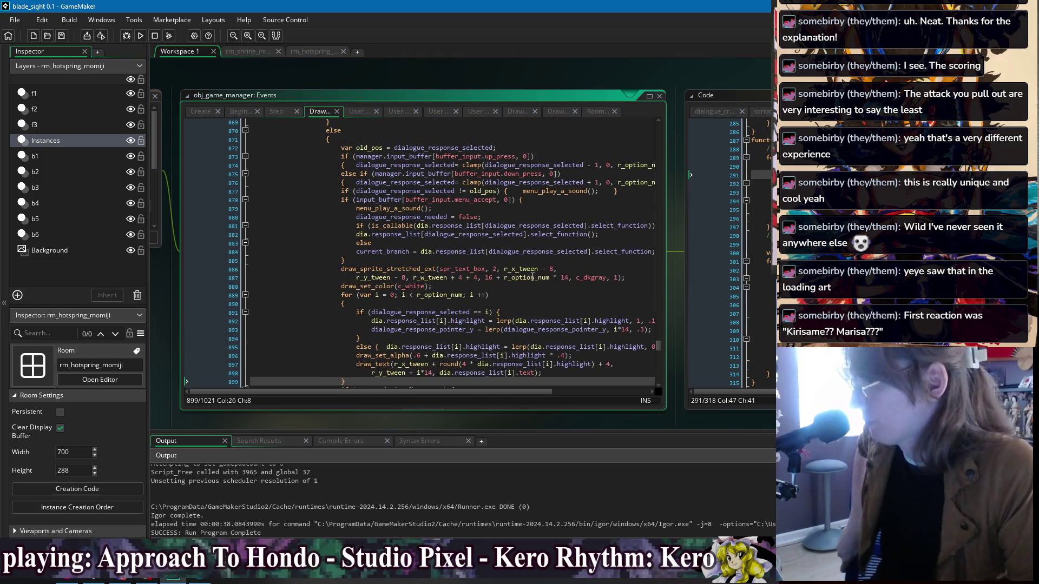
pyautogui.scroll(5, 532, 277)
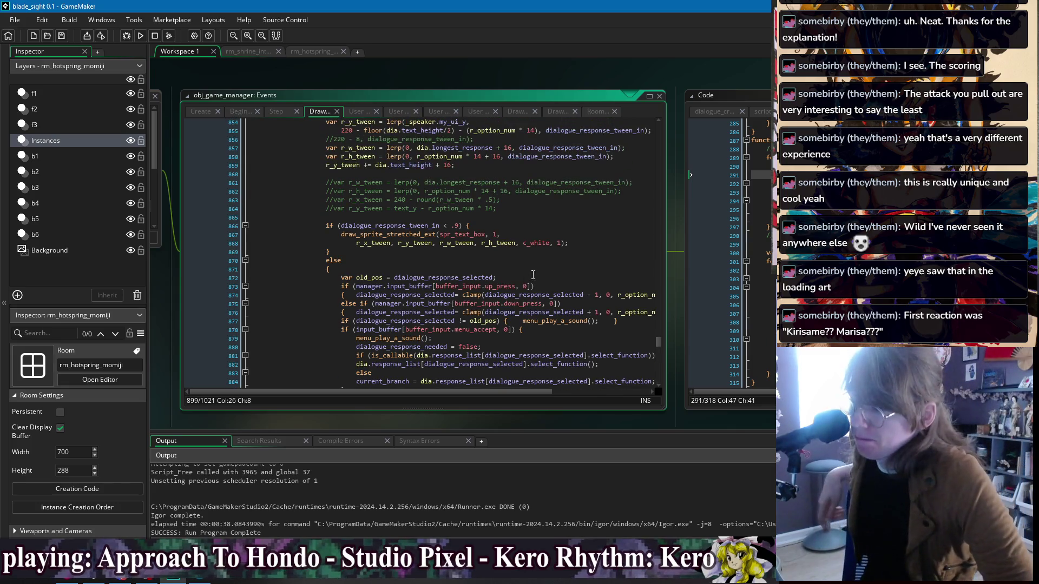
pyautogui.click(538, 262)
pyautogui.click(540, 253)
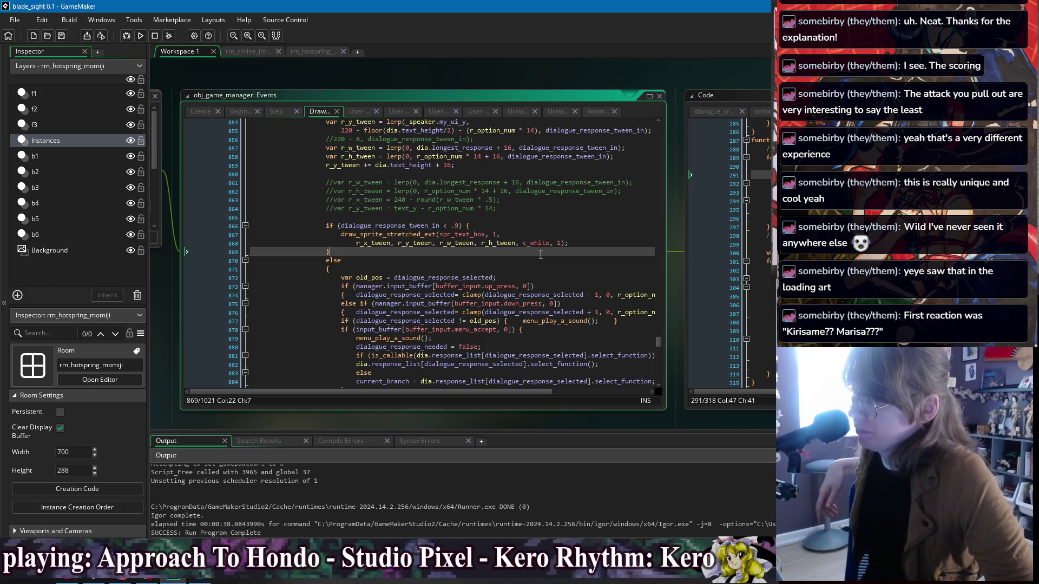
# Step: Check the response-option loop, marking uses of r_option_num and highlight in the lerp code
pyautogui.scroll(-2, 541, 253)
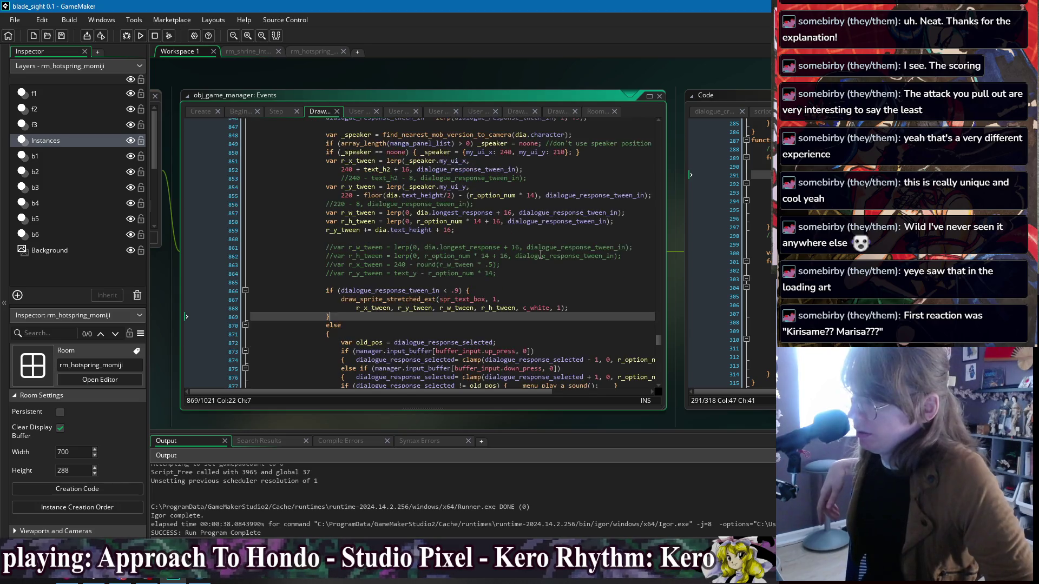
pyautogui.scroll(-3, 541, 253)
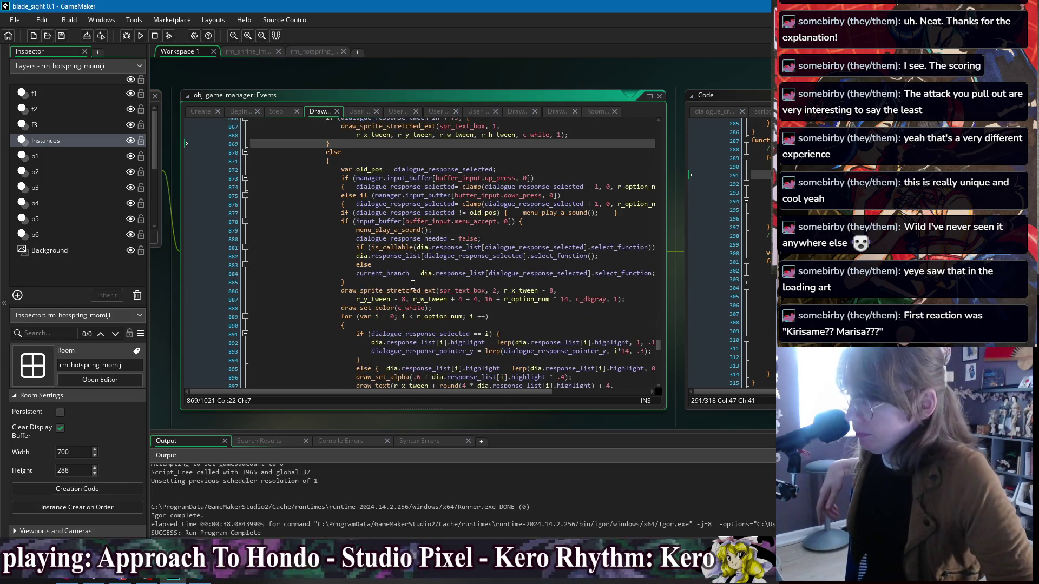
pyautogui.click(521, 299)
pyautogui.scroll(-2, 442, 319)
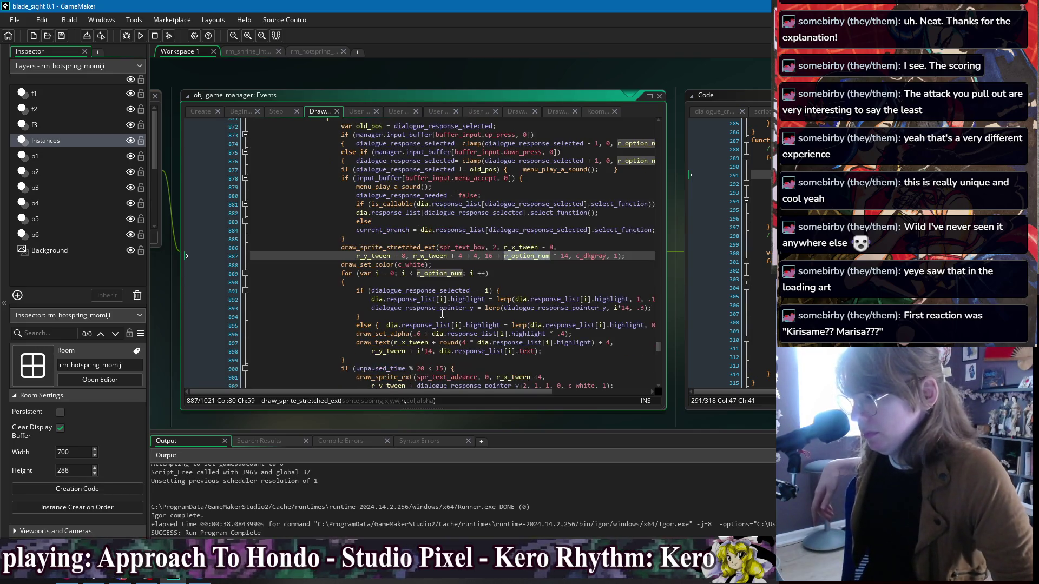
pyautogui.click(444, 316)
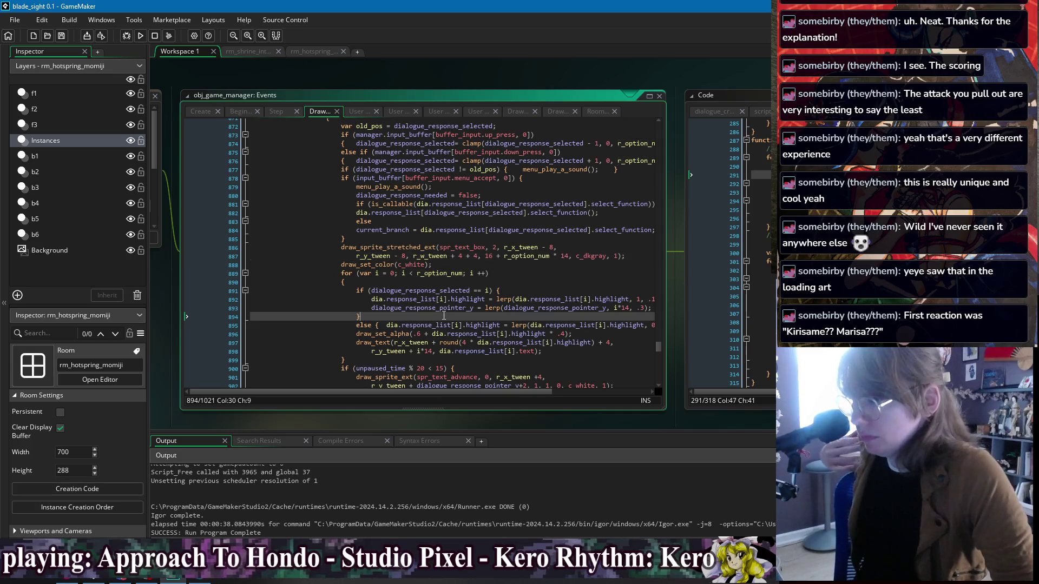
pyautogui.doubleClick(475, 300)
pyautogui.click(546, 300)
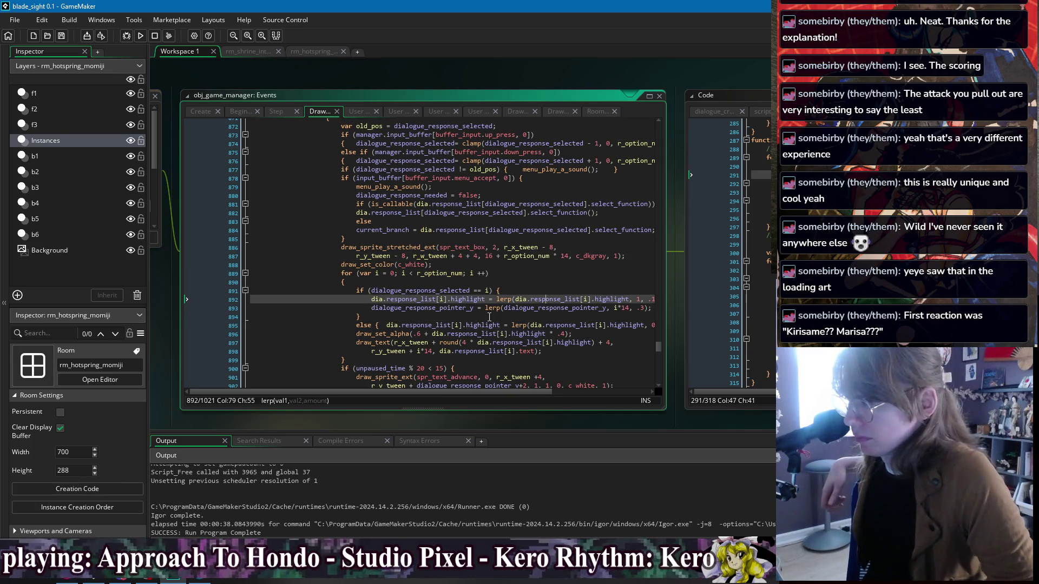
pyautogui.doubleClick(465, 299)
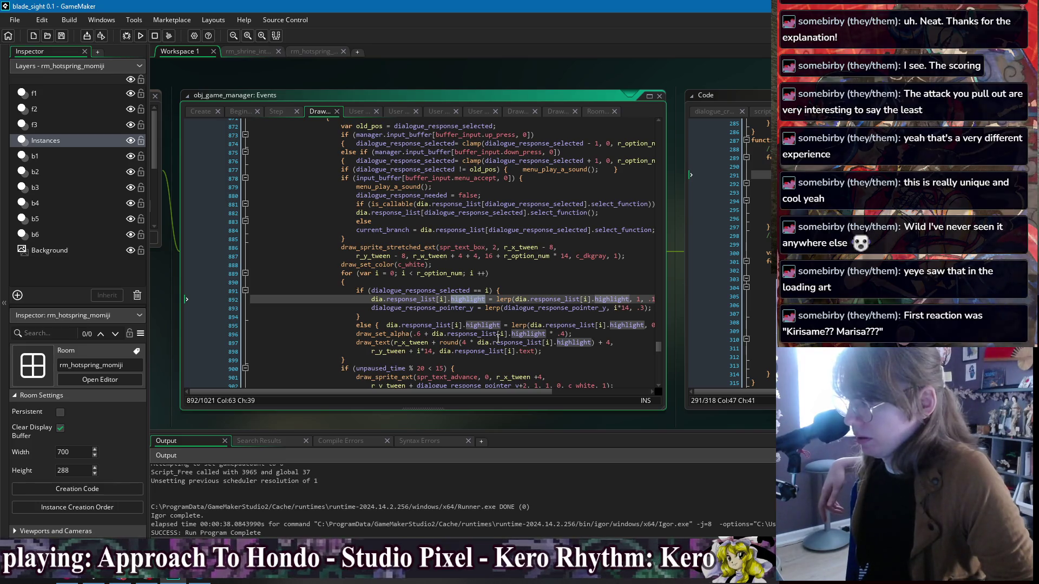
pyautogui.click(503, 368)
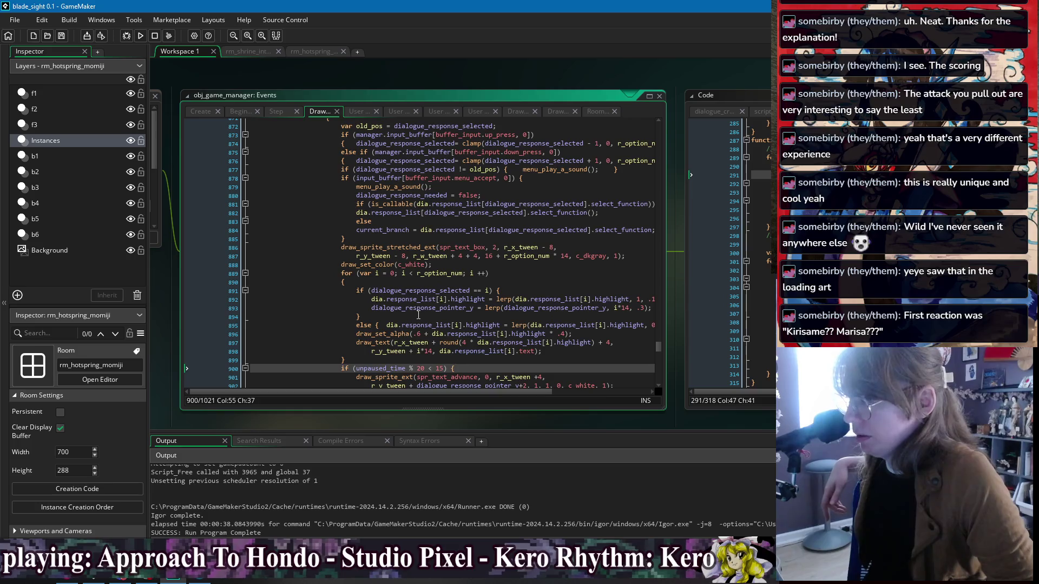
pyautogui.click(419, 316)
pyautogui.scroll(-3, 418, 316)
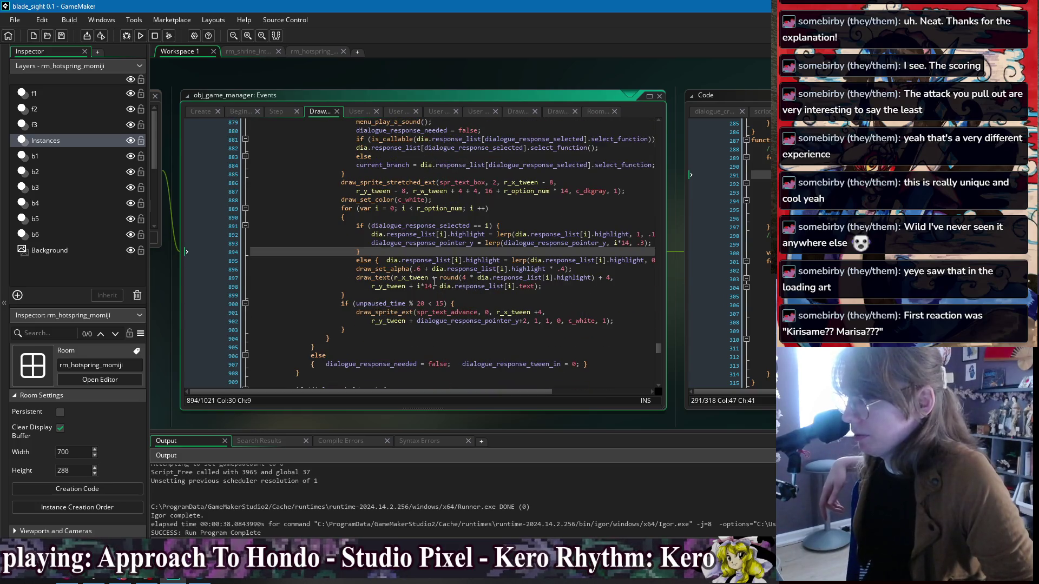
# Step: Jump to obj_player_feral's Create event through the workspace Windows list
pyautogui.rightClick(223, 72)
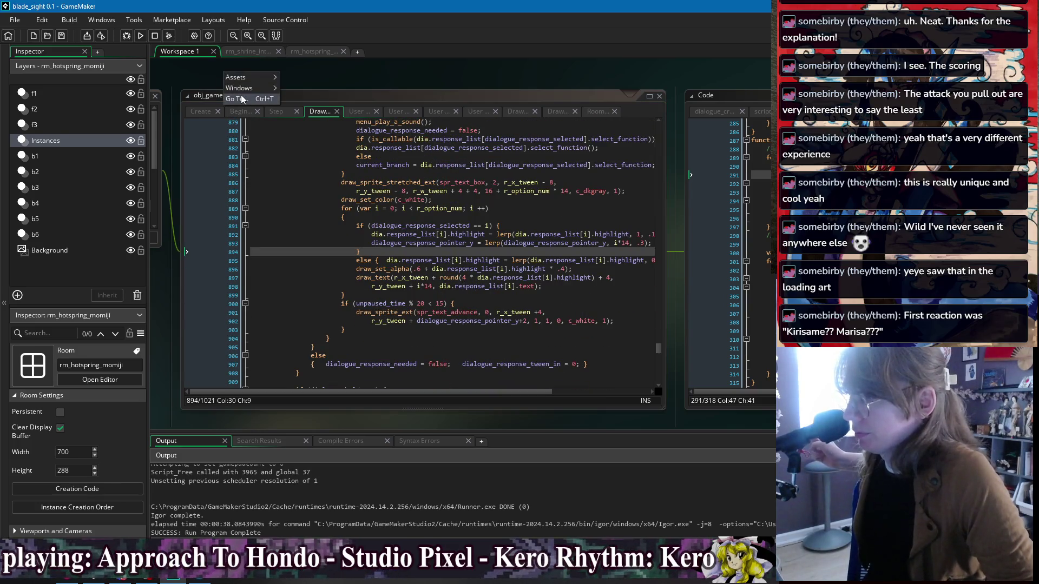
pyautogui.moveTo(241, 91)
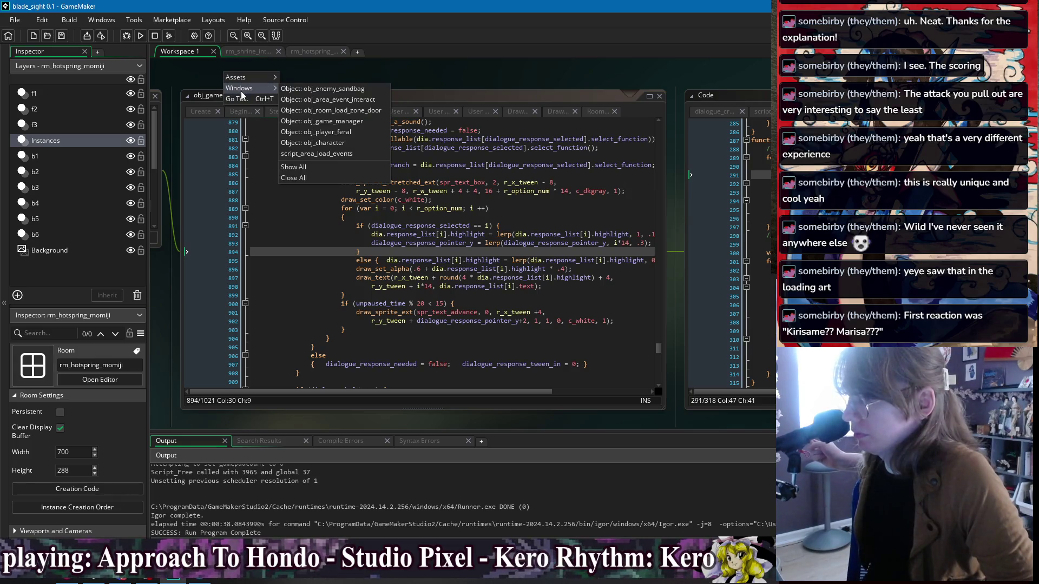
pyautogui.click(349, 129)
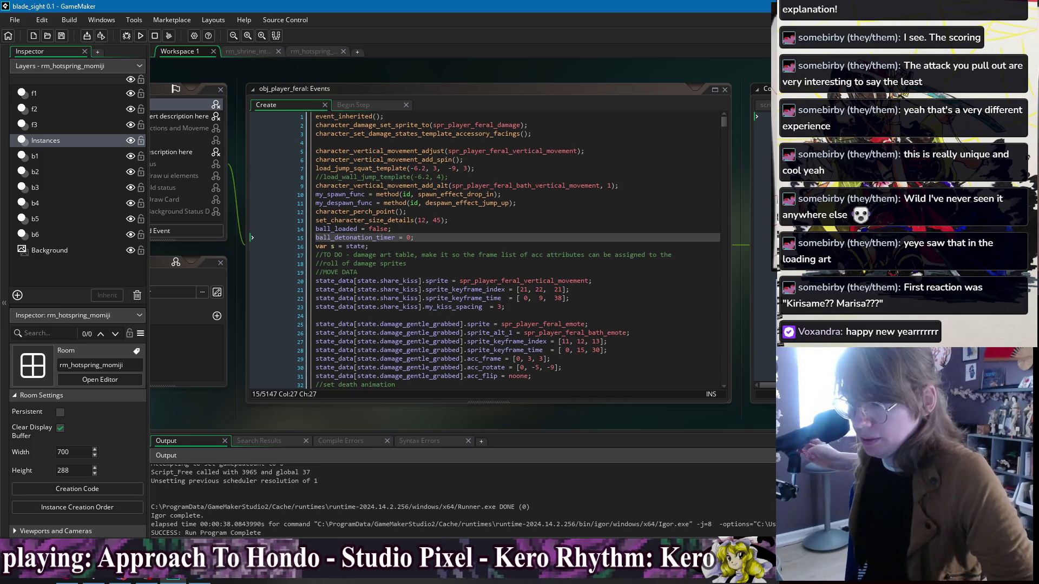
pyautogui.rightClick(506, 73)
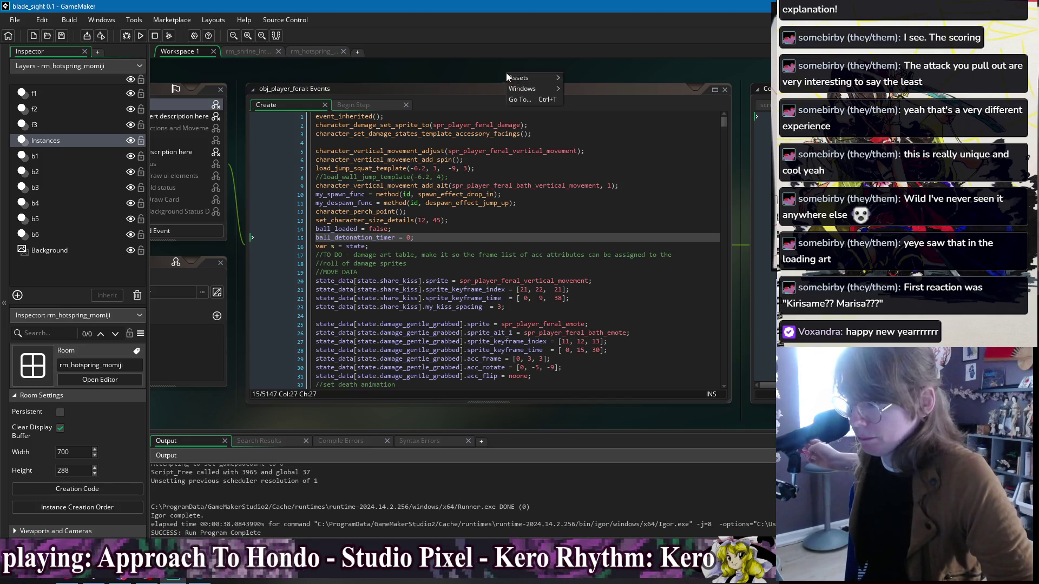
pyautogui.moveTo(521, 90)
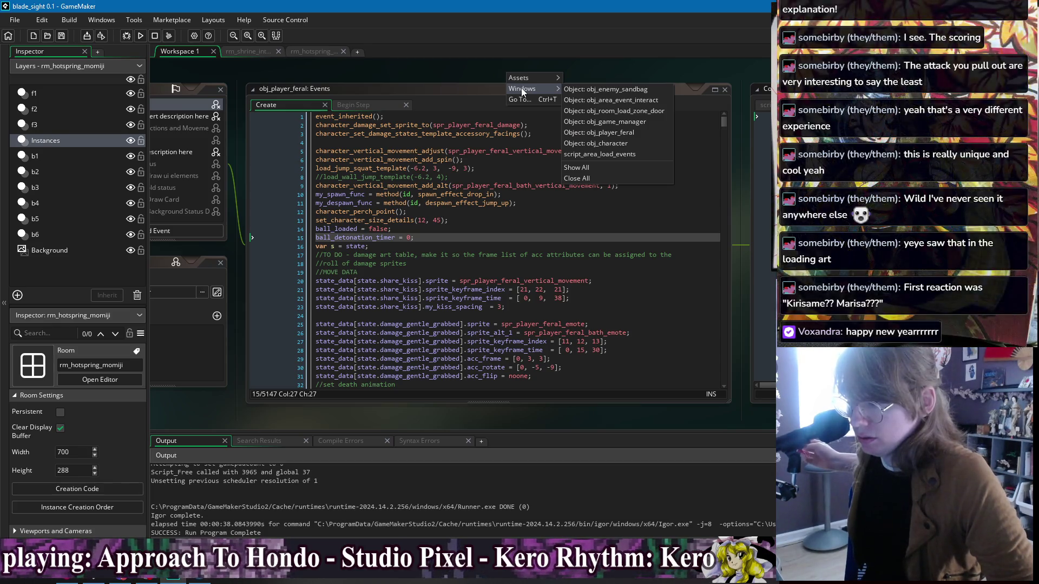
pyautogui.click(622, 76)
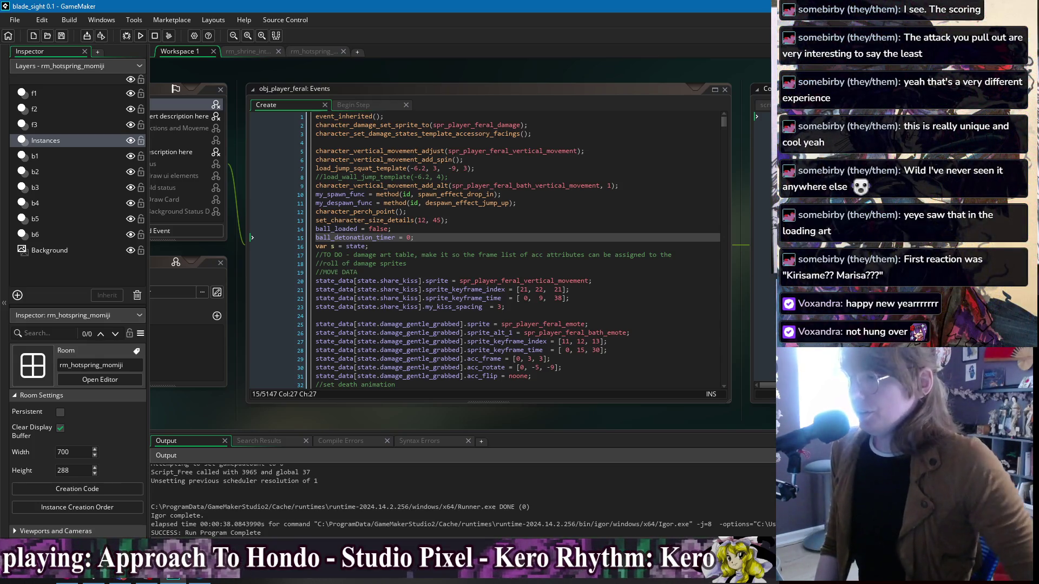
# Step: Remove the extra space on line 23 so it reads my_kiss_spacing = 3
pyautogui.click(597, 212)
pyautogui.click(612, 193)
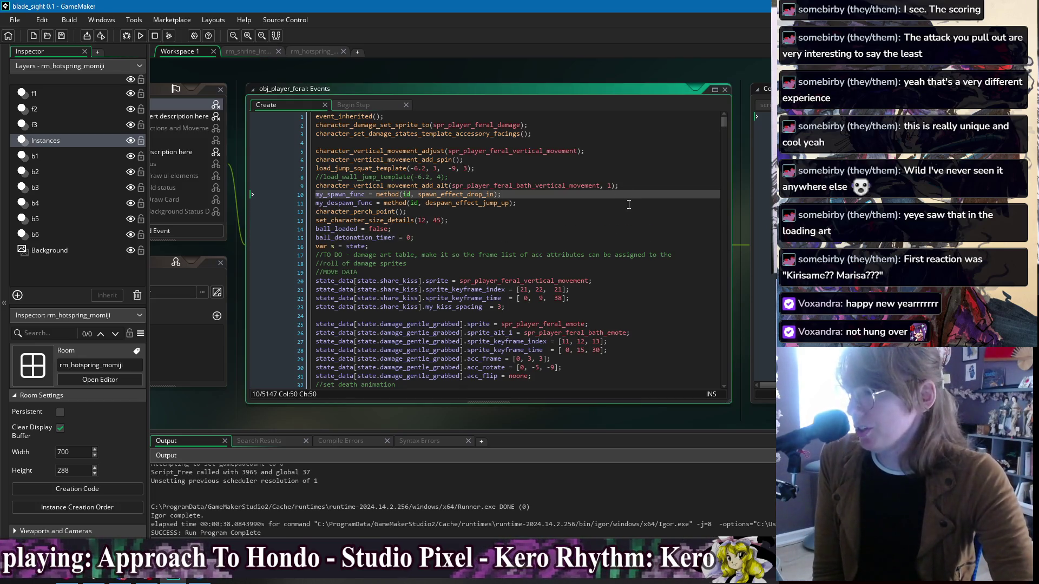
pyautogui.press('Up')
pyautogui.press('Up')
pyautogui.press('Up')
pyautogui.click(669, 232)
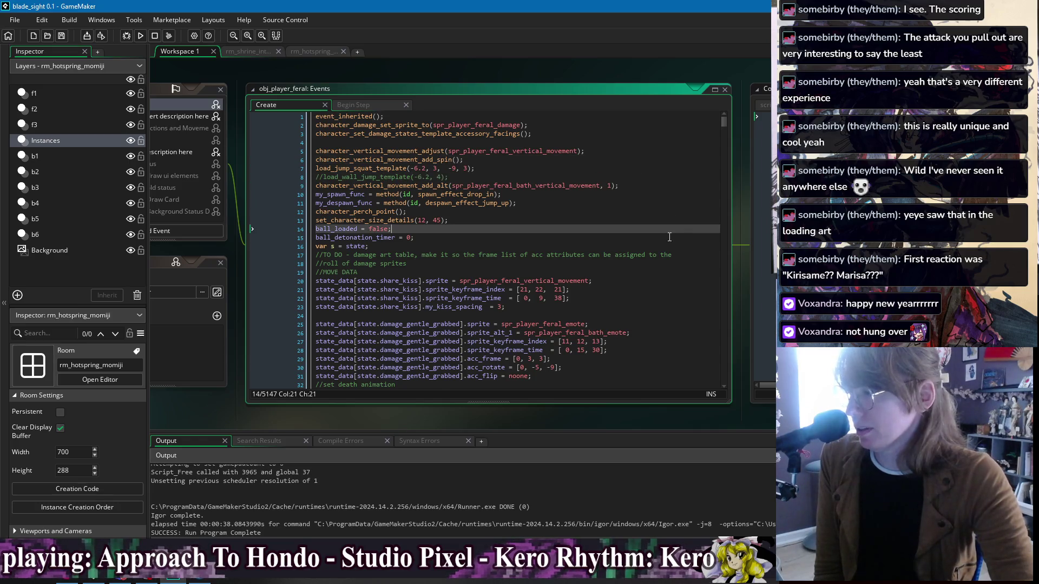
pyautogui.press('Down')
pyautogui.press('Down')
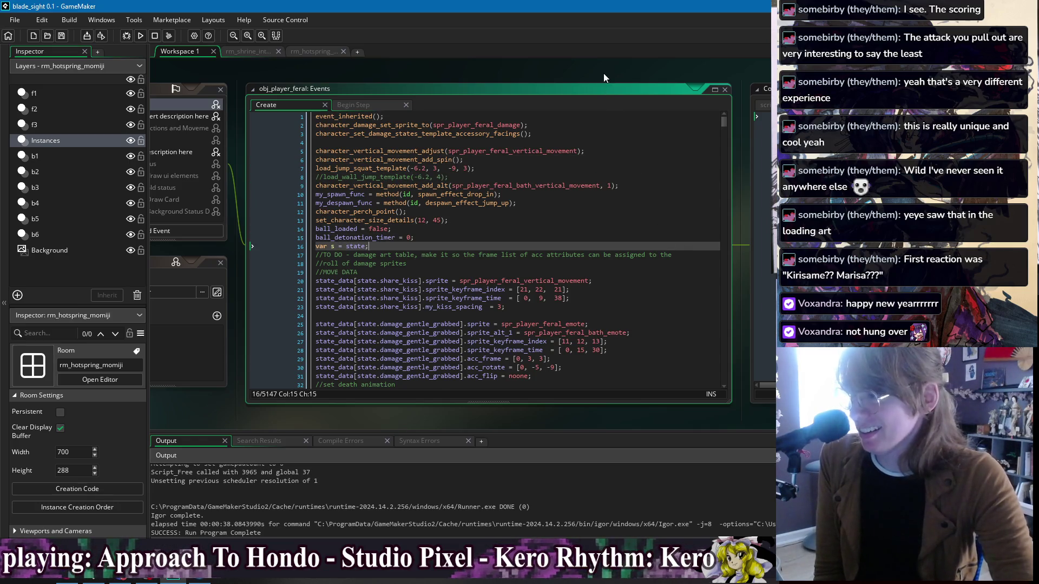
pyautogui.click(602, 70)
pyautogui.moveTo(604, 69); pyautogui.dragTo(545, 76)
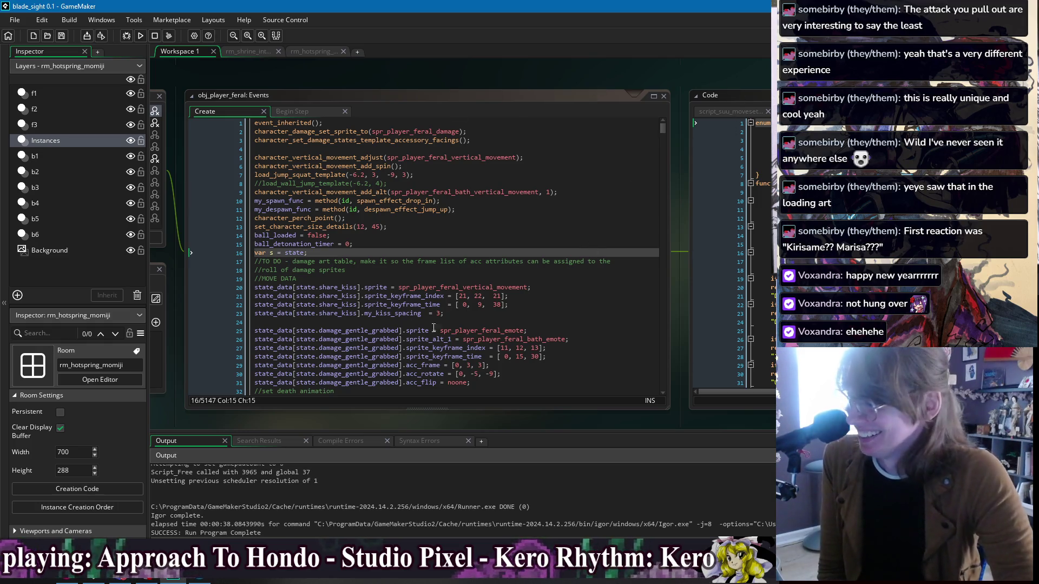
pyautogui.click(445, 313)
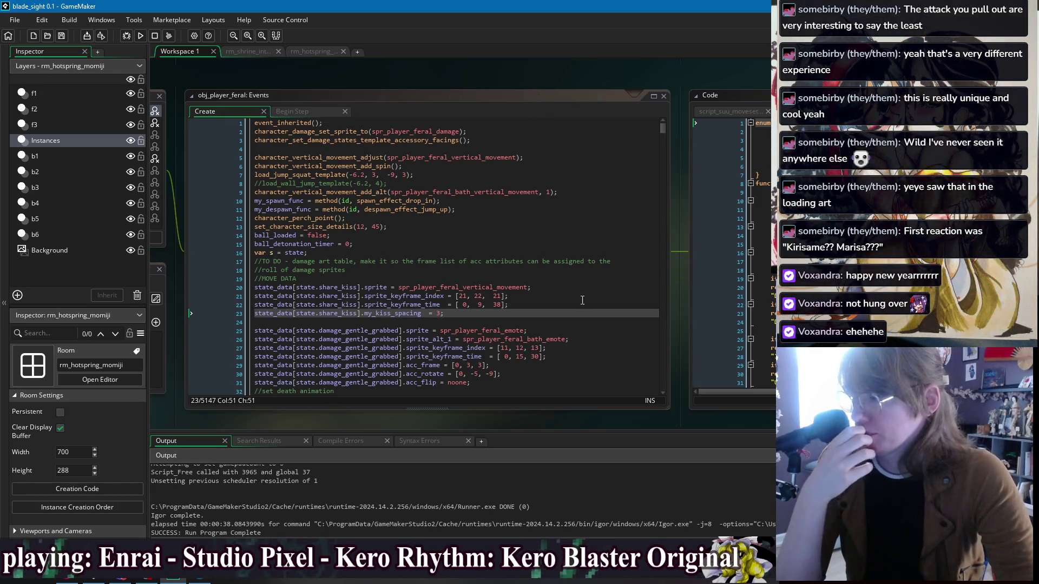
pyautogui.click(433, 313)
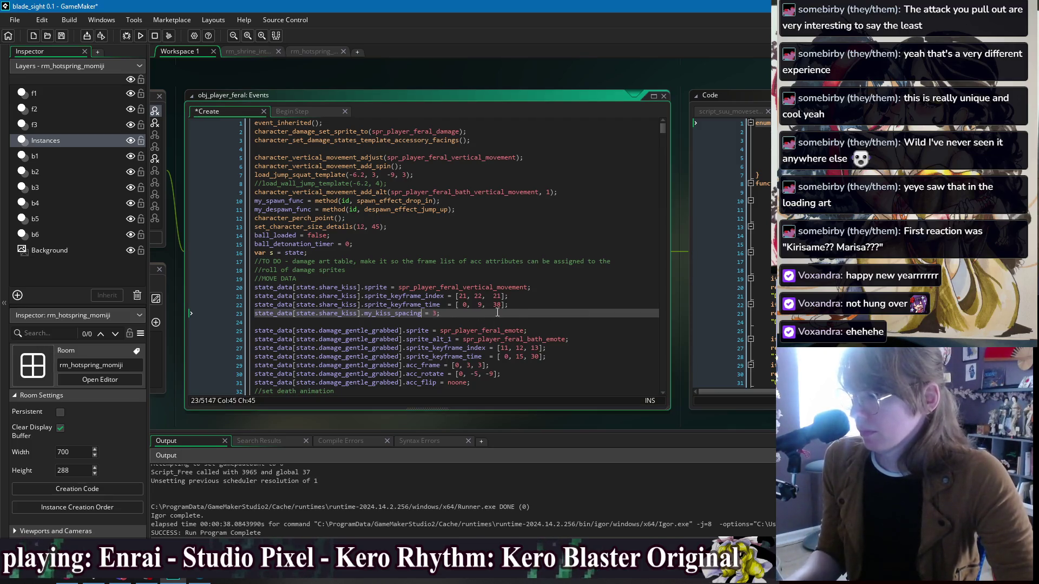
pyautogui.click(589, 288)
pyautogui.click(587, 276)
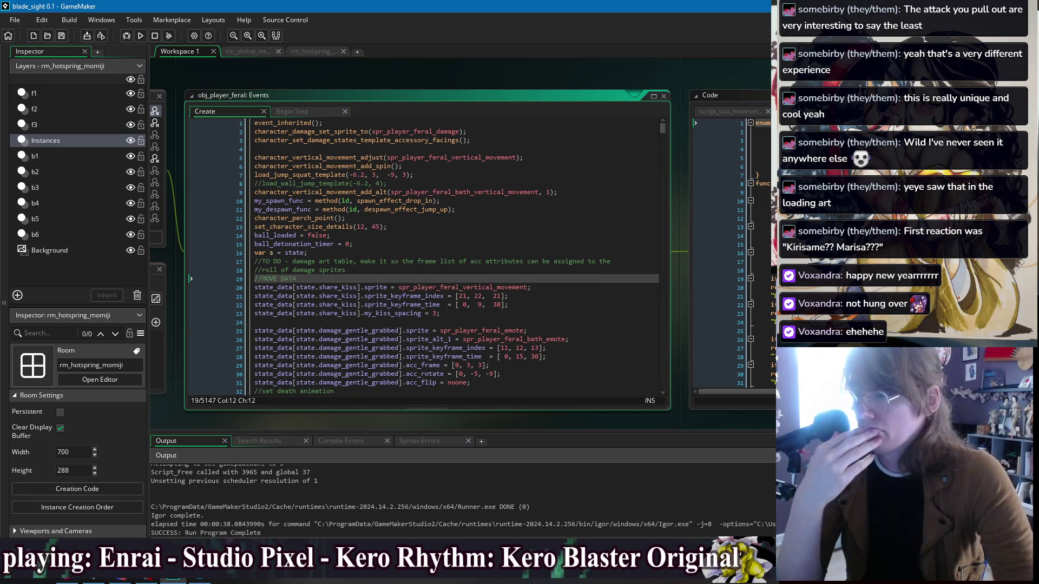
pyautogui.click(686, 84)
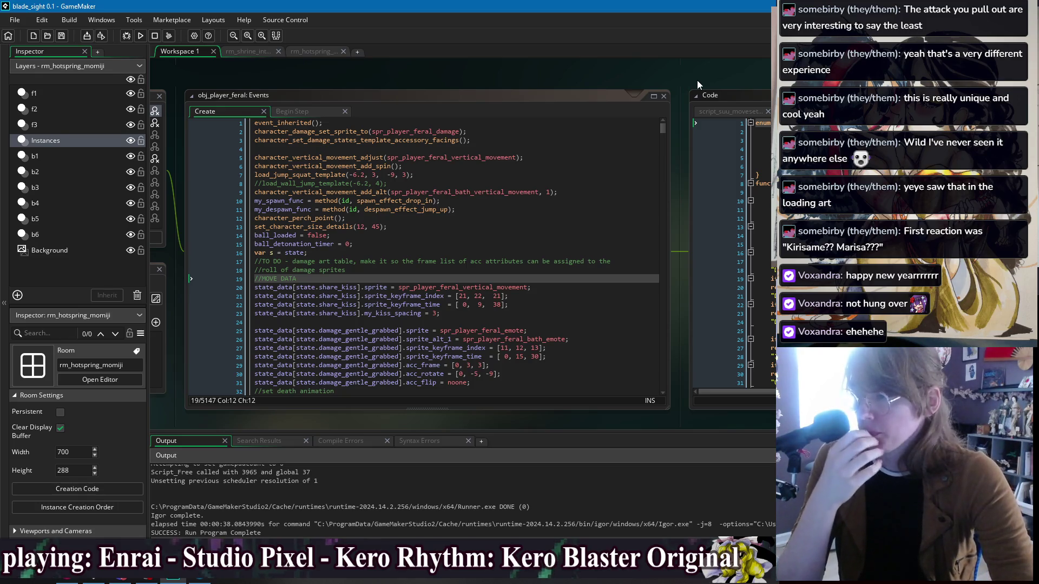
pyautogui.moveTo(353, 75)
pyautogui.mouseDown()
pyautogui.moveTo(369, 73)
pyautogui.moveTo(344, 73)
pyautogui.moveTo(360, 74)
pyautogui.mouseUp()
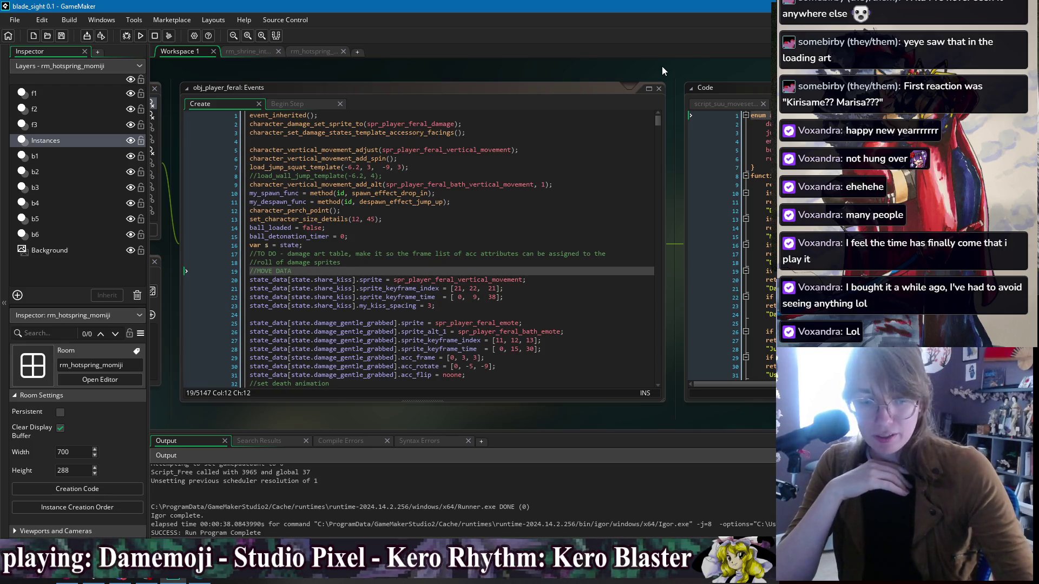
pyautogui.click(564, 273)
pyautogui.click(579, 297)
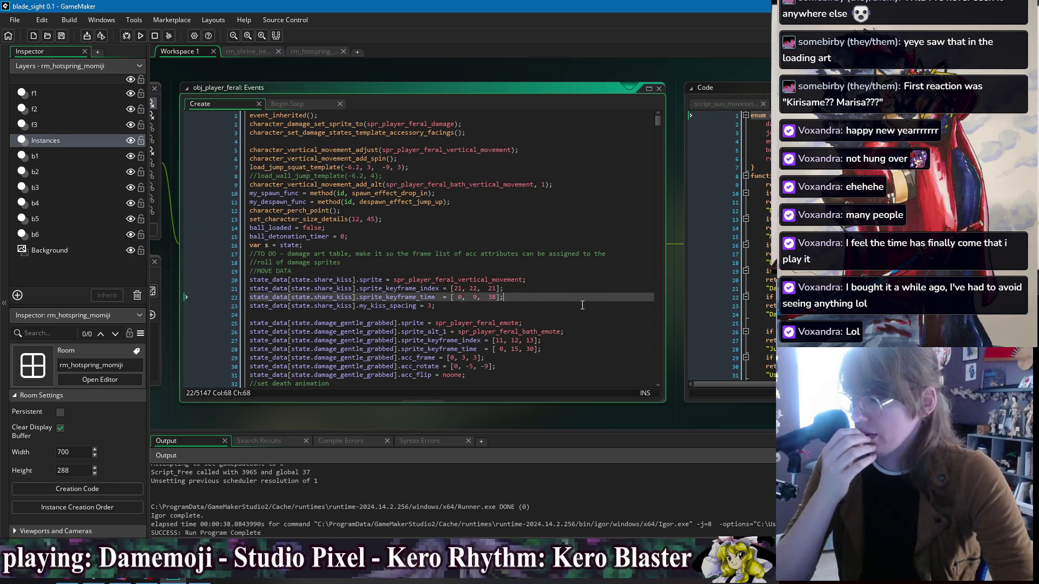
pyautogui.press('Down')
pyautogui.press('Up')
pyautogui.press('Up')
pyautogui.press('Up')
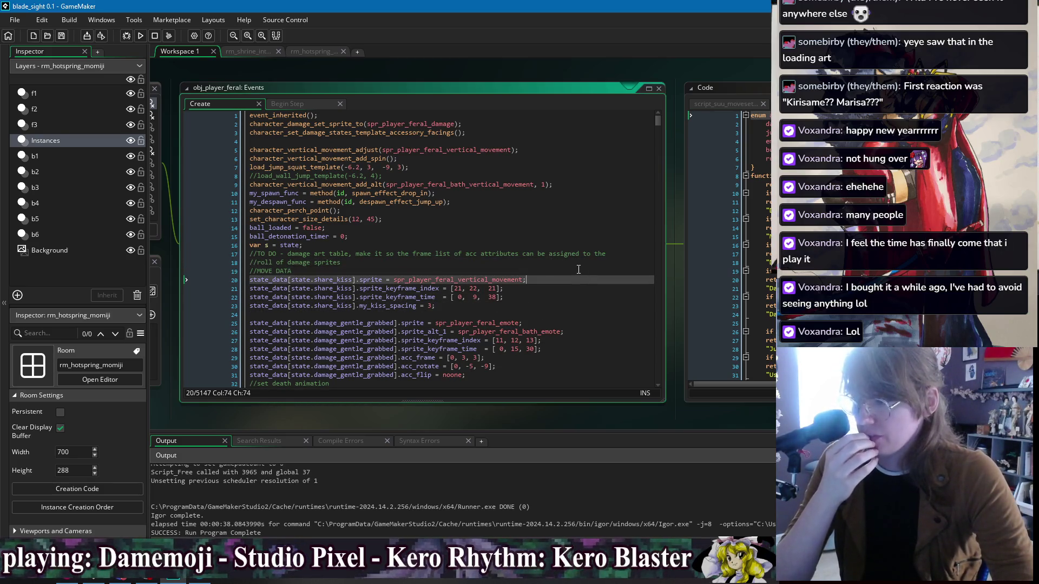
pyautogui.press('Down')
pyautogui.press('Down')
pyautogui.press('Down')
pyautogui.click(568, 270)
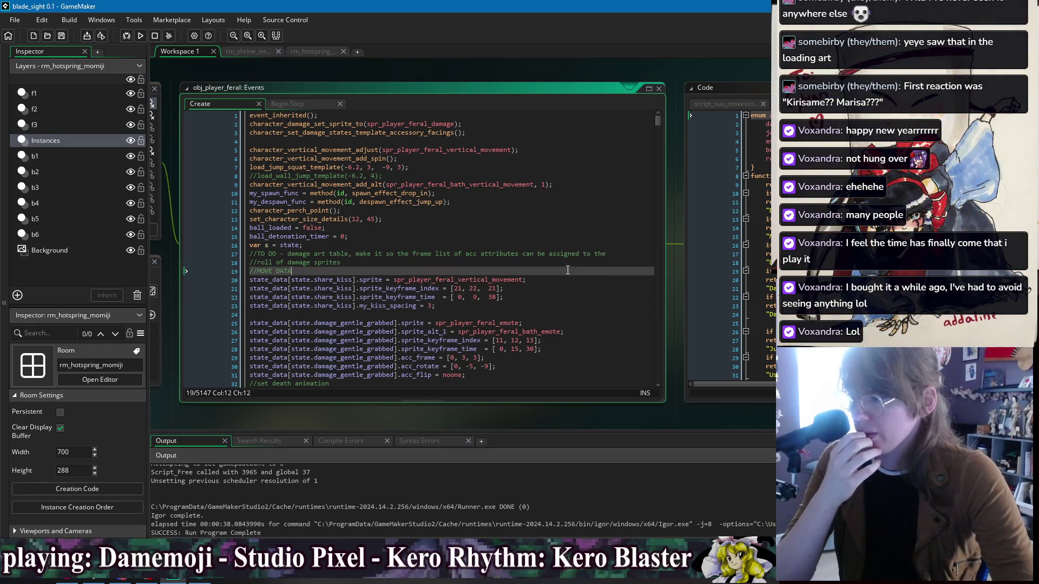
pyautogui.click(560, 237)
pyautogui.press('Up')
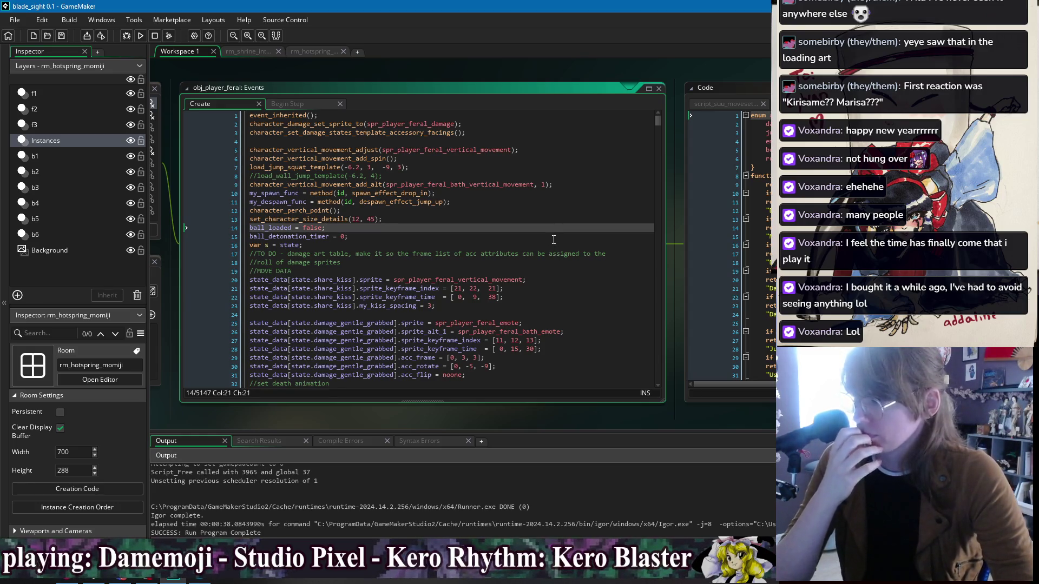
pyautogui.click(554, 240)
pyautogui.click(556, 247)
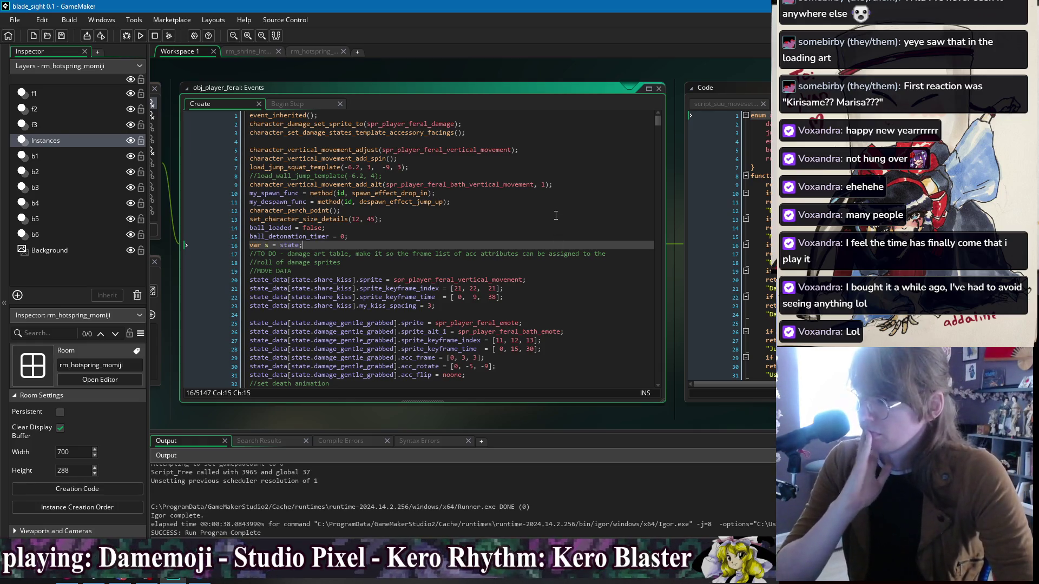
pyautogui.click(527, 263)
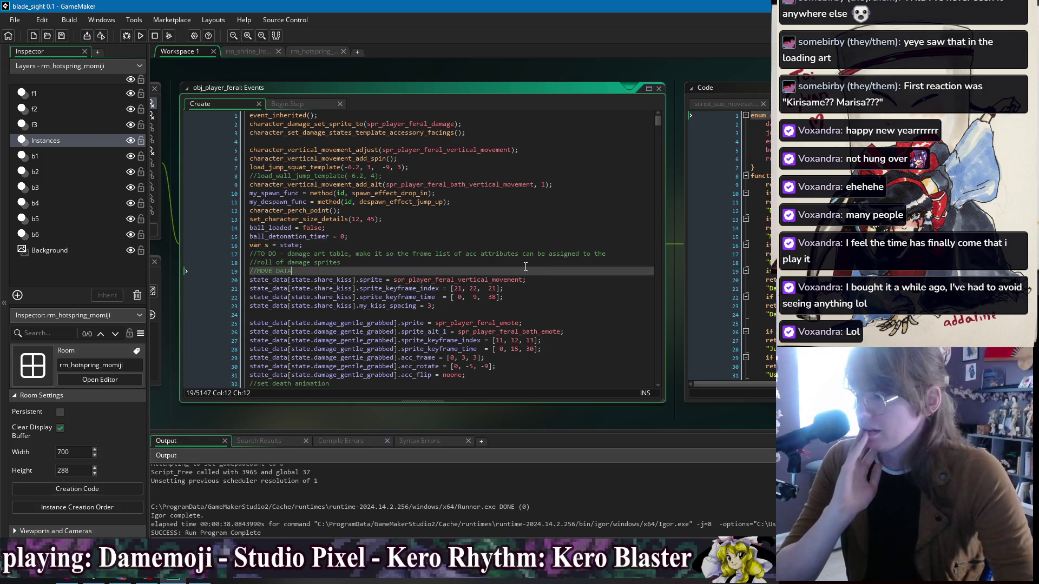
pyautogui.click(523, 256)
pyautogui.click(620, 260)
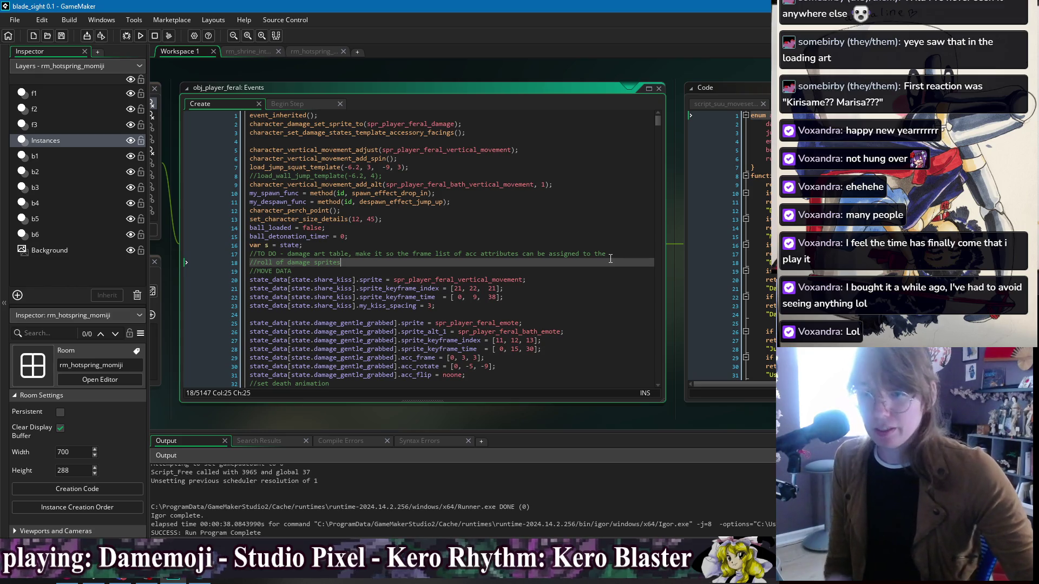
pyautogui.click(581, 229)
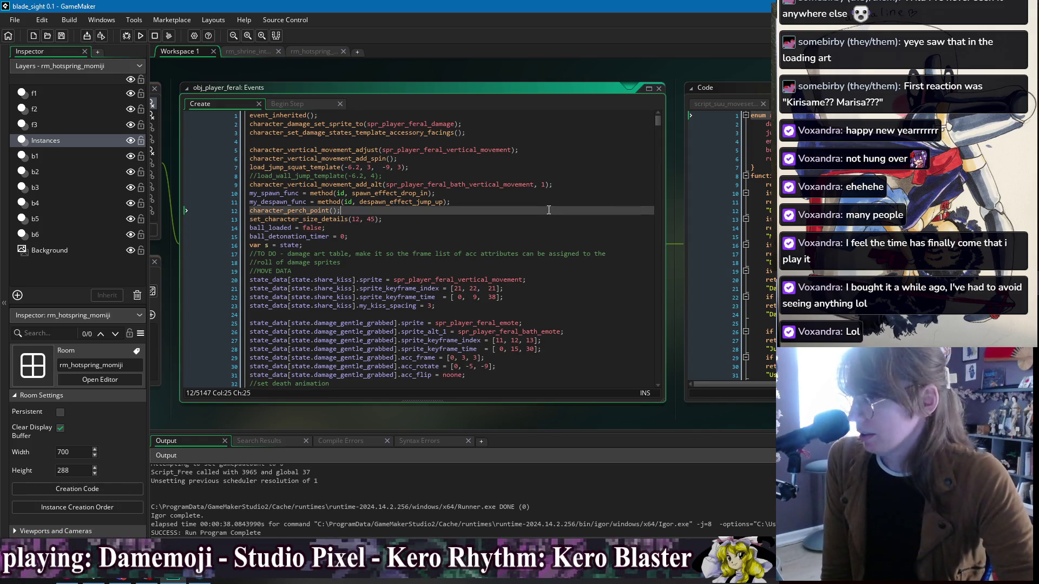
pyautogui.click(584, 244)
pyautogui.click(593, 252)
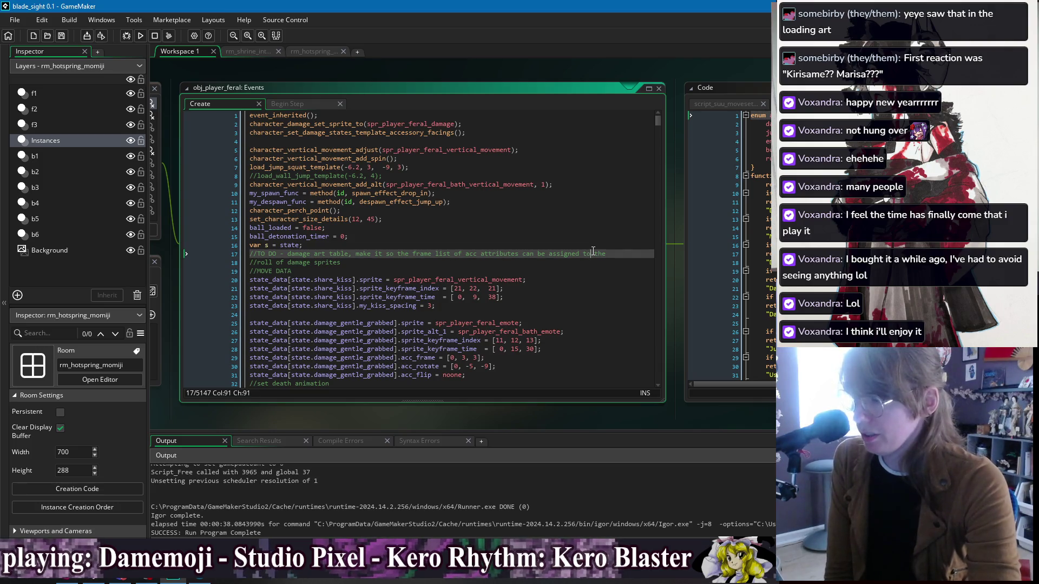
pyautogui.press('Up')
pyautogui.press('Up')
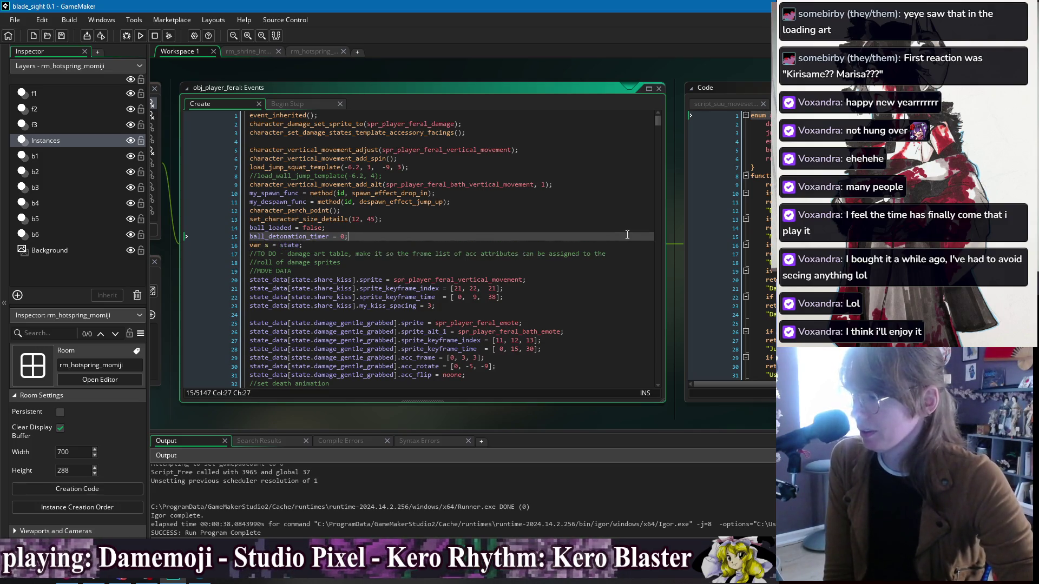
pyautogui.scroll(-2, 627, 234)
pyautogui.press('Down')
pyautogui.press('Down')
pyautogui.press('Down')
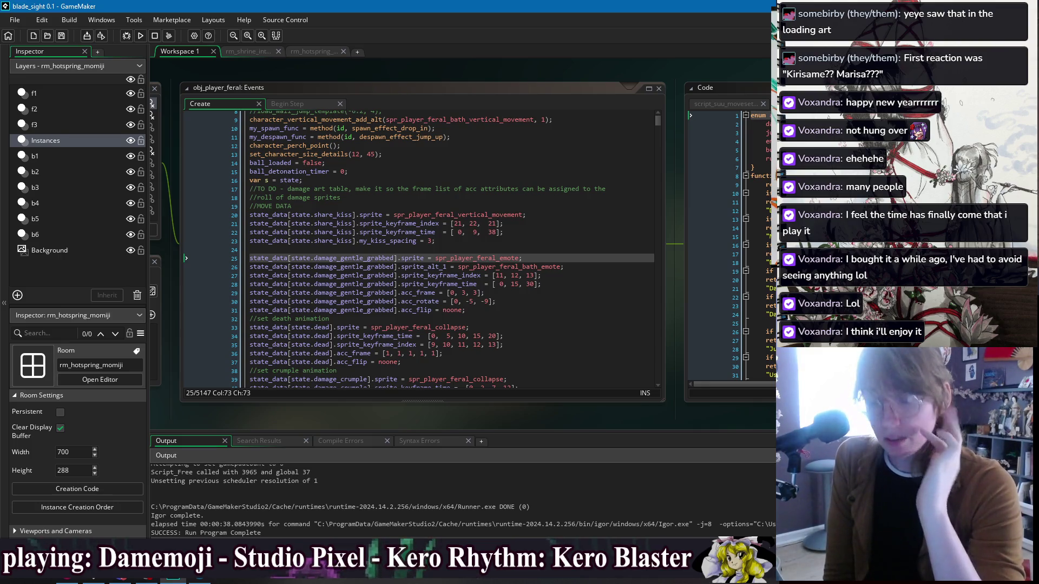
pyautogui.click(546, 188)
pyautogui.click(557, 206)
pyautogui.click(574, 249)
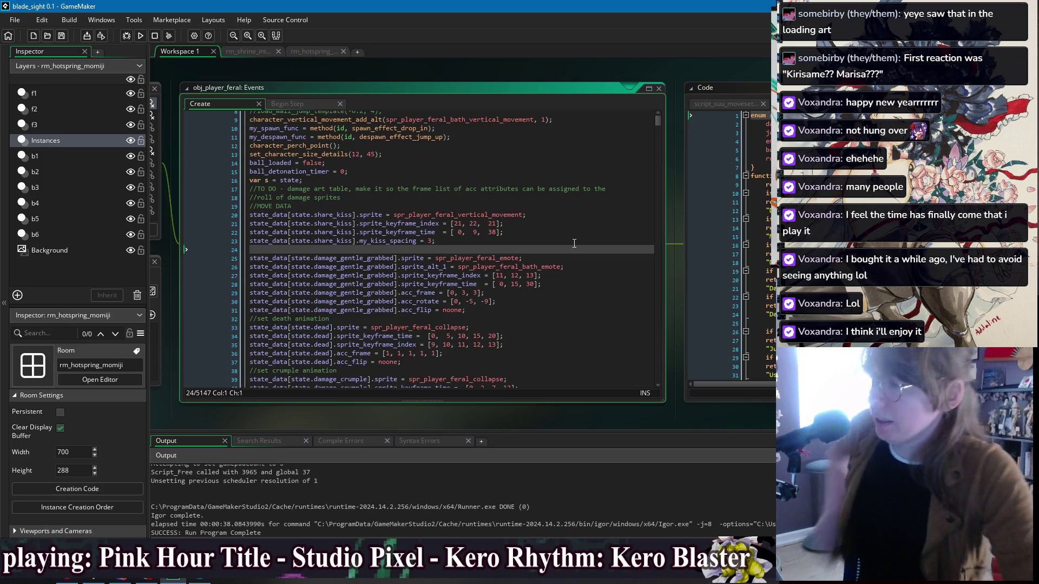
pyautogui.click(580, 310)
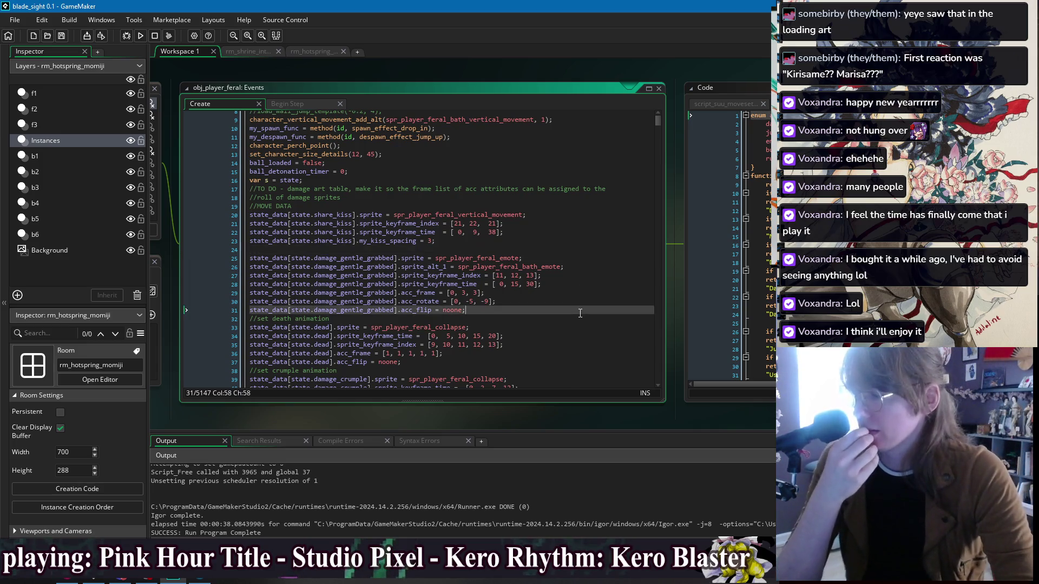
pyautogui.scroll(-2, 580, 310)
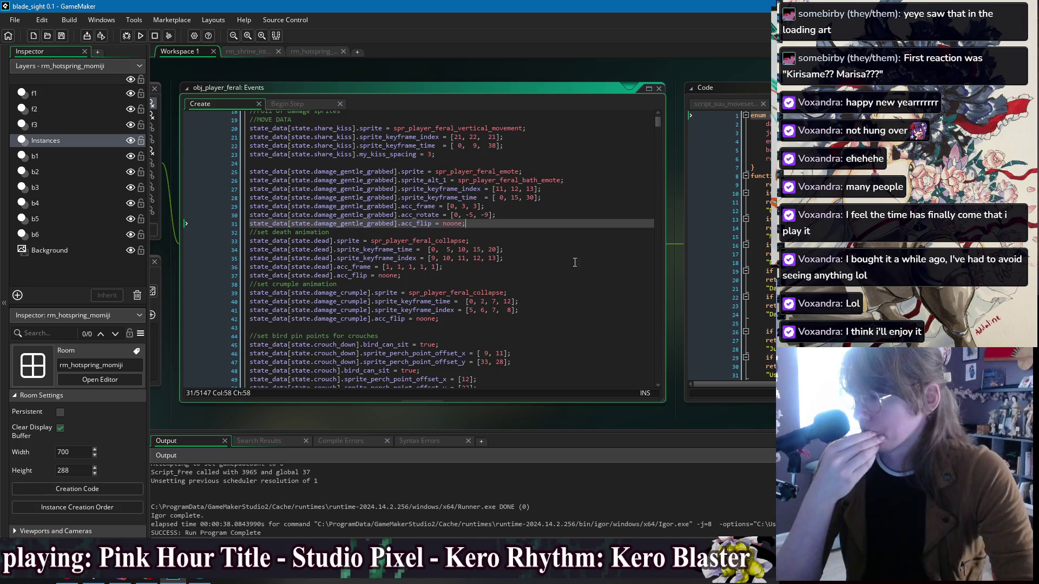
pyautogui.click(584, 286)
pyautogui.click(582, 310)
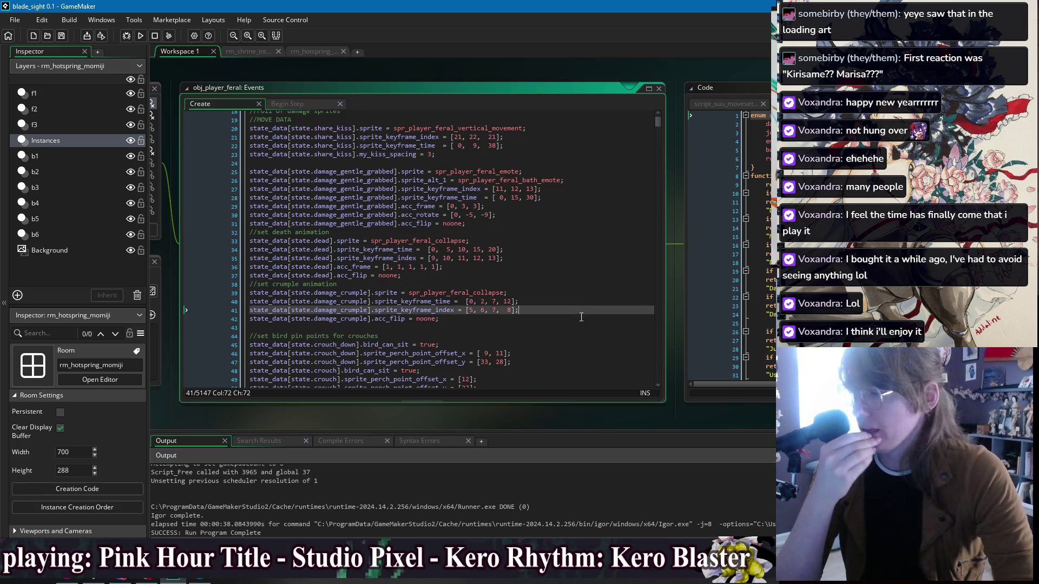
pyautogui.click(580, 318)
pyautogui.click(578, 327)
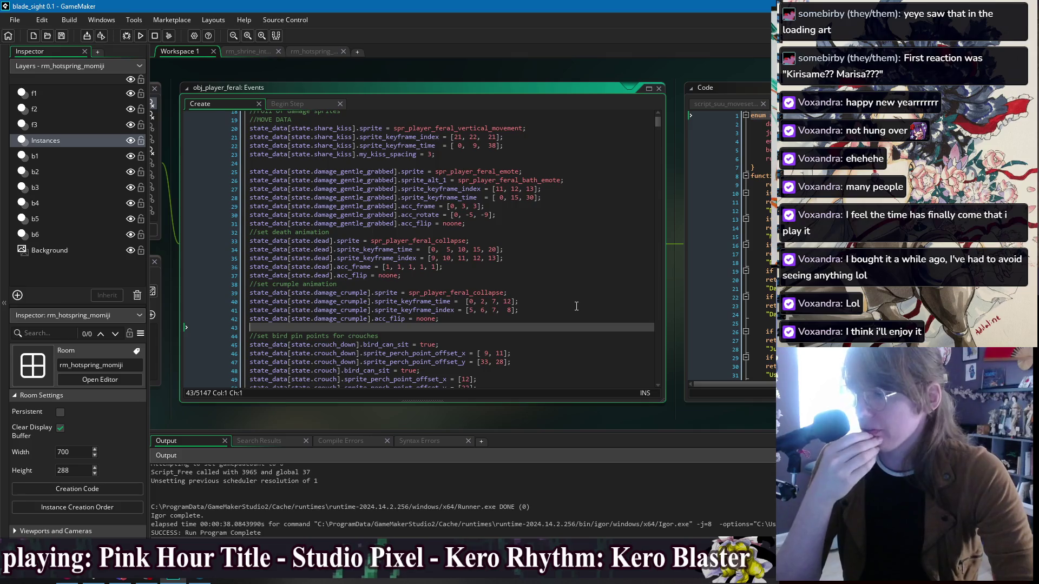
pyautogui.click(552, 258)
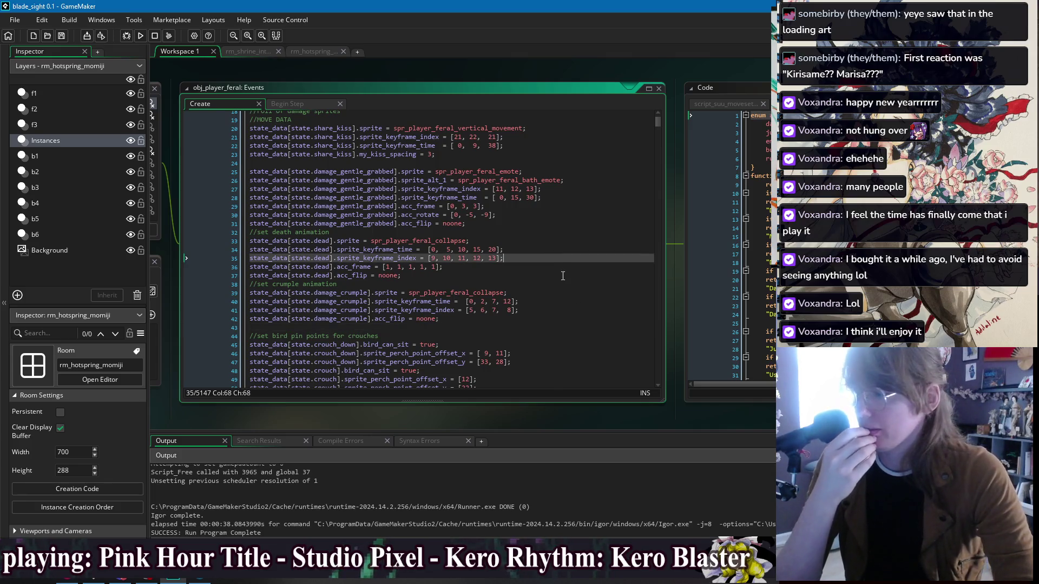
pyautogui.click(560, 276)
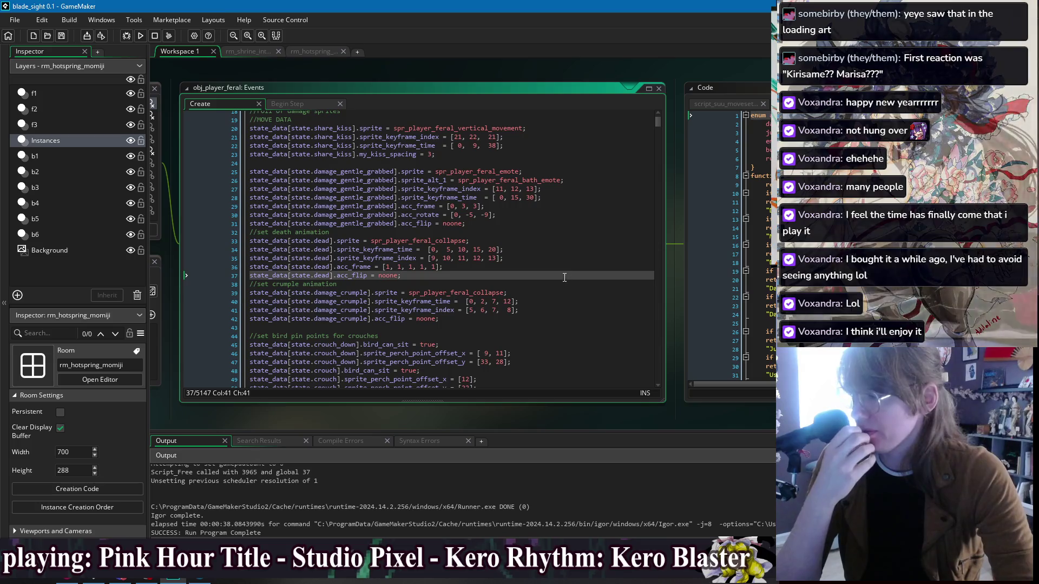
pyautogui.scroll(2, 554, 293)
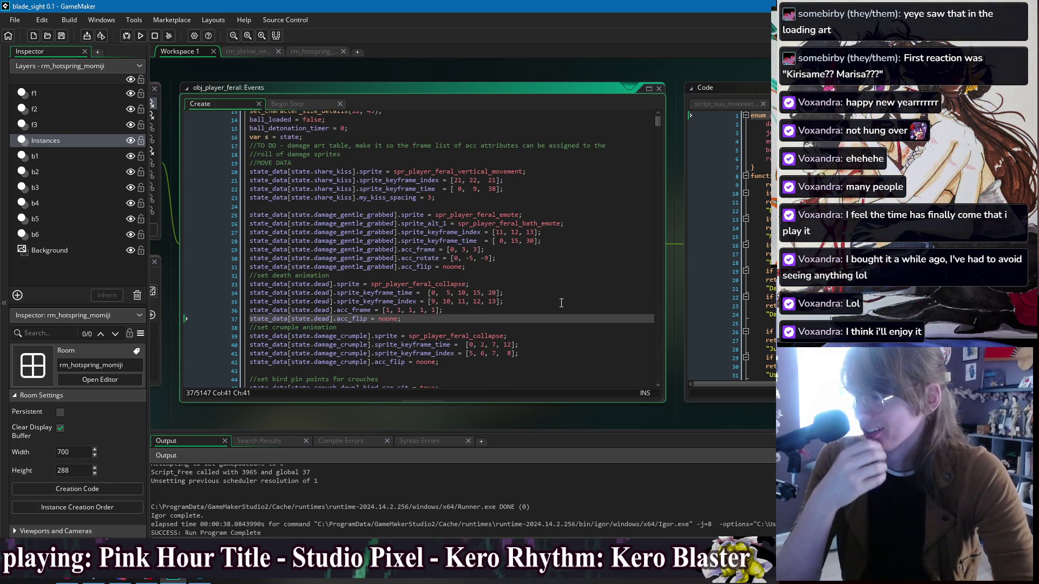
pyautogui.moveTo(690, 72)
pyautogui.mouseDown()
pyautogui.moveTo(365, 79)
pyautogui.moveTo(763, 89)
pyautogui.moveTo(705, 73)
pyautogui.mouseUp()
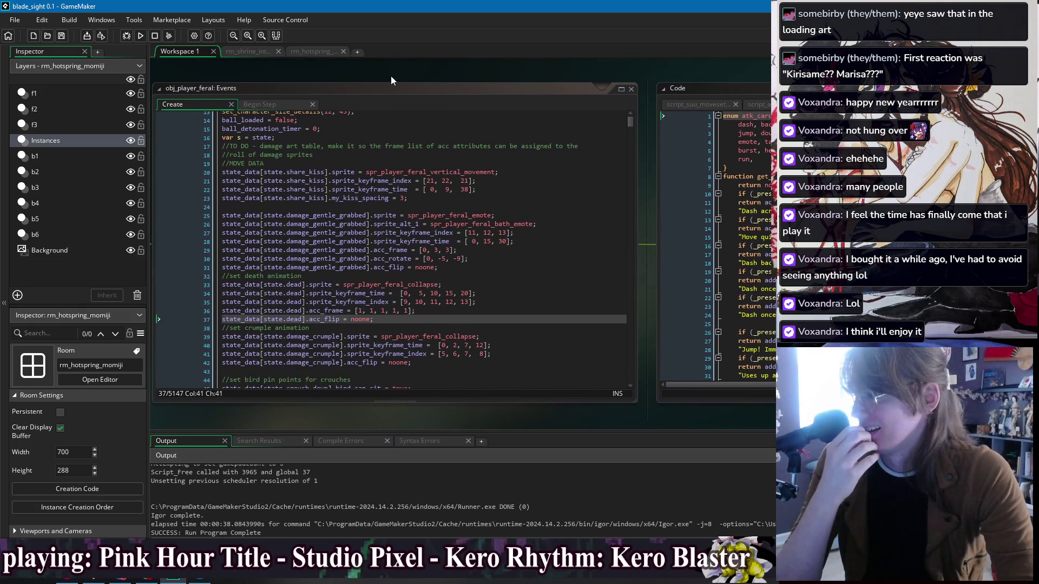
pyautogui.moveTo(391, 75); pyautogui.dragTo(438, 73)
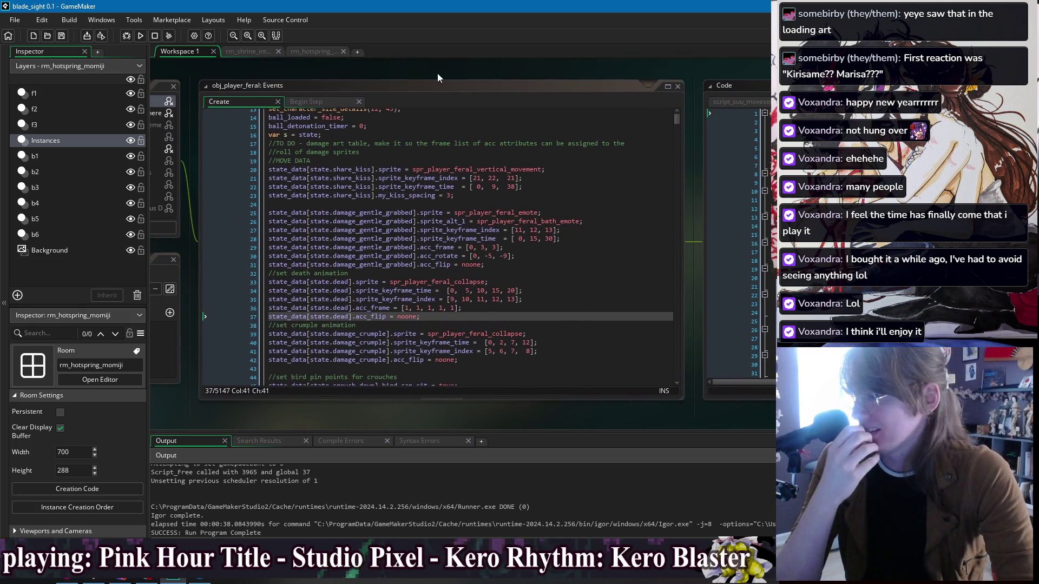
pyautogui.click(460, 157)
pyautogui.click(481, 196)
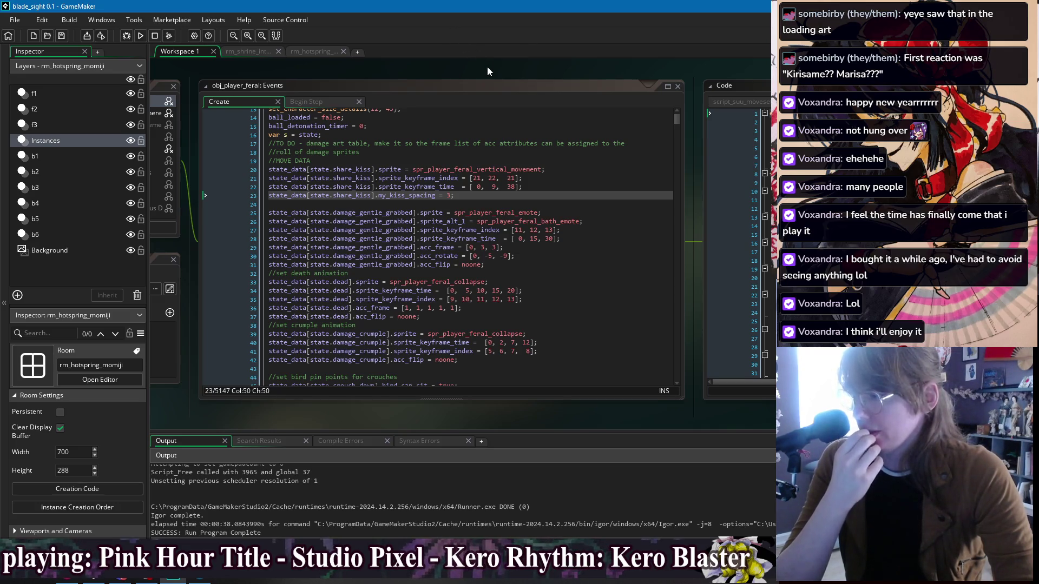
# Step: Switch to obj_character's Draw event through the workspace Windows list
pyautogui.rightClick(320, 76)
pyautogui.moveTo(334, 91)
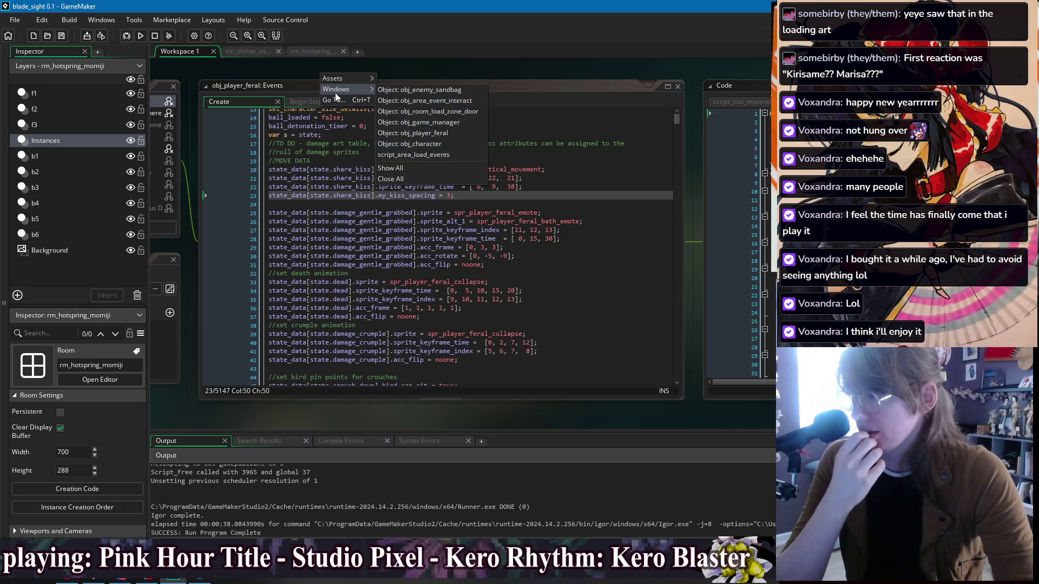
pyautogui.click(448, 145)
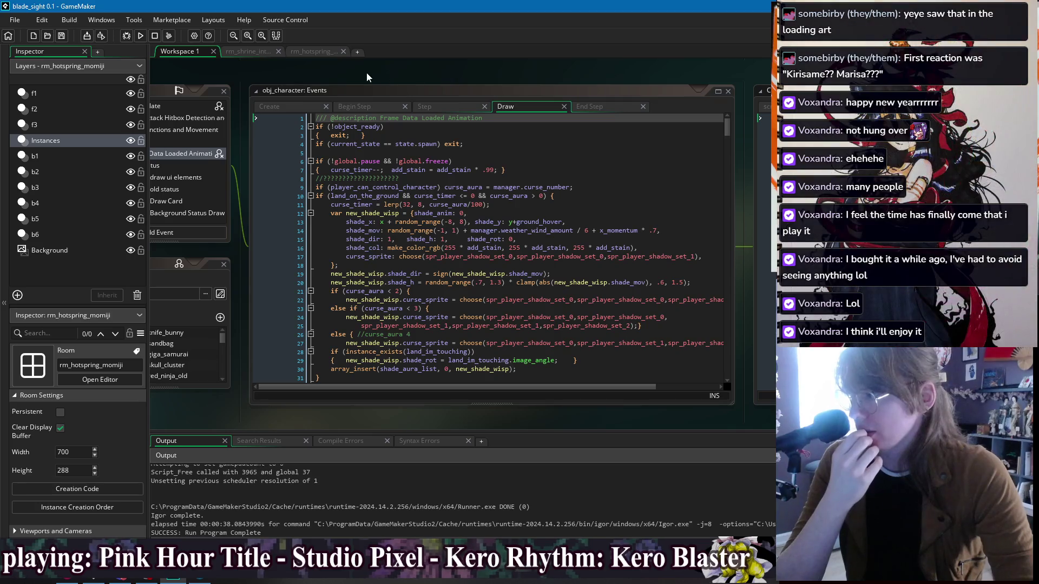
pyautogui.rightClick(365, 72)
pyautogui.moveTo(388, 90)
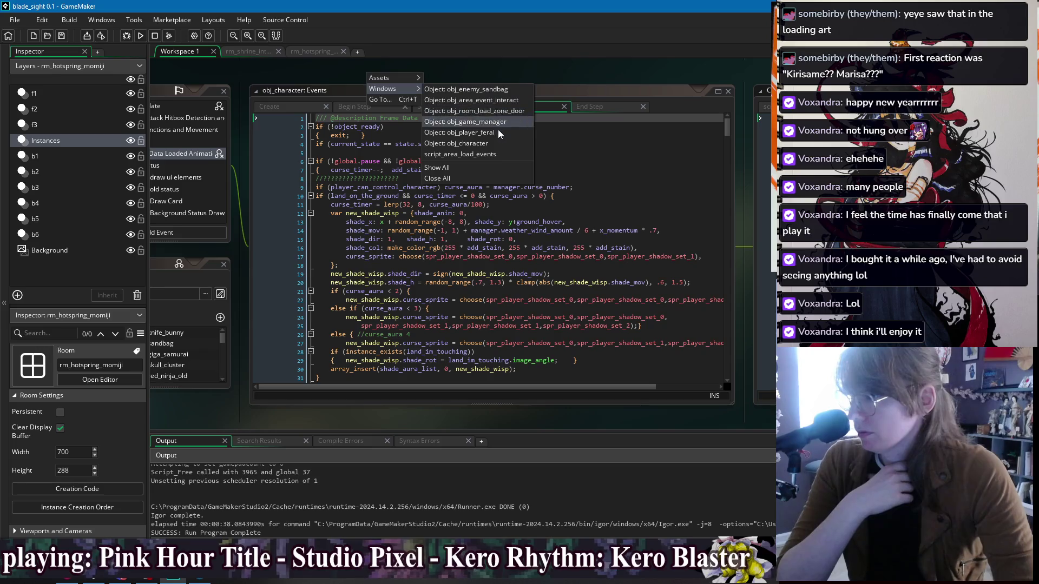
pyautogui.click(319, 81)
# Step: Run the game and open the pause menu, stepping between Dress Up and Return To Game
pyautogui.click(141, 39)
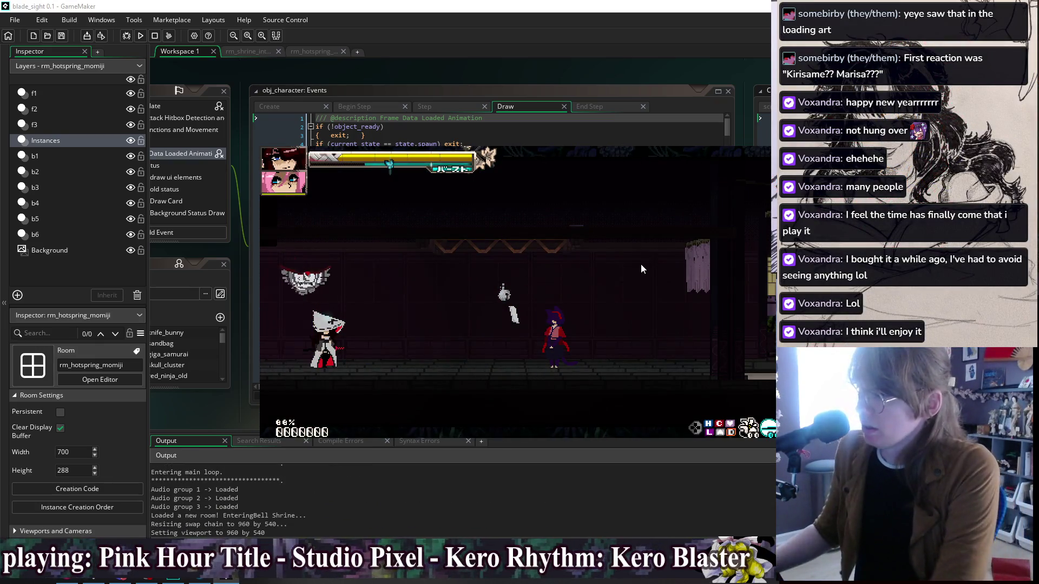
pyautogui.press('Escape')
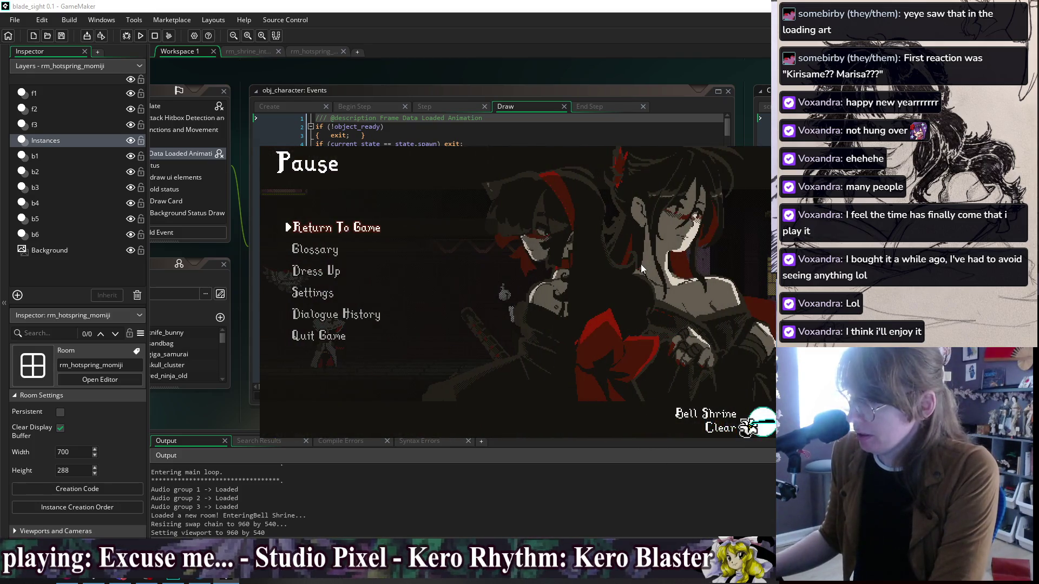
pyautogui.press('Down')
pyautogui.press('Down')
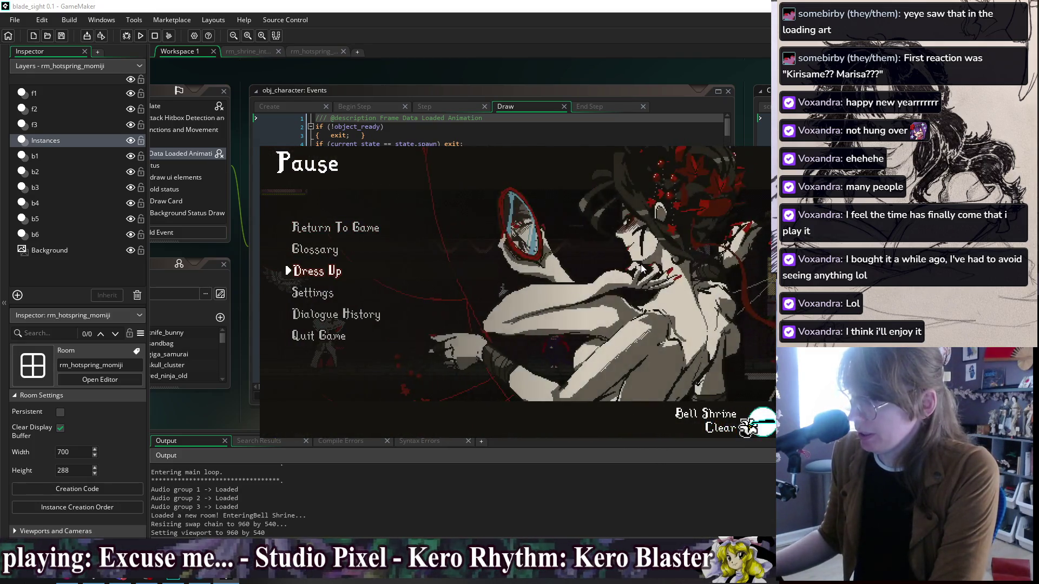
pyautogui.press('Up')
pyautogui.press('Up')
pyautogui.press('Escape')
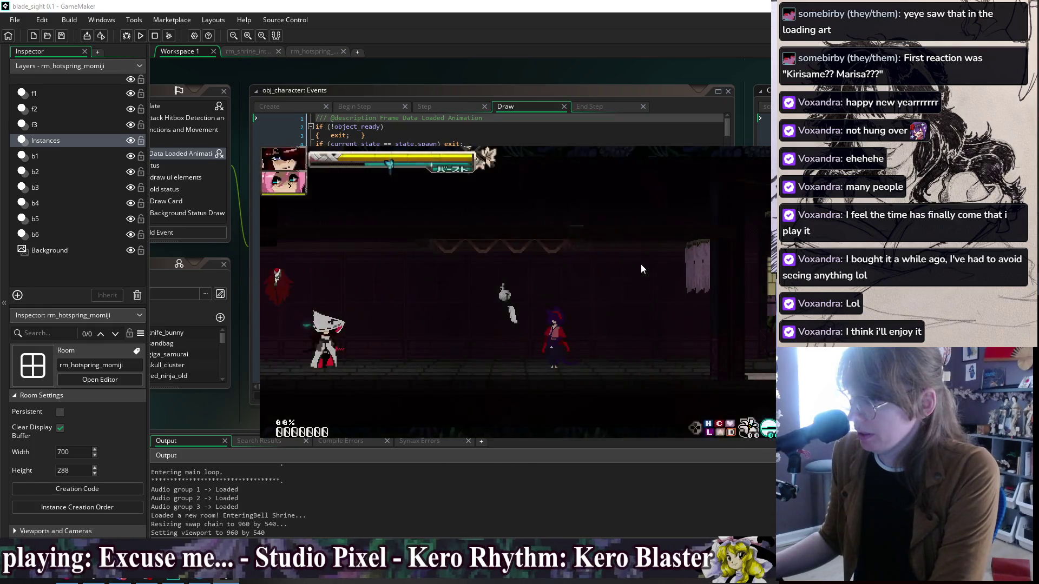
# Step: Browse the Glossary options down to Weather, back out, then close the game with Alt+F4
pyautogui.press('Escape')
pyautogui.press('Down')
pyautogui.press('Return')
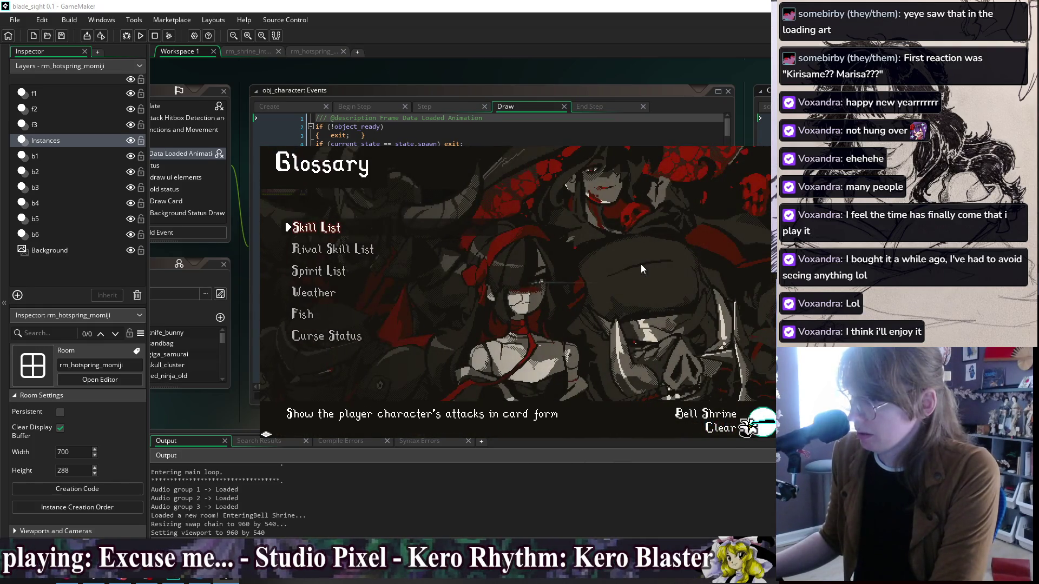
pyautogui.press('Down')
pyautogui.press('Down')
pyautogui.press('Down')
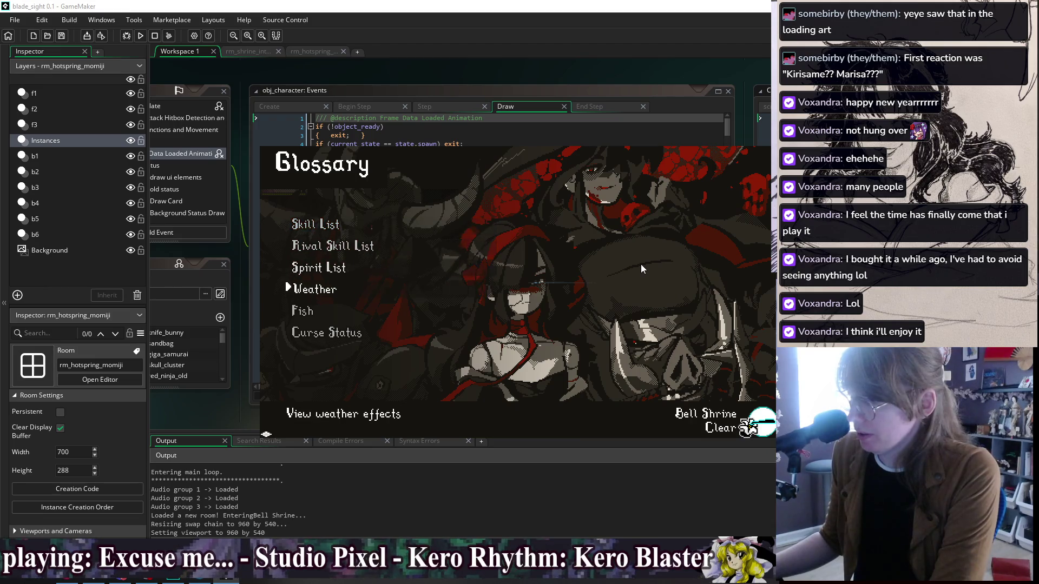
pyautogui.press('Escape')
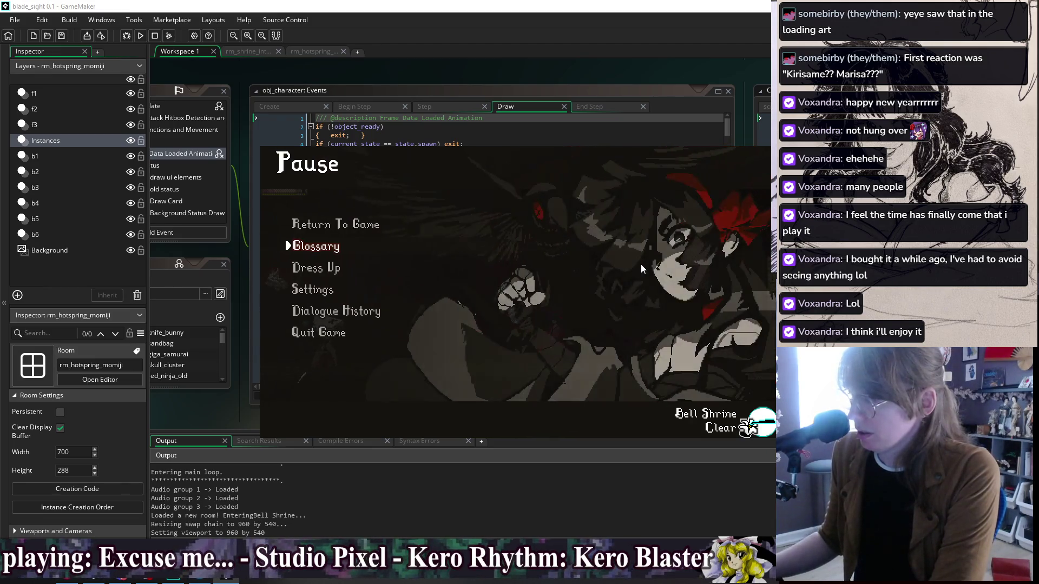
pyautogui.press('Up')
pyautogui.press('Down')
pyautogui.press('Down')
pyautogui.press('Down')
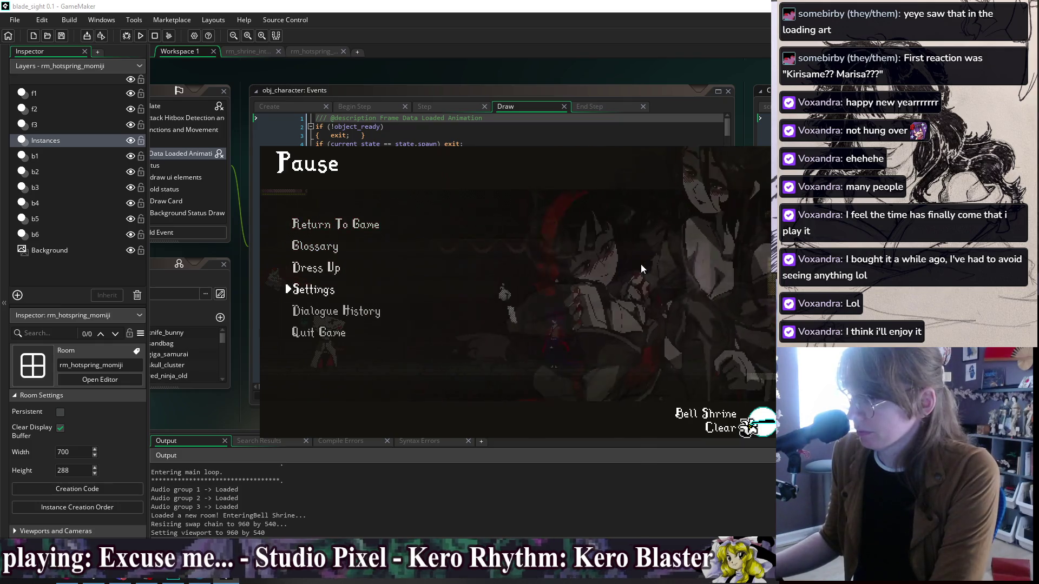
pyautogui.press('Down')
pyautogui.press('Down')
pyautogui.press('Up')
pyautogui.press('Up')
pyautogui.press('Up')
pyautogui.press('Up')
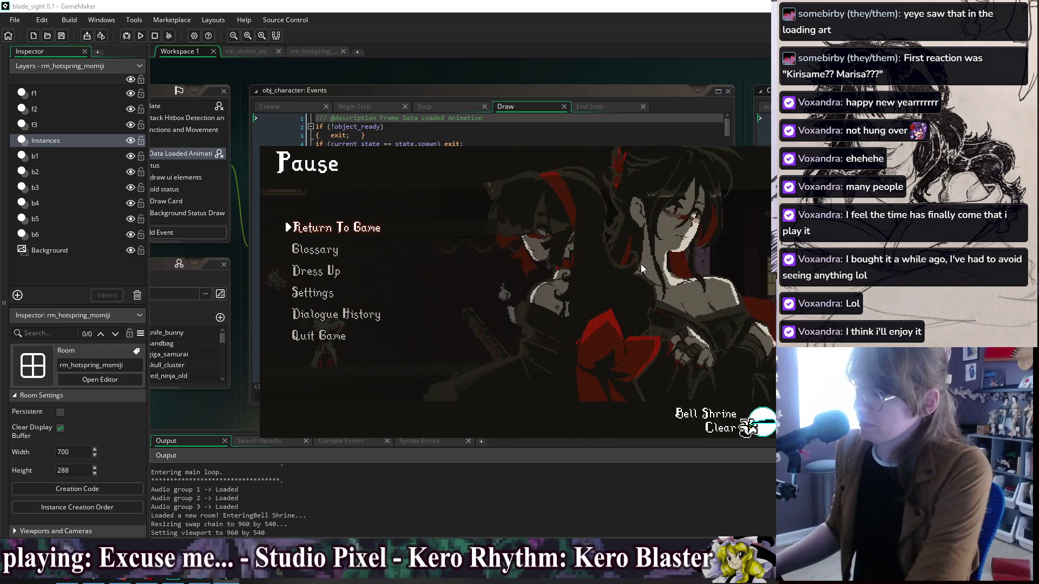
pyautogui.hotkey('alt', 'F4')
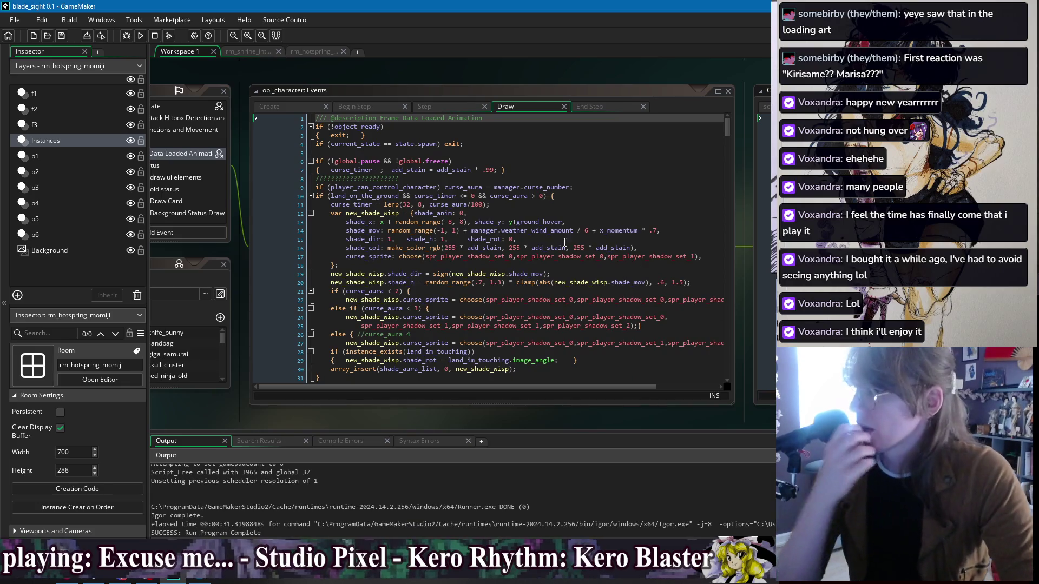
# Step: Move from obj_character's Draw code through the Windows list, via obj_game_manager, to obj_menu's Create code
pyautogui.click(528, 173)
pyautogui.click(531, 178)
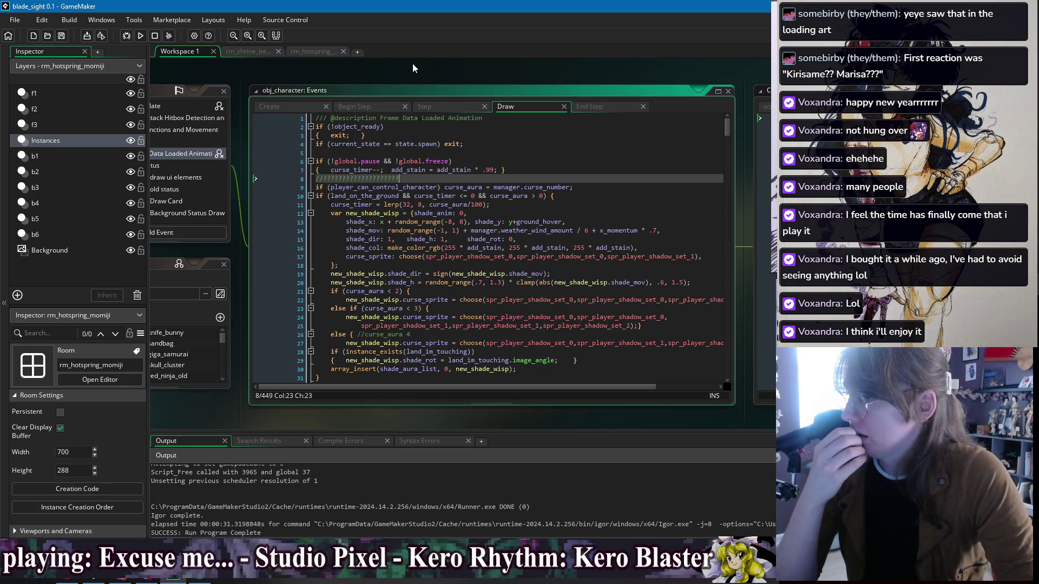
pyautogui.rightClick(416, 67)
pyautogui.moveTo(444, 82)
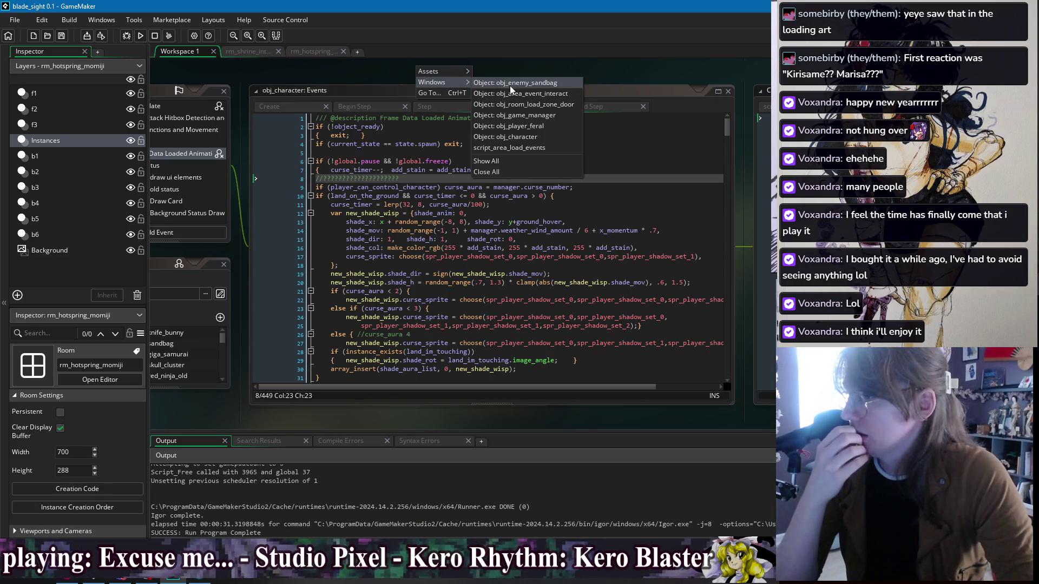
pyautogui.click(532, 138)
pyautogui.rightClick(479, 73)
pyautogui.moveTo(521, 88)
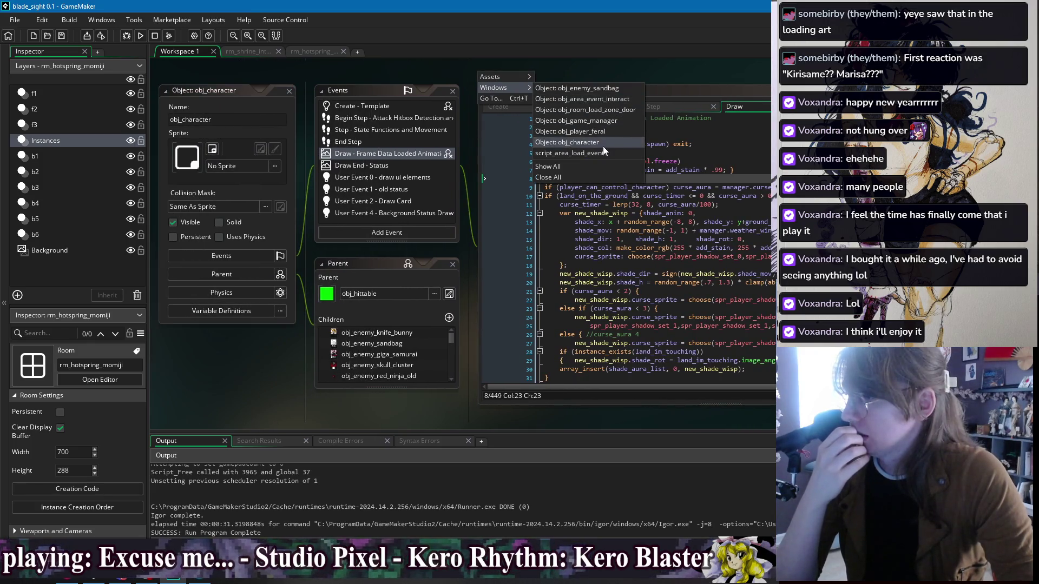
pyautogui.click(595, 120)
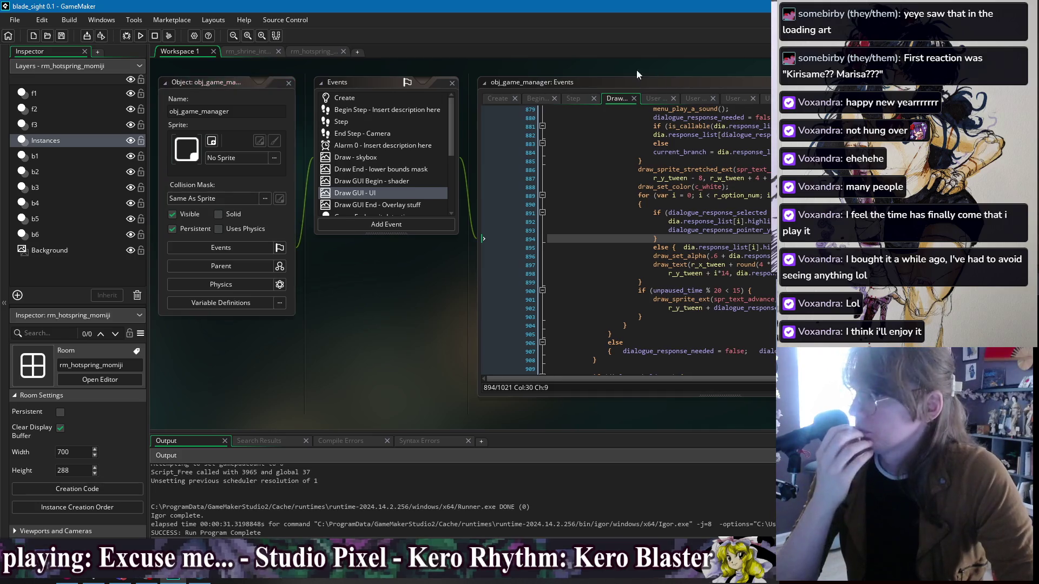
pyautogui.rightClick(388, 68)
pyautogui.moveTo(406, 84)
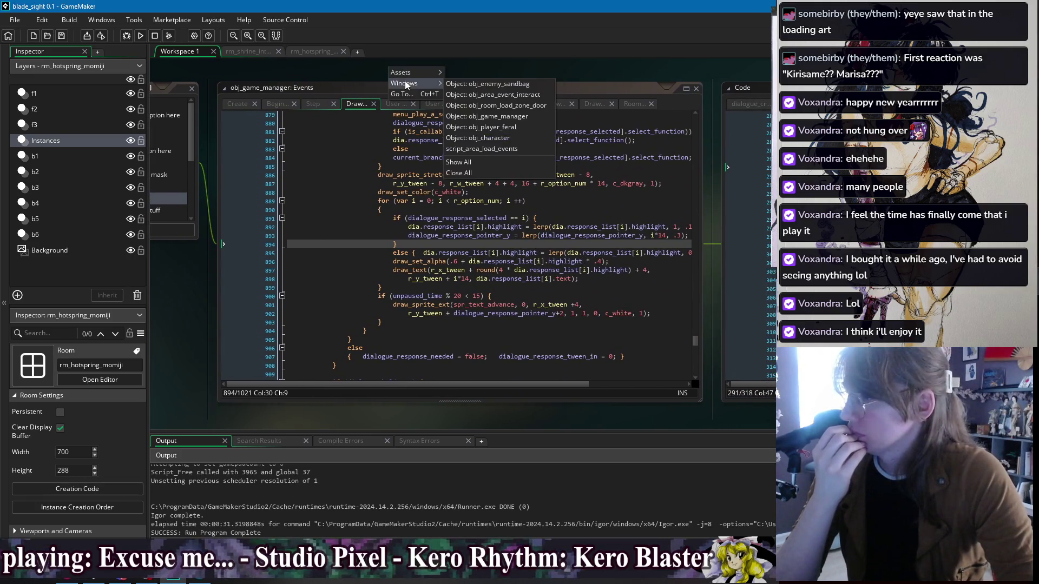
pyautogui.click(360, 76)
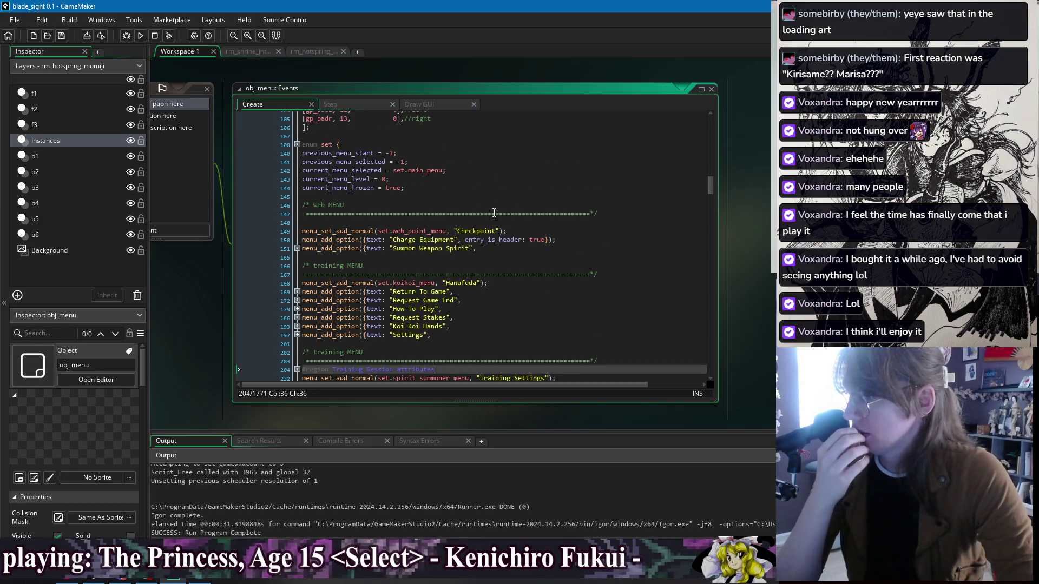
# Step: Search for 'gloass' and then info_menu to reach the Glossary menu definition
pyautogui.scroll(-10, 517, 214)
pyautogui.scroll(8, 489, 216)
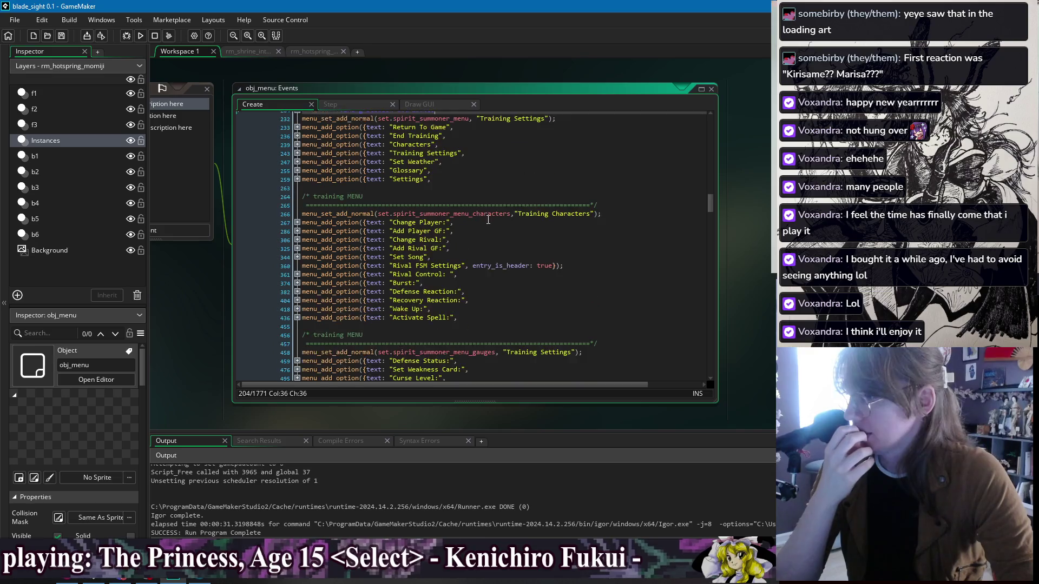
pyautogui.click(535, 230)
pyautogui.hotkey('ctrl', 'f')
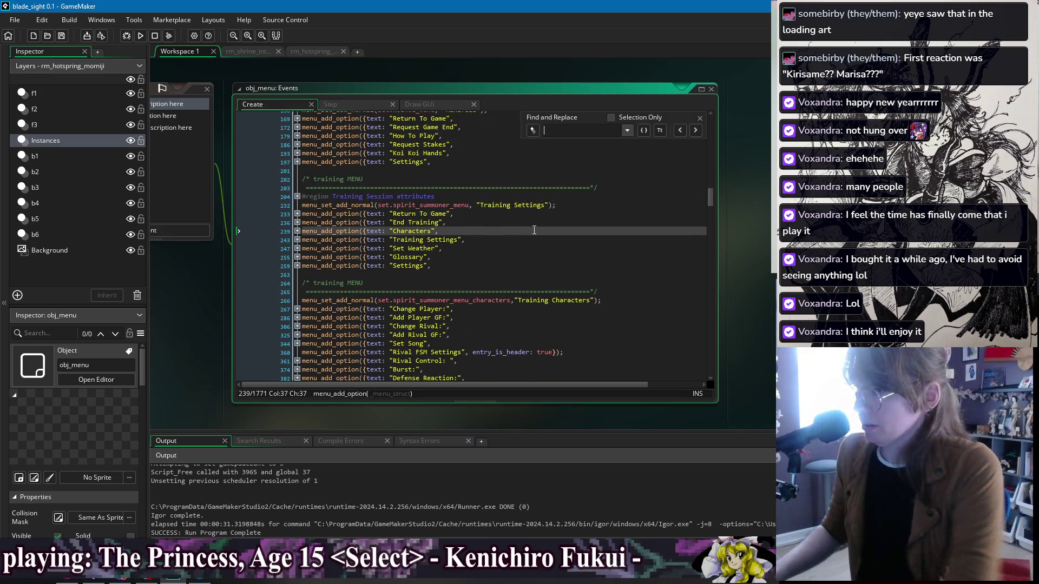
pyautogui.write('gloass')
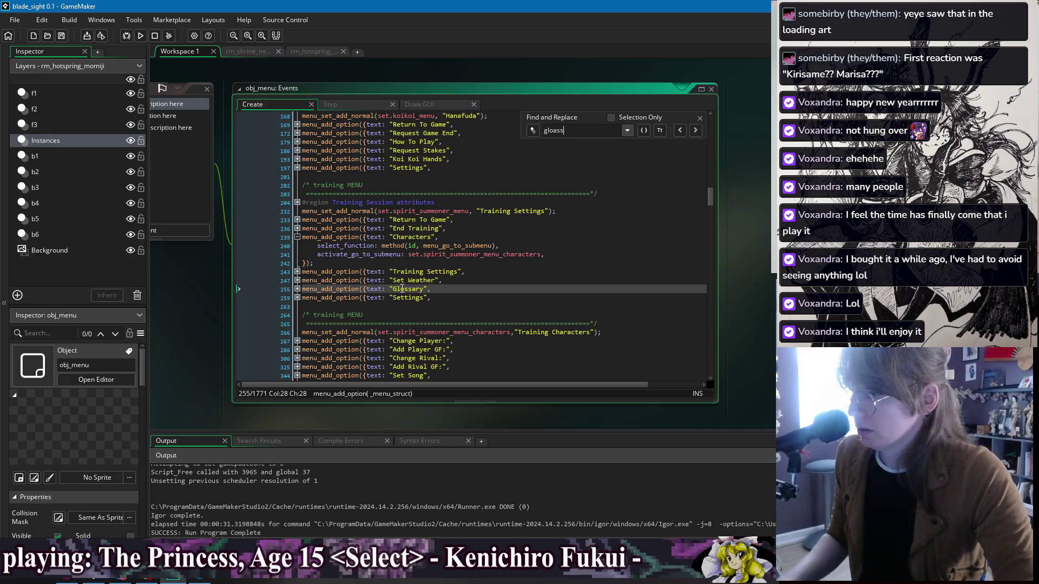
pyautogui.click(297, 289)
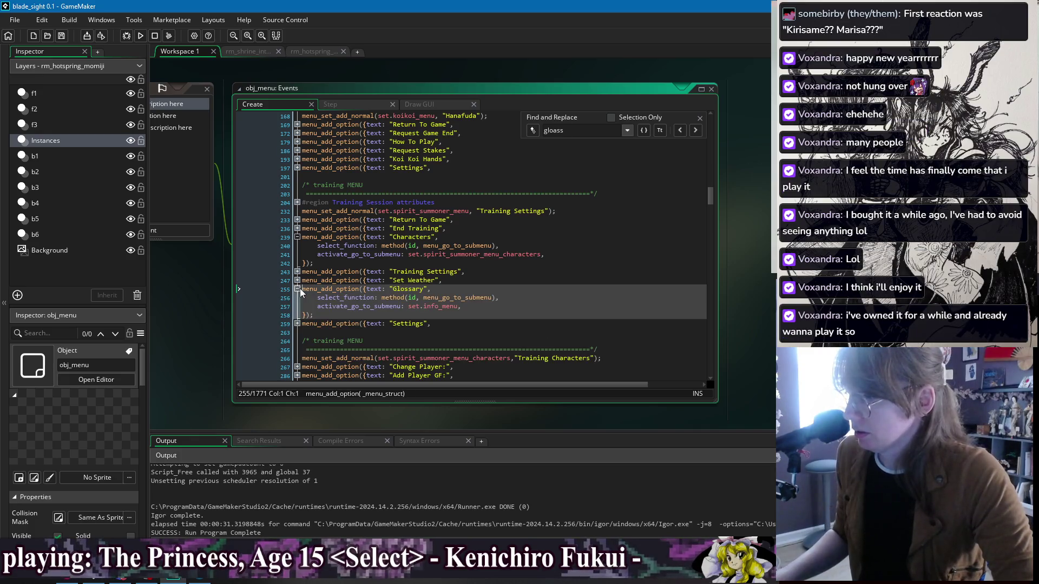
pyautogui.doubleClick(434, 307)
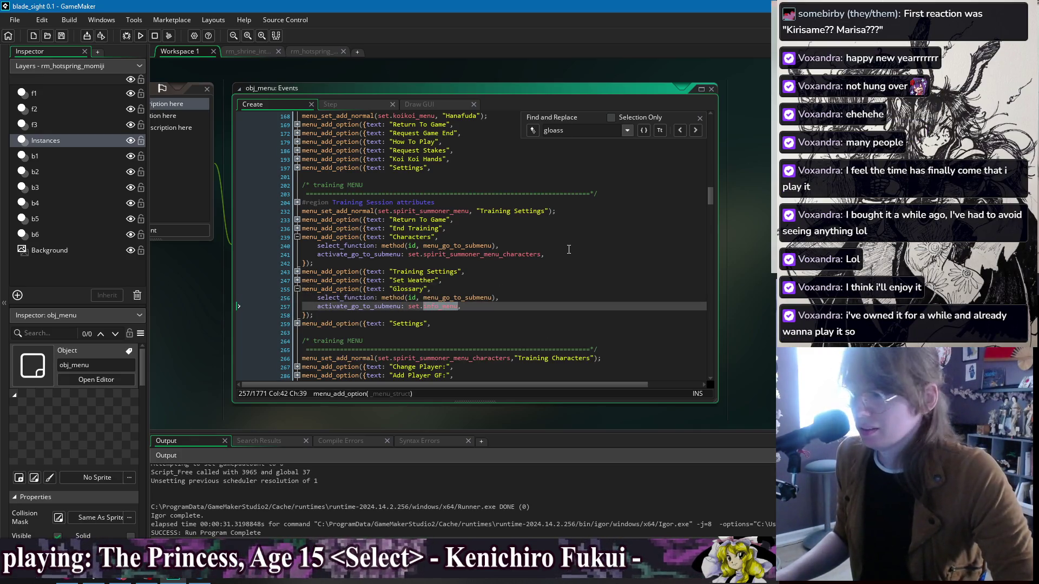
pyautogui.hotkey('ctrl', 'f')
pyautogui.press('Return')
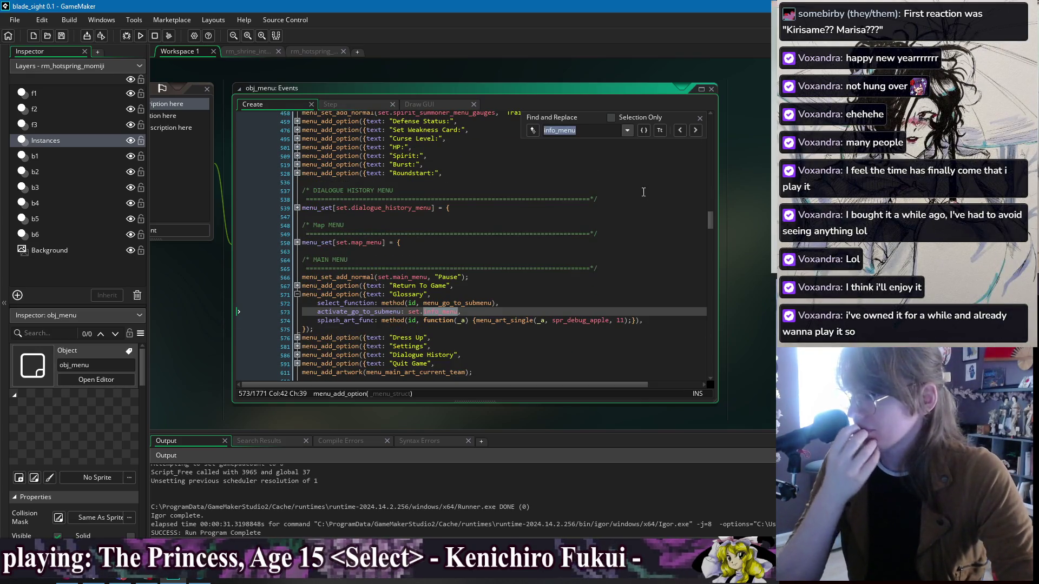
pyautogui.click(695, 130)
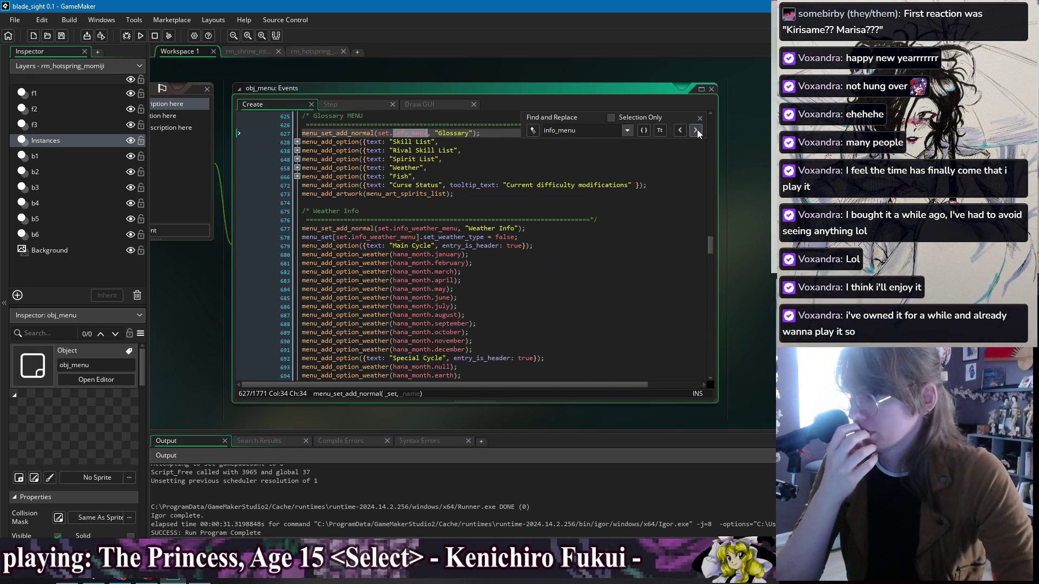
pyautogui.click(699, 117)
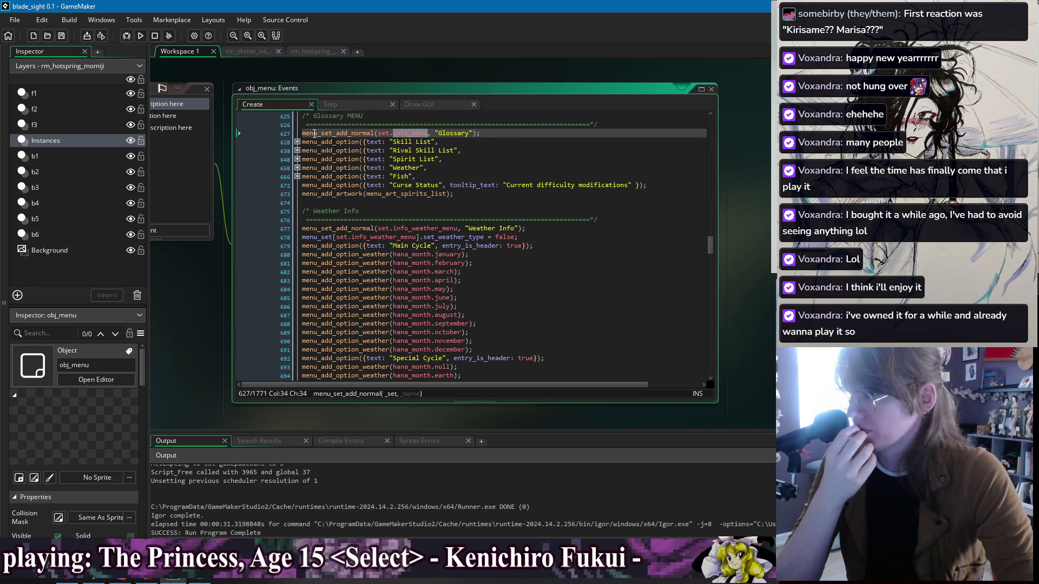
# Step: Toggle the Skill List fold open and closed, then expand the Rival Skill List fold
pyautogui.click(302, 135)
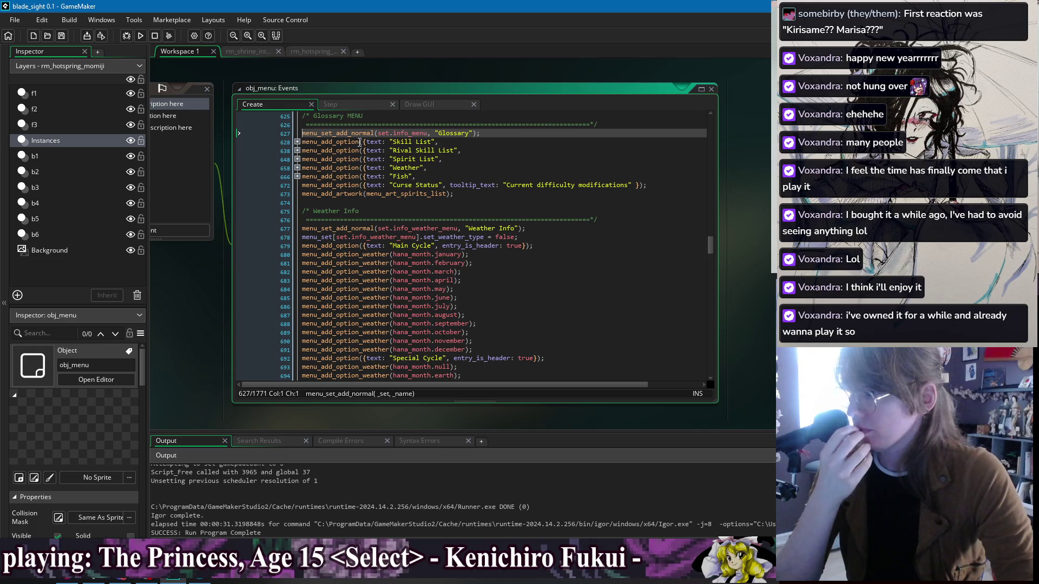
pyautogui.click(298, 142)
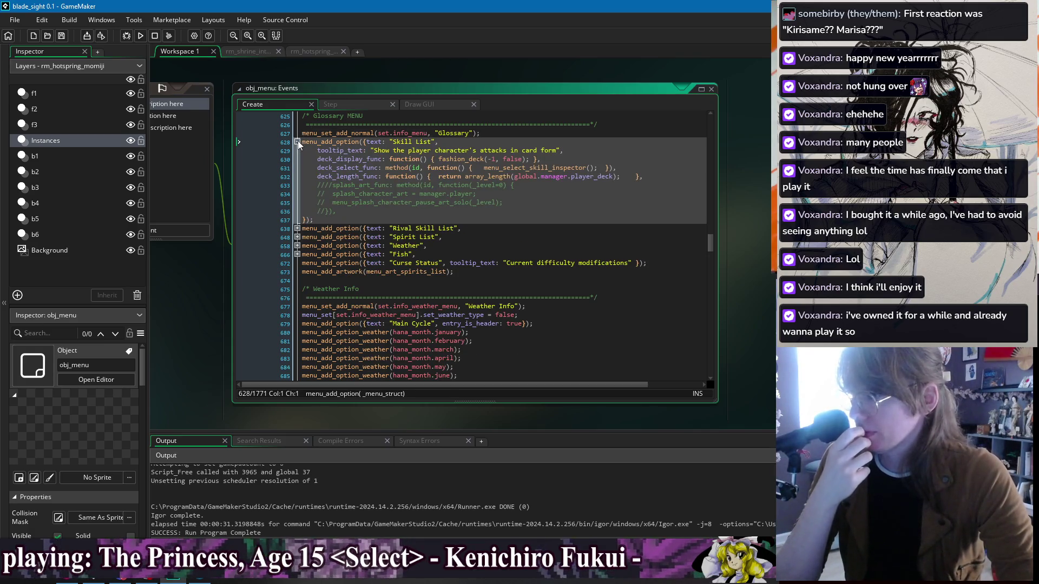
pyautogui.click(297, 142)
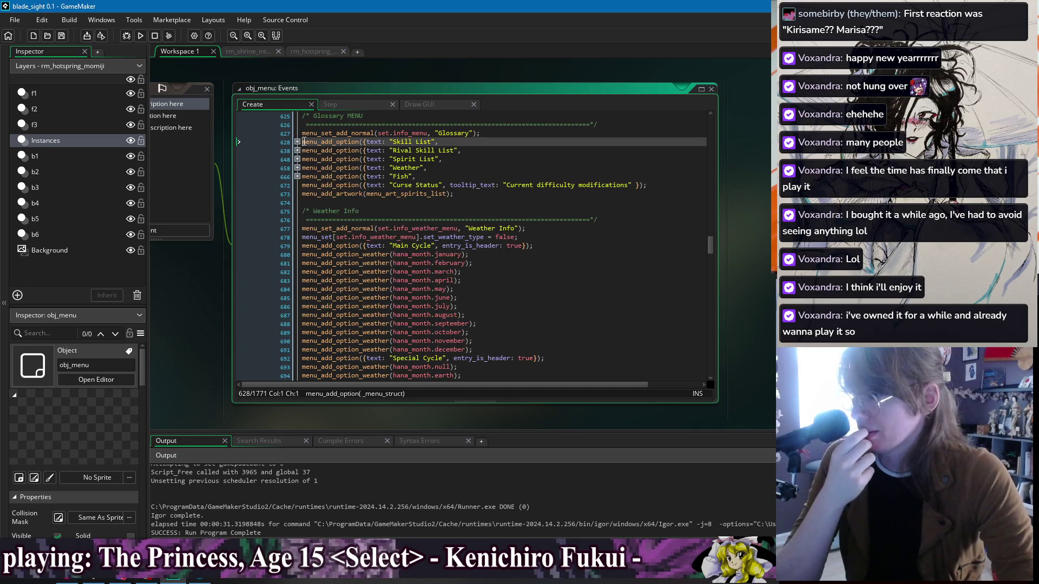
pyautogui.click(297, 142)
pyautogui.click(314, 219)
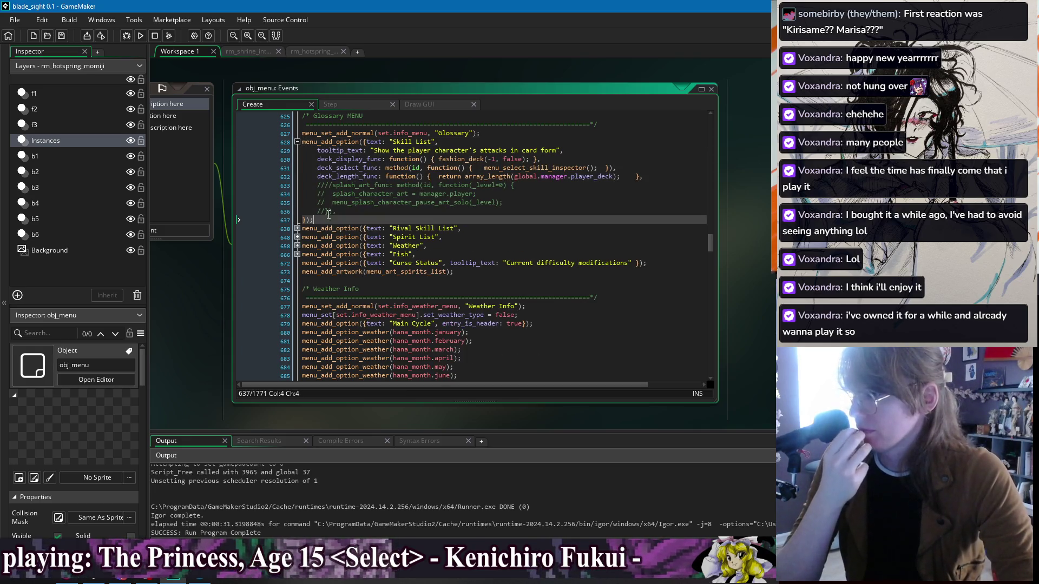
pyautogui.click(297, 142)
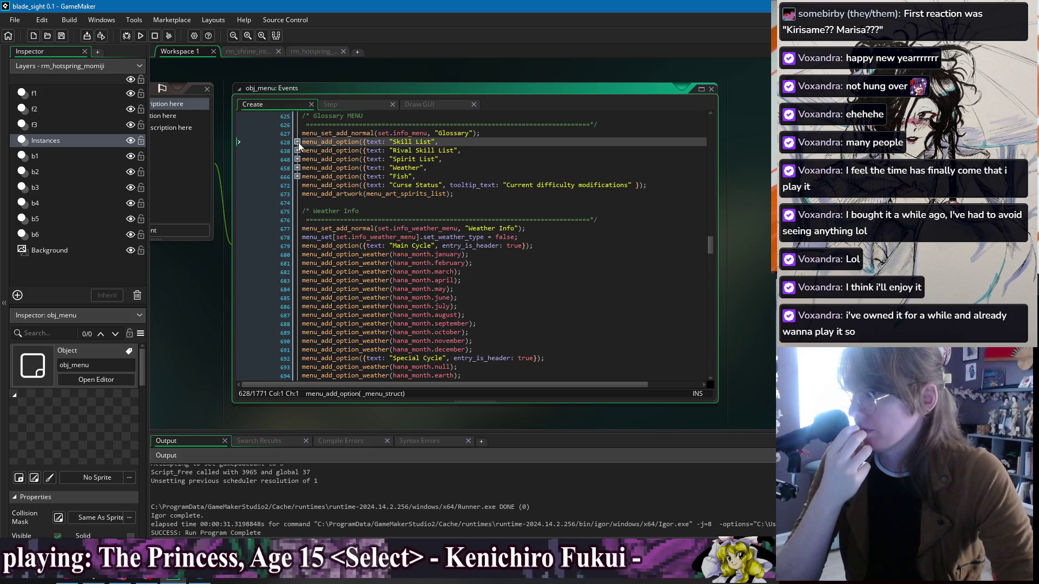
pyautogui.click(297, 141)
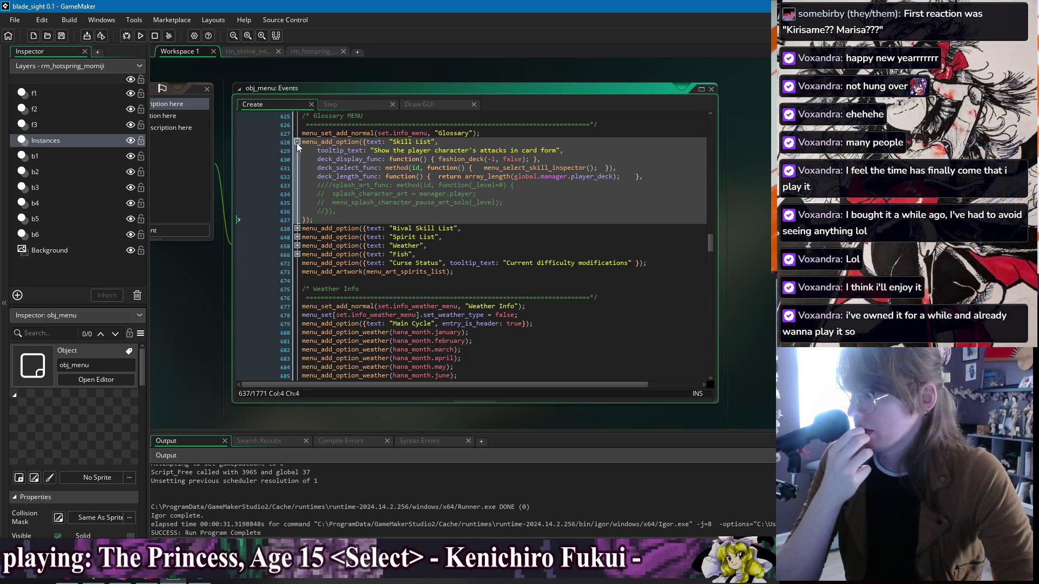
pyautogui.click(297, 142)
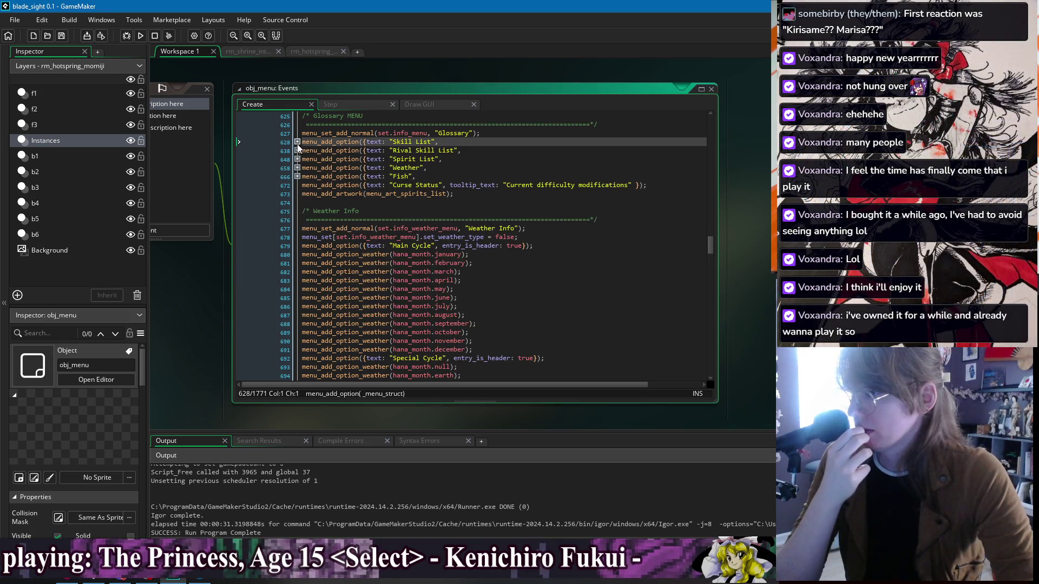
pyautogui.click(297, 142)
pyautogui.click(297, 229)
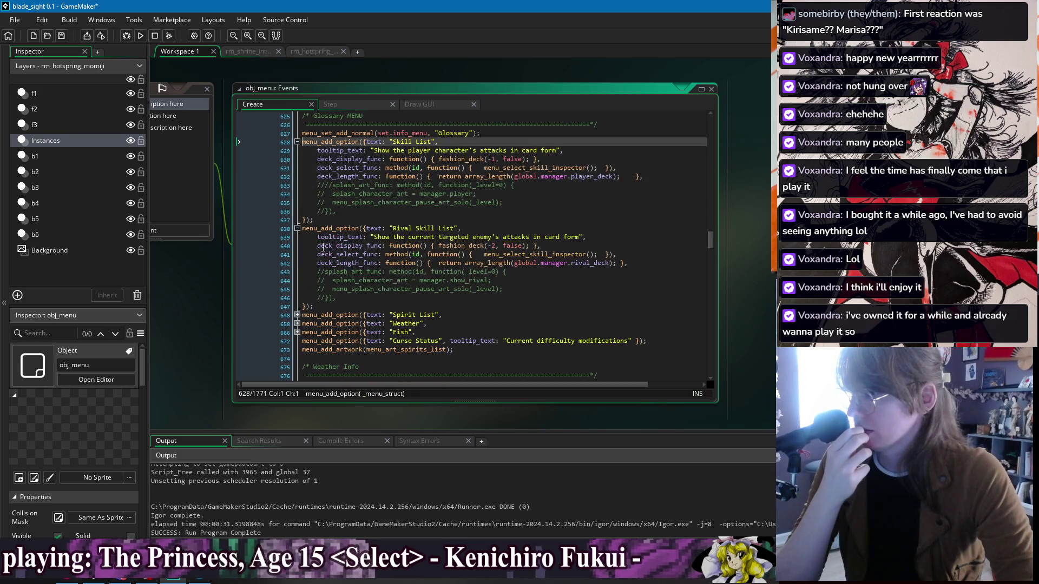
# Step: Select both the Skill List and Rival Skill List blocks, then collapse them again
pyautogui.moveTo(323, 307)
pyautogui.mouseDown()
pyautogui.moveTo(325, 151)
pyautogui.moveTo(302, 142)
pyautogui.mouseUp()
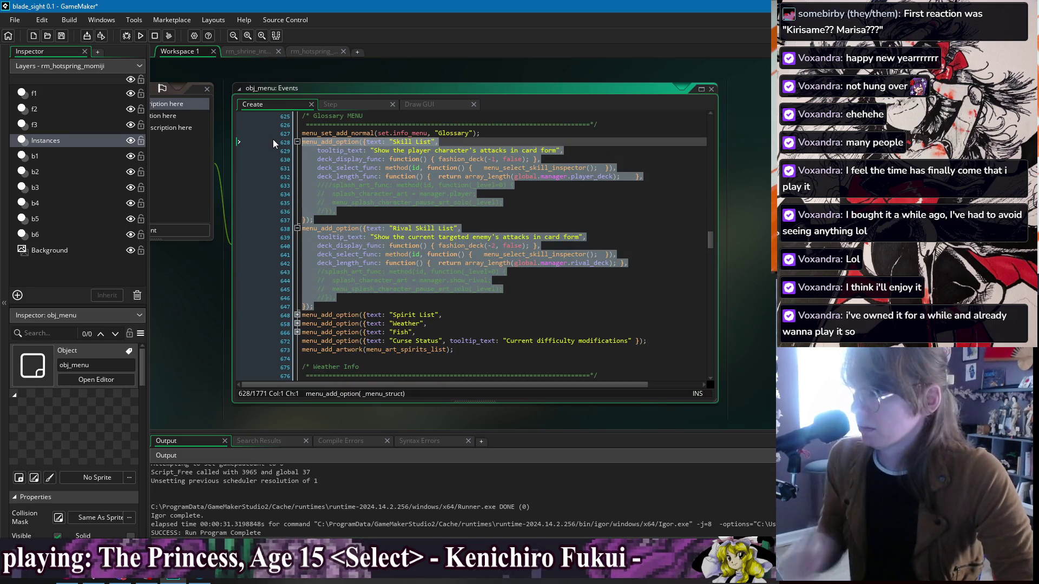
pyautogui.click(455, 143)
pyautogui.click(297, 142)
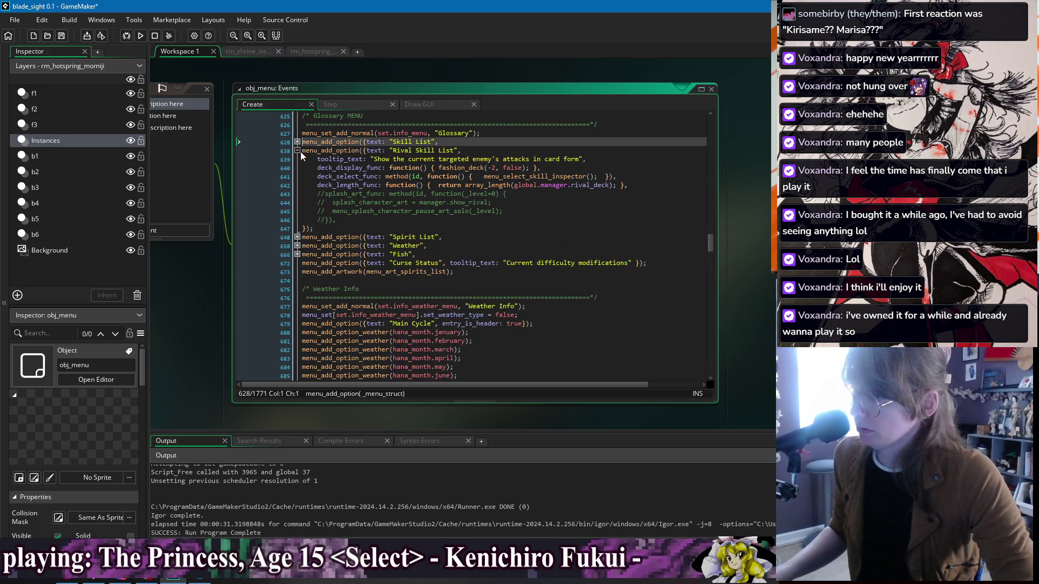
pyautogui.click(297, 151)
pyautogui.click(537, 182)
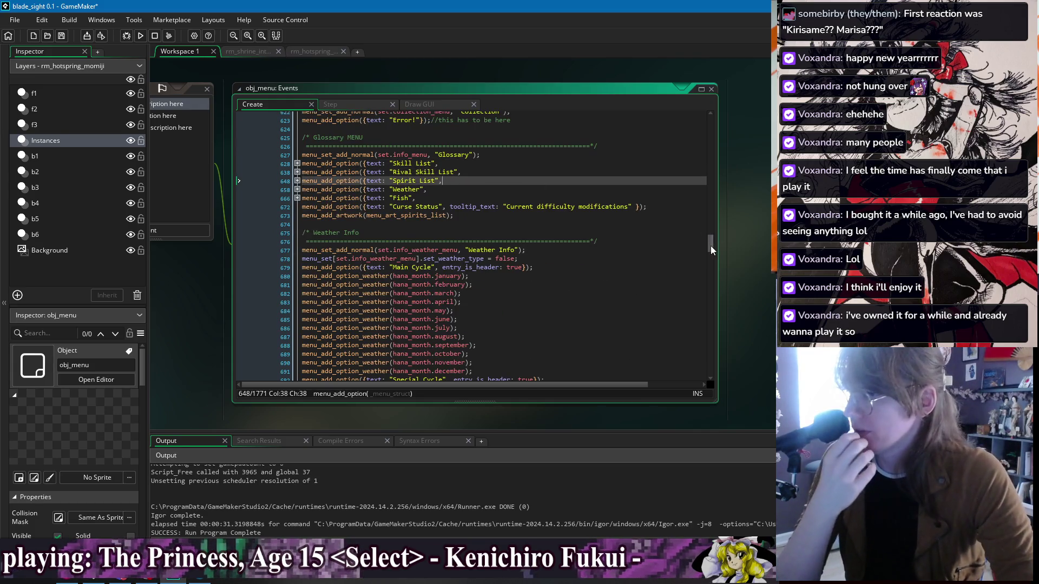
pyautogui.scroll(1, 711, 245)
# Step: Comment out the Pause menu's Glossary option, paste Skill List and Rival Skill List below it, and save
pyautogui.scroll(10, 712, 245)
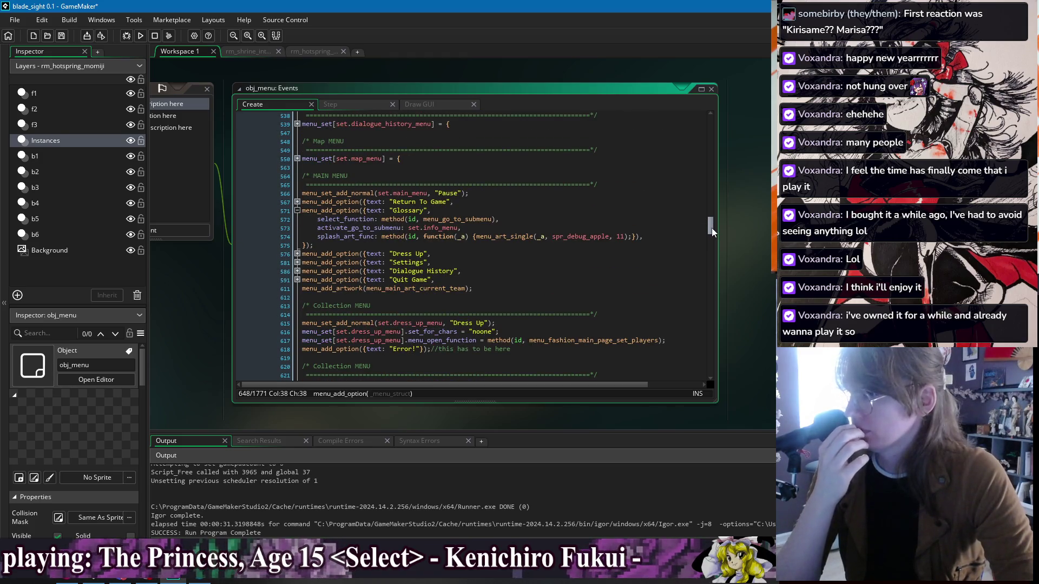
pyautogui.click(320, 246)
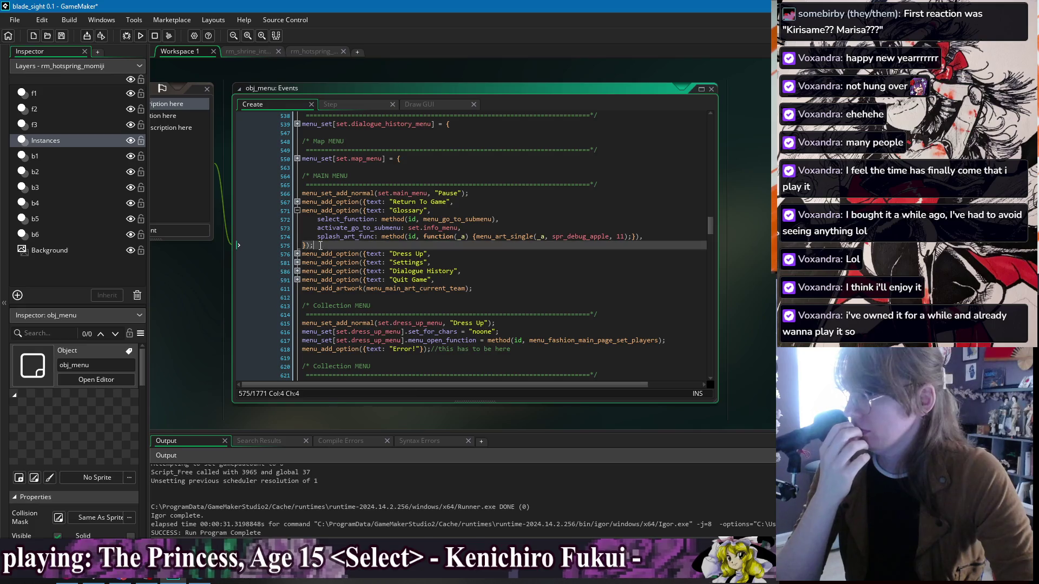
pyautogui.keyDown('shift'); pyautogui.click(303, 211); pyautogui.keyUp('shift')
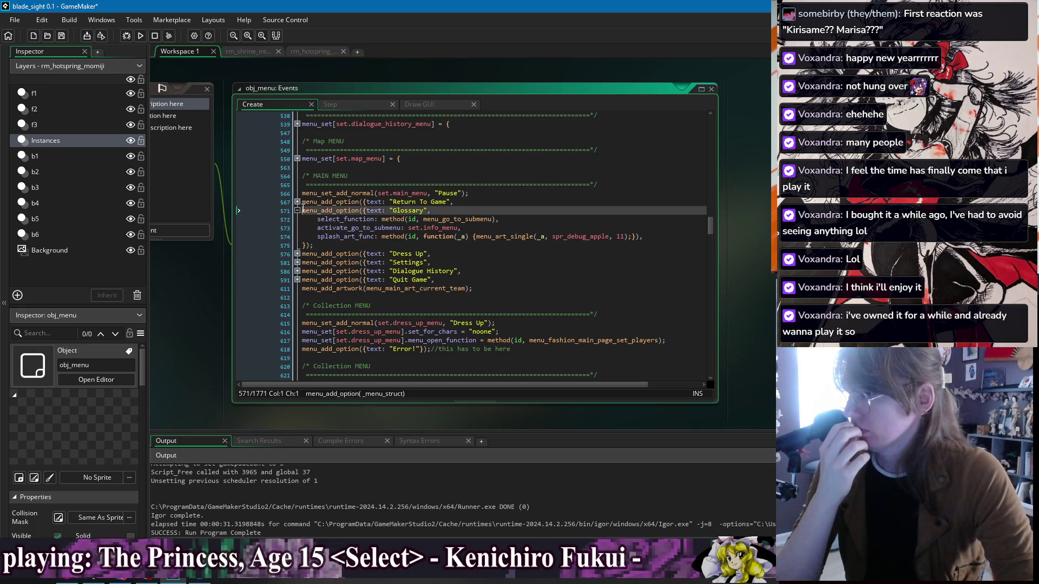
pyautogui.rightClick(327, 234)
pyautogui.click(360, 309)
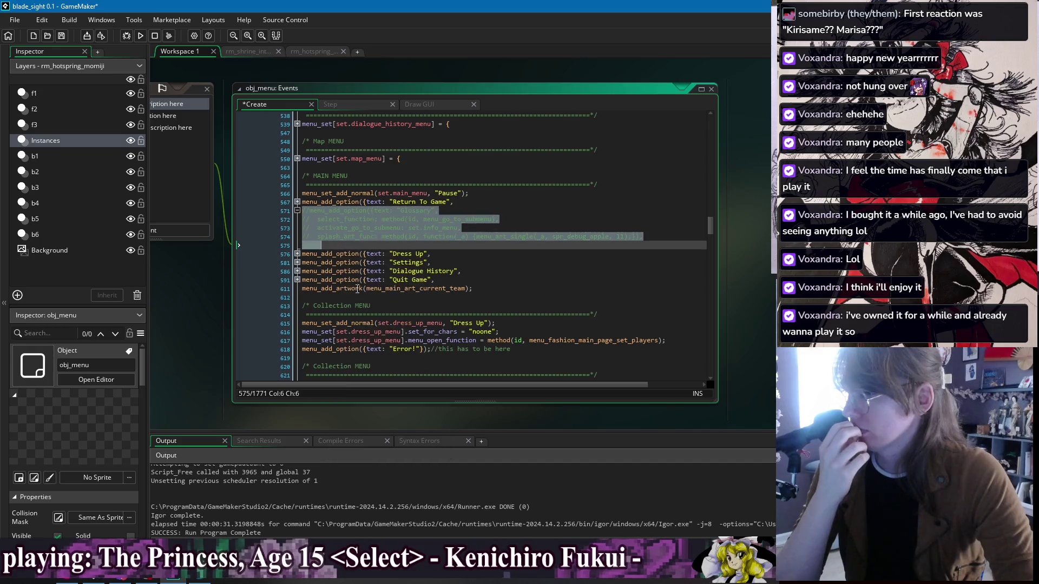
pyautogui.click(338, 247)
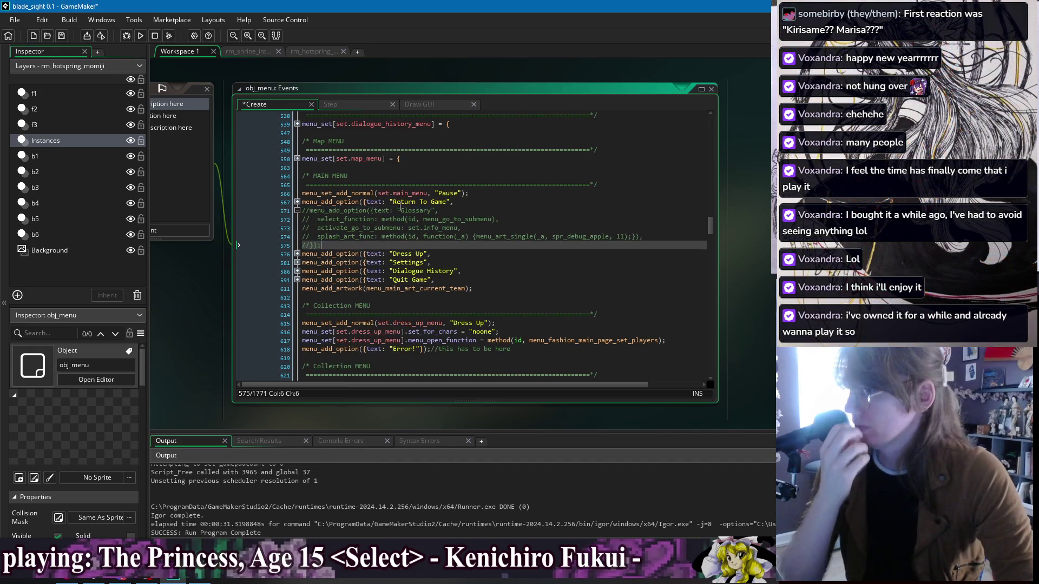
pyautogui.hotkey('ctrl', 'v')
pyautogui.click(400, 204)
pyautogui.hotkey('ctrl', 's')
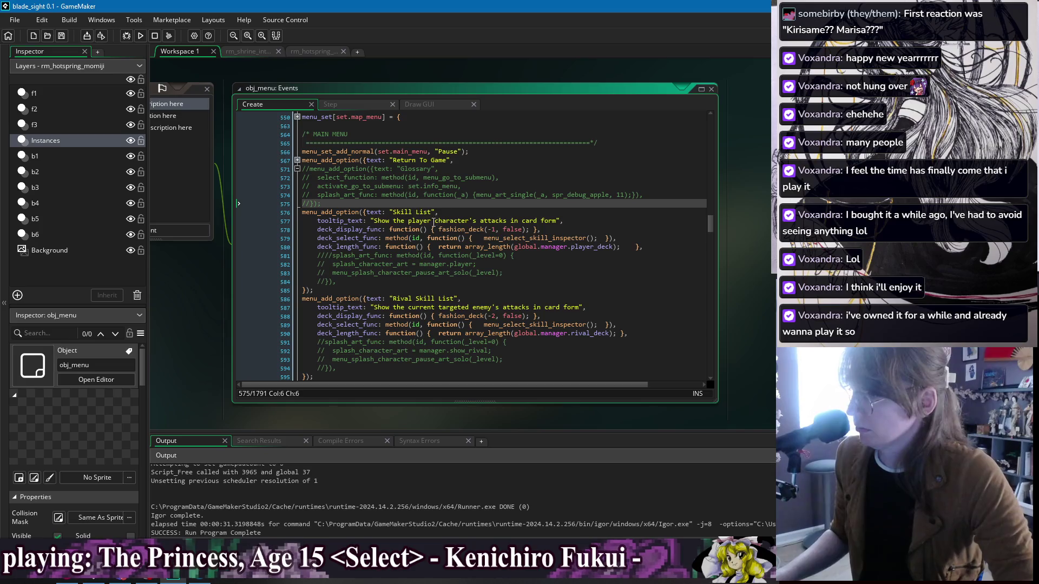
# Step: Delete the commented splash art lines and leftover blank lines from both new options, then save
pyautogui.click(488, 288)
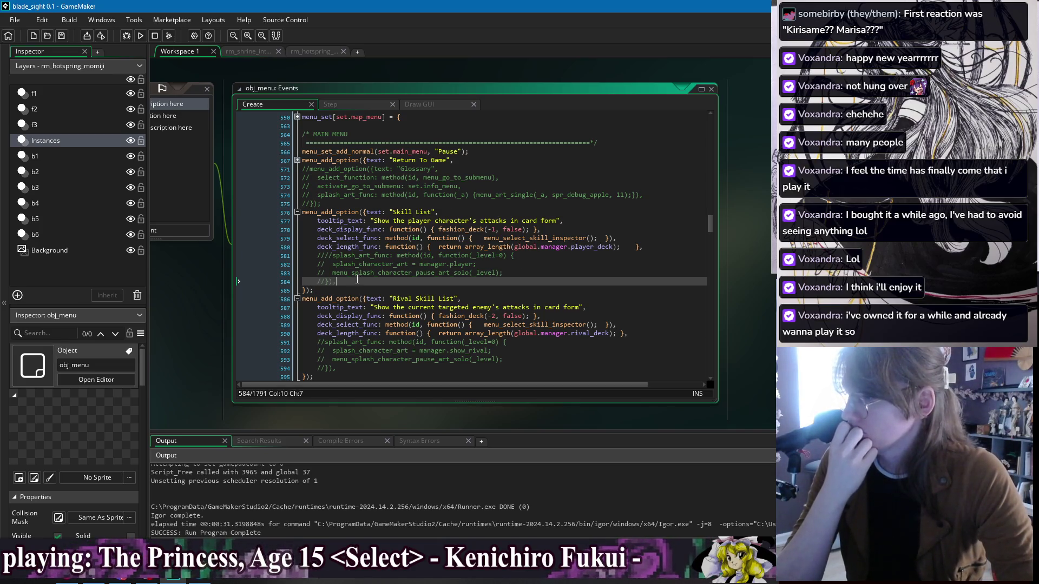
pyautogui.moveTo(361, 281); pyautogui.dragTo(303, 256)
pyautogui.press('Delete')
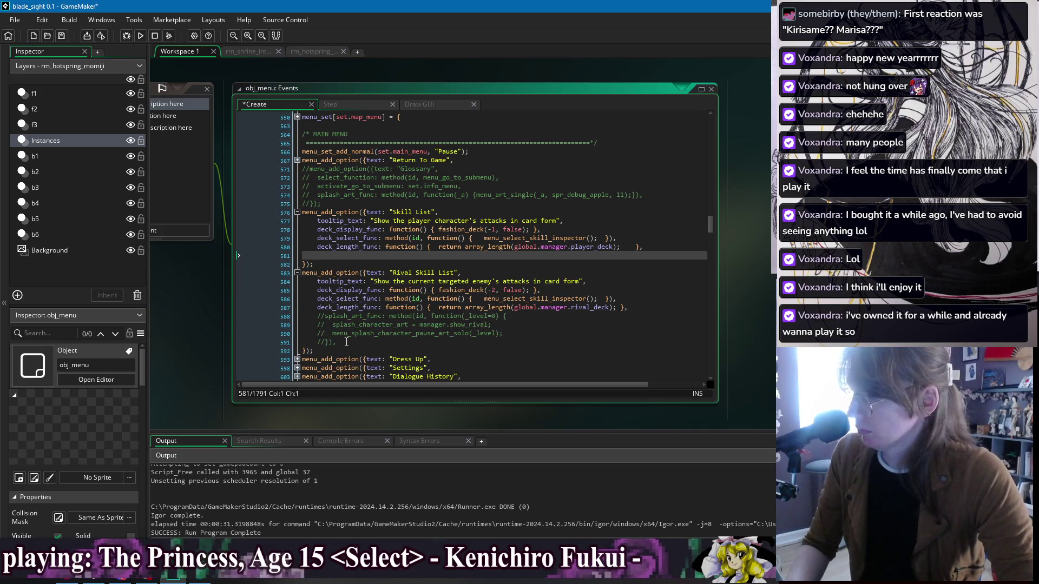
pyautogui.click(355, 344)
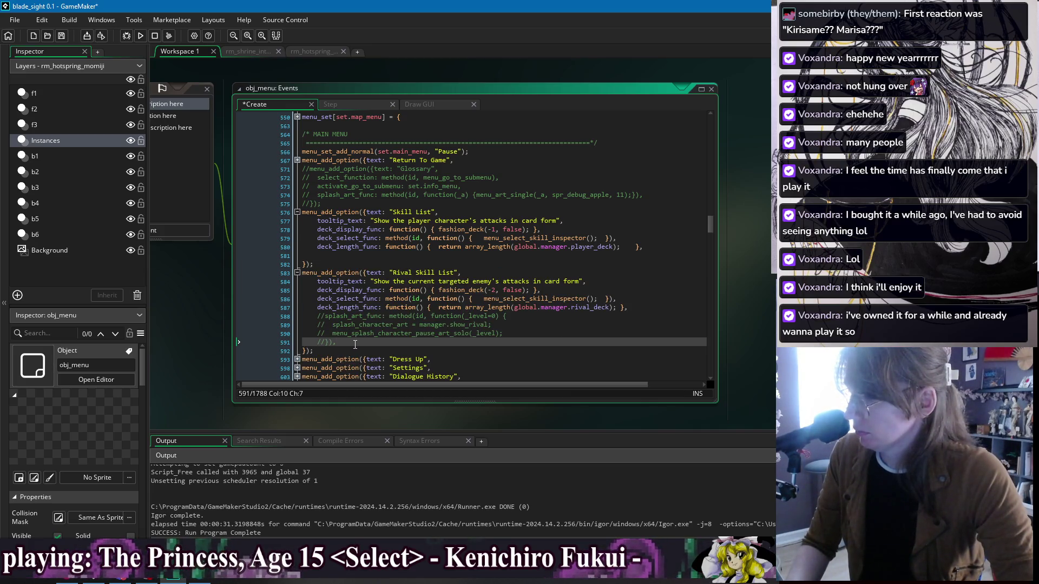
pyautogui.moveTo(355, 344); pyautogui.dragTo(303, 316)
pyautogui.press('Delete')
pyautogui.press('BackSpace')
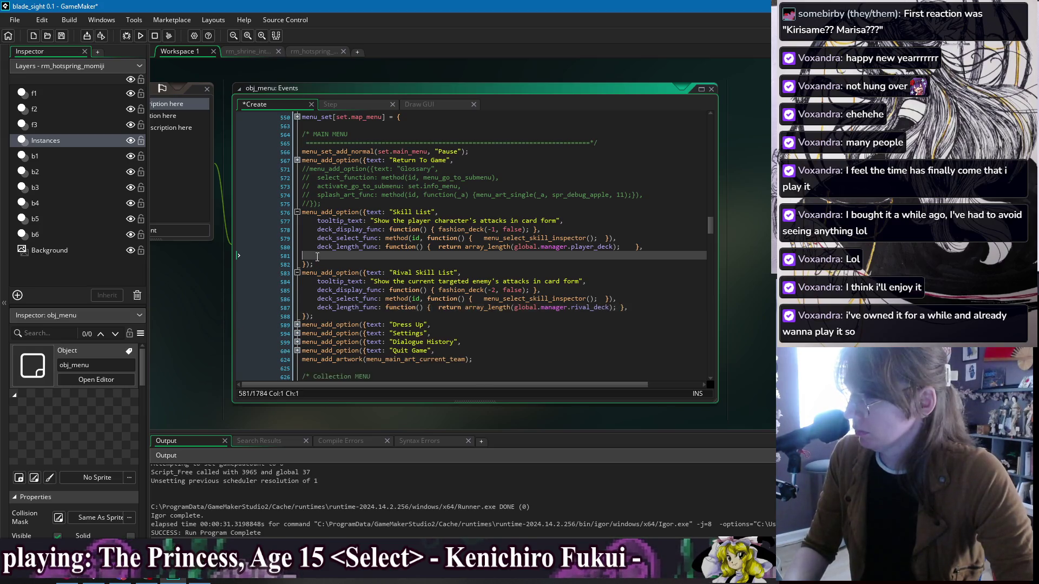
pyautogui.click(317, 256)
pyautogui.press('Delete')
pyautogui.press('End')
pyautogui.hotkey('ctrl', 's')
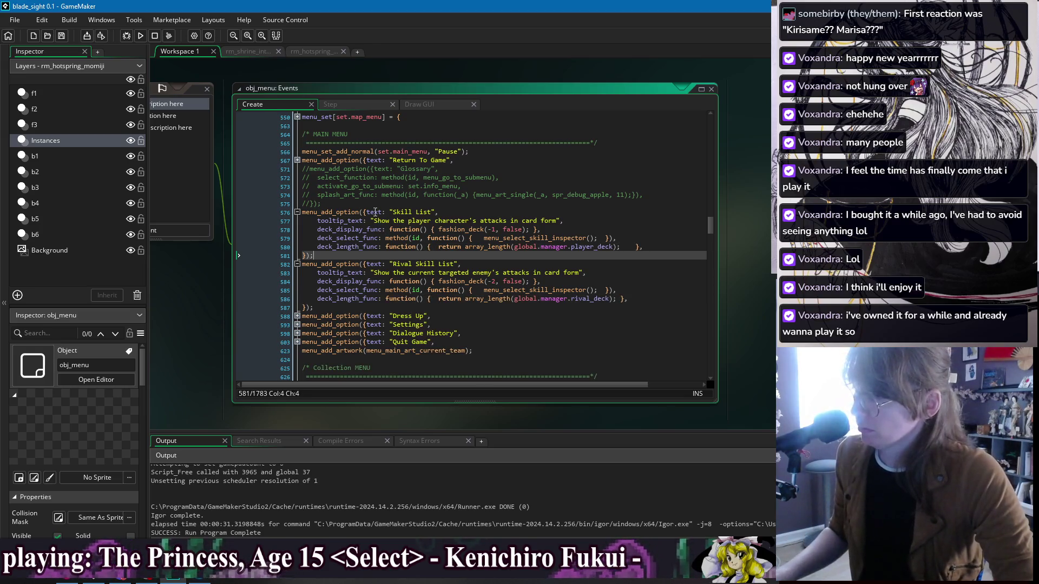
# Step: Open menu_main_art_current_team's definition from the Return To Game option's splash art call
pyautogui.click(297, 161)
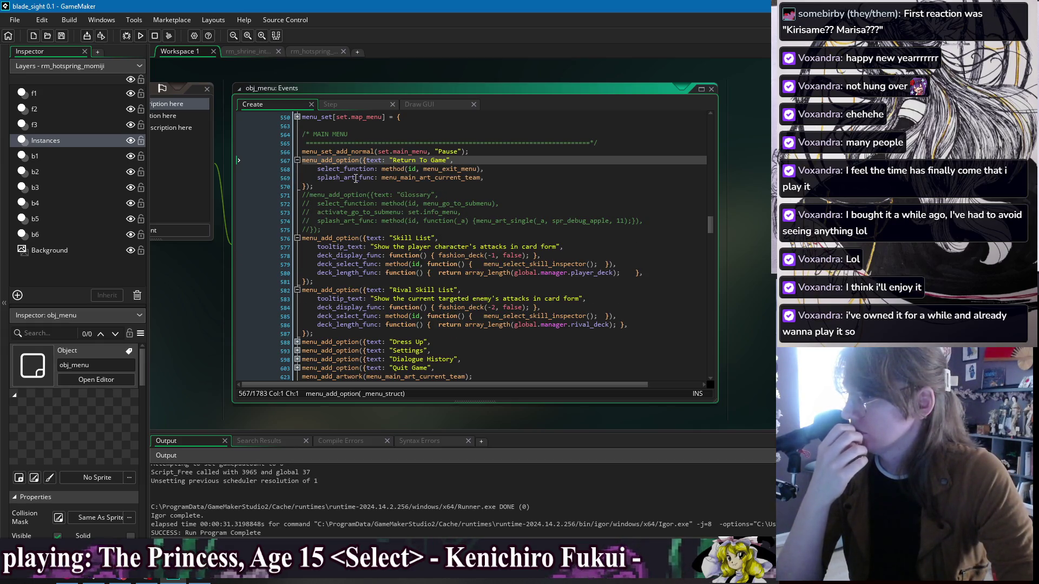
pyautogui.scroll(2, 347, 180)
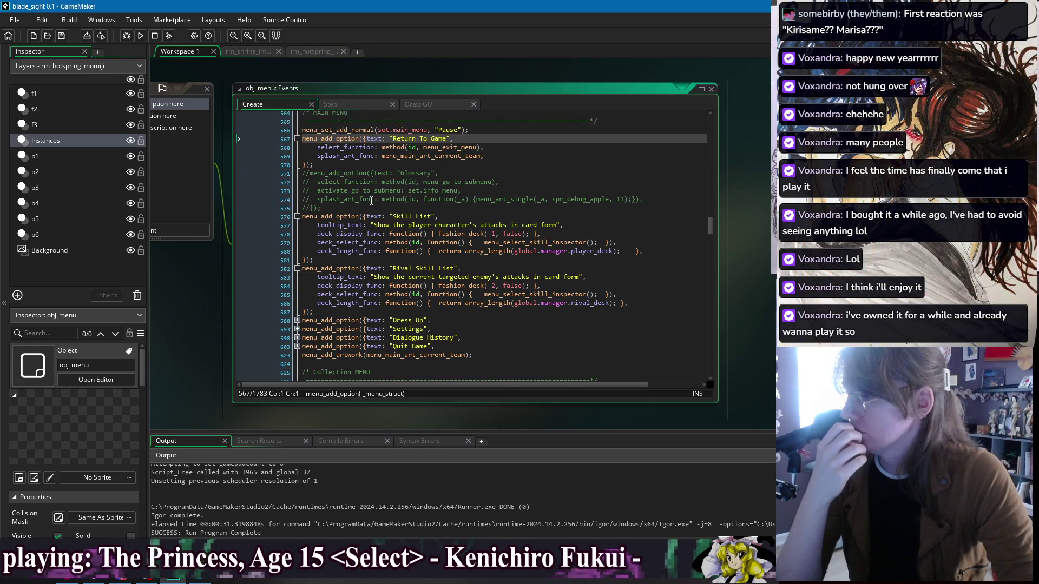
pyautogui.scroll(-2, 337, 183)
pyautogui.click(418, 178)
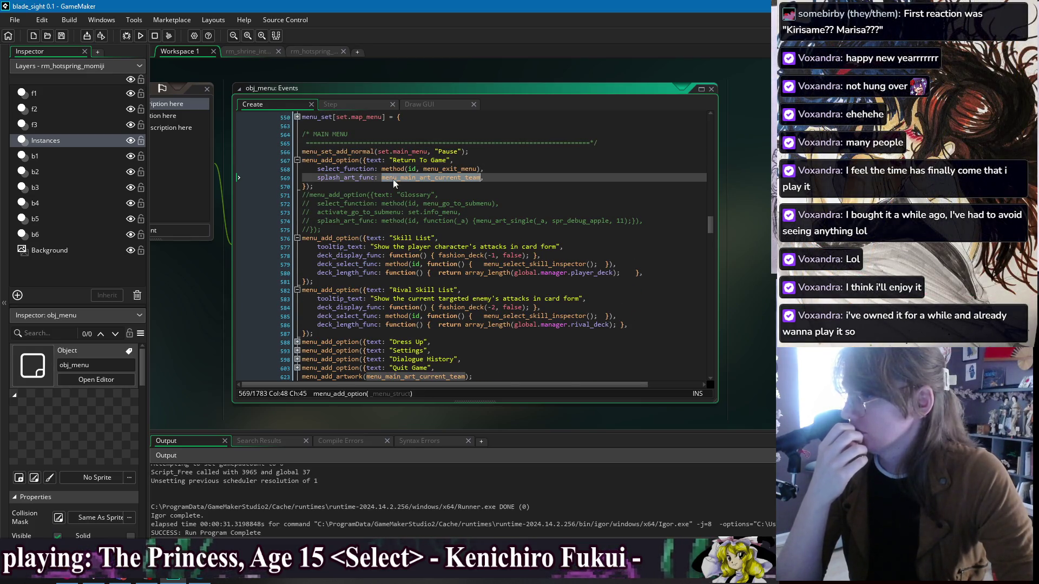
pyautogui.click(420, 179)
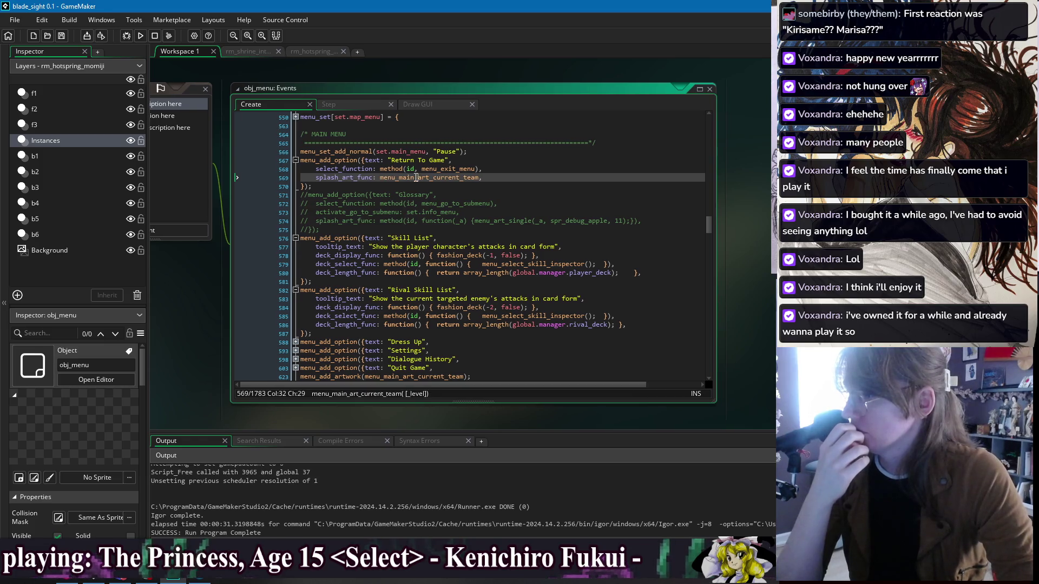
pyautogui.middleClick(422, 179)
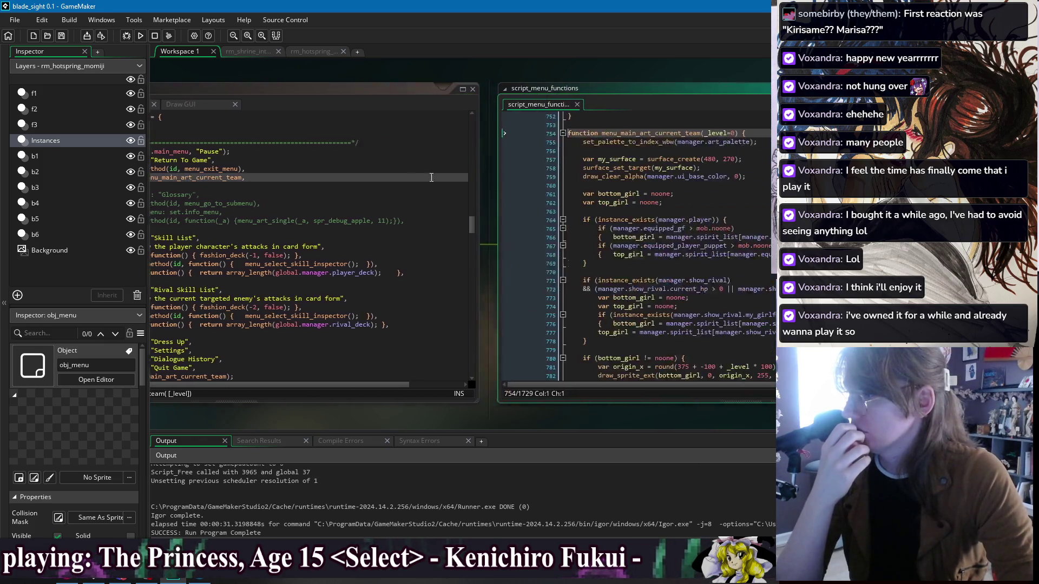
# Step: Add an empty function menu_main_art_enemy_team(_level=0) { } above the current-team art function
pyautogui.scroll(-8, 460, 206)
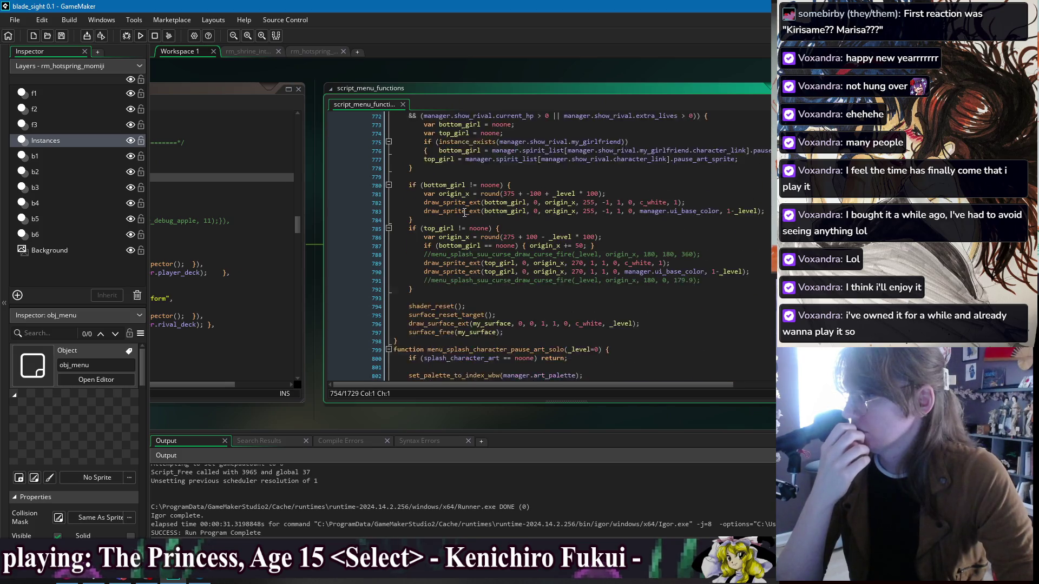
pyautogui.scroll(6, 467, 227)
pyautogui.scroll(3, 466, 228)
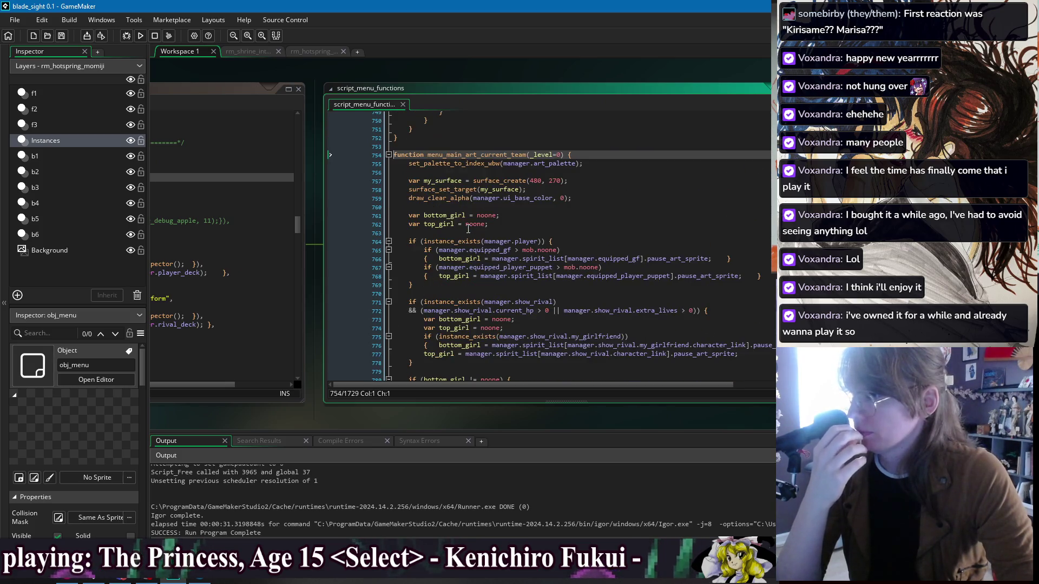
pyautogui.click(470, 144)
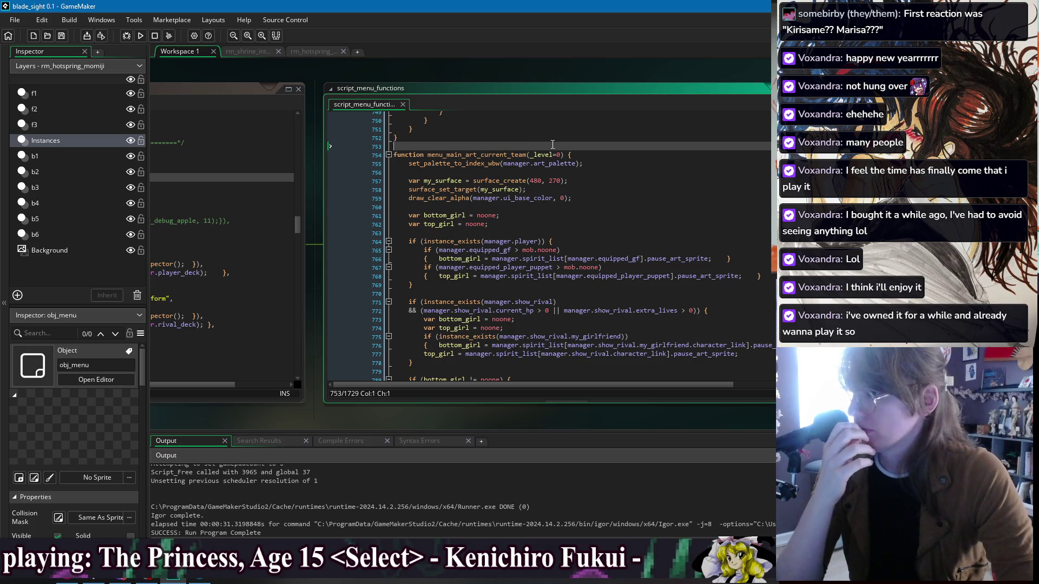
pyautogui.press('Return')
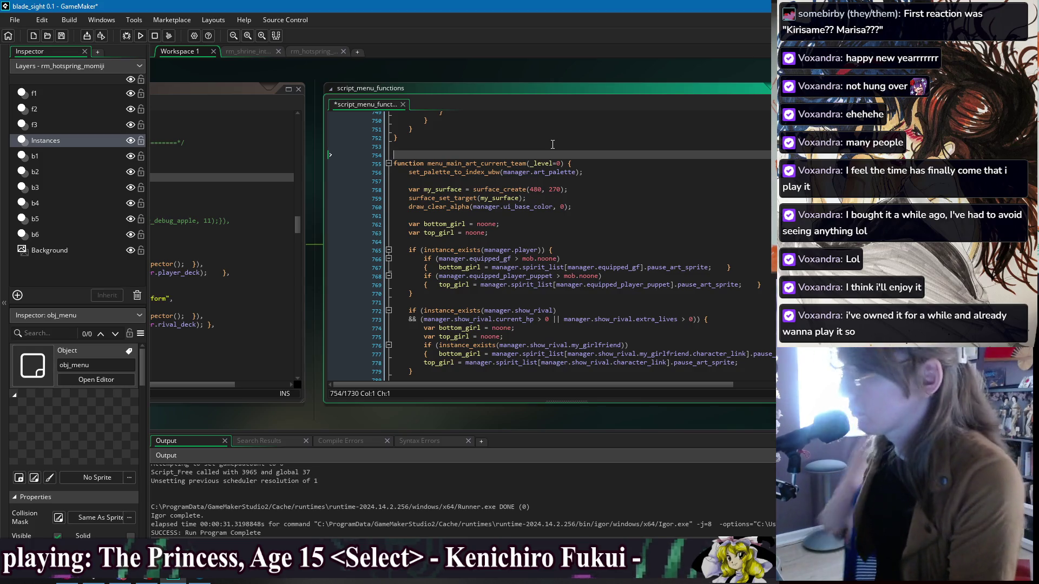
pyautogui.moveTo(306, 77)
pyautogui.mouseDown()
pyautogui.moveTo(632, 69)
pyautogui.moveTo(275, 90)
pyautogui.mouseUp()
pyautogui.moveTo(453, 88); pyautogui.dragTo(450, 64)
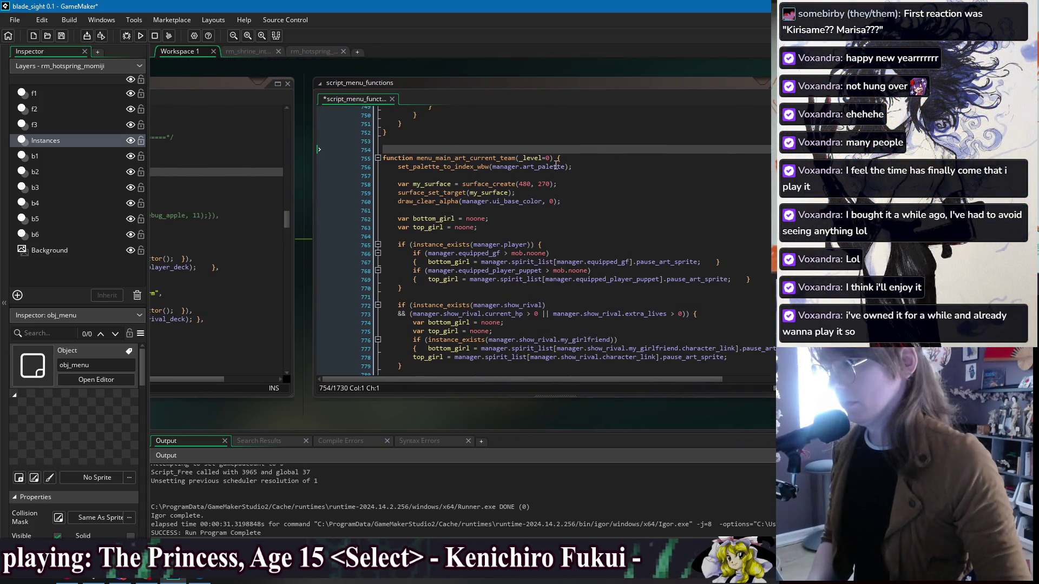
pyautogui.click(605, 148)
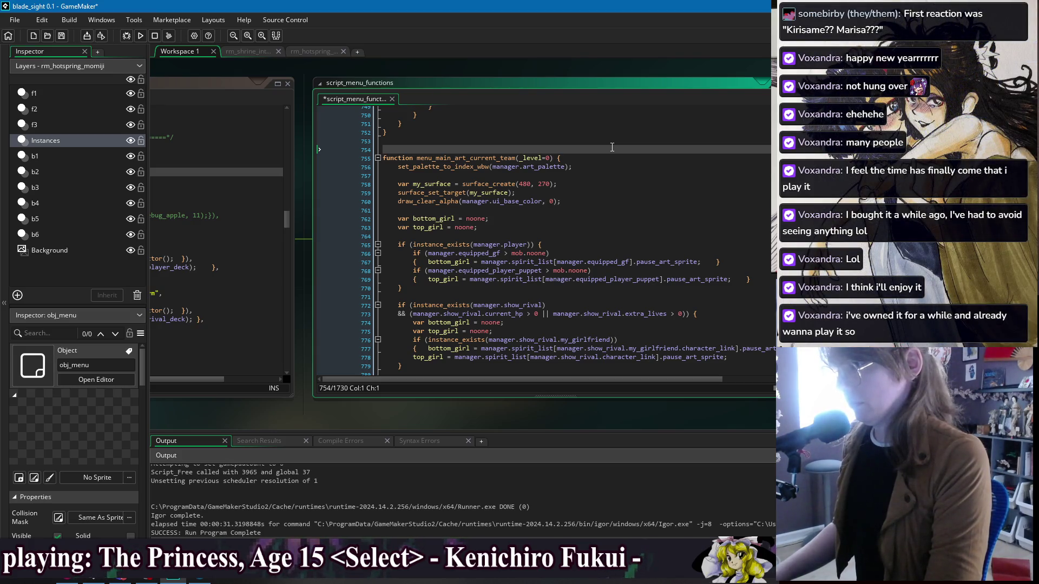
pyautogui.write('function men')
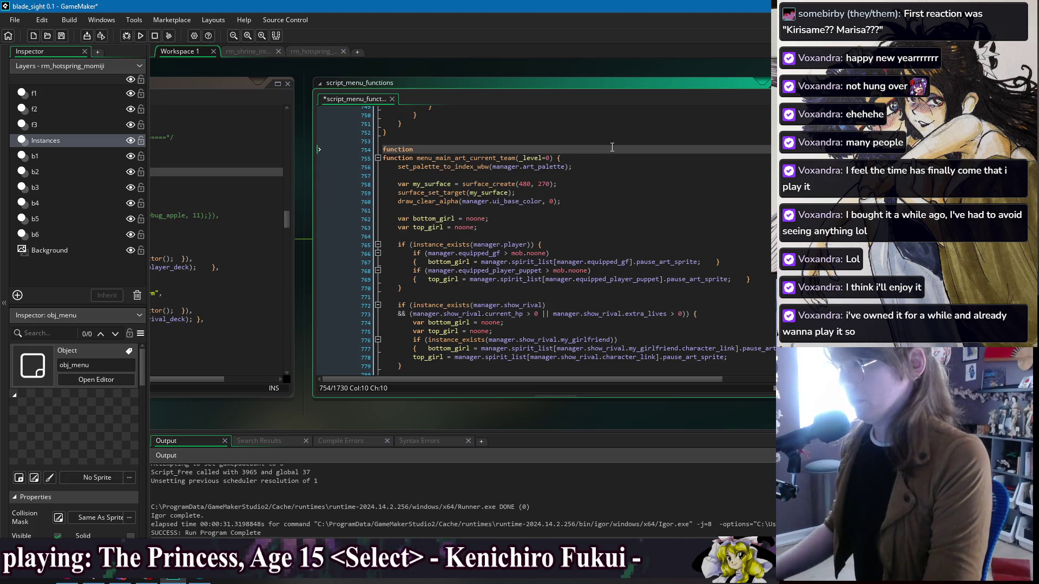
pyautogui.write('u_main_art')
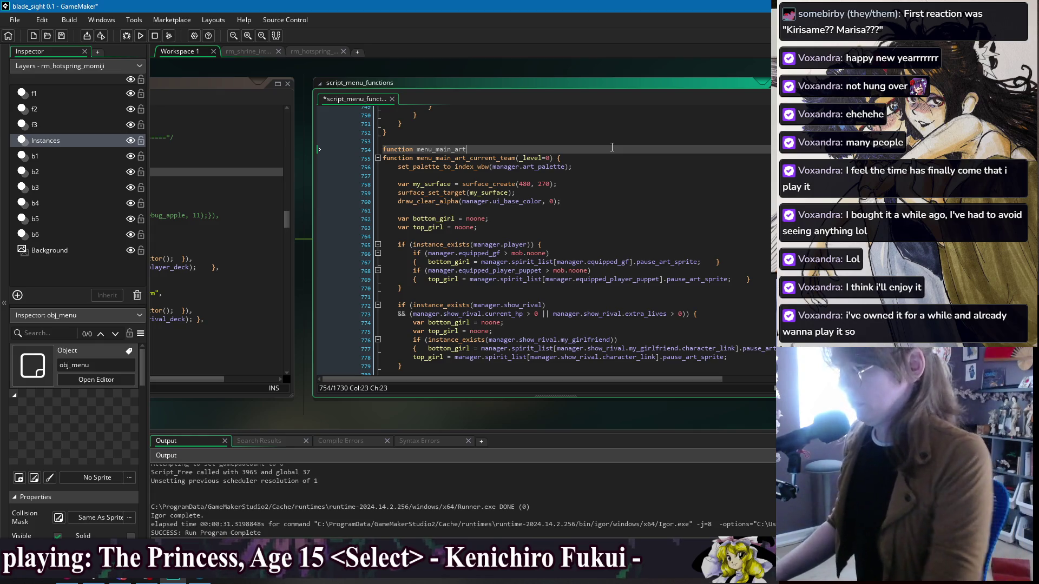
pyautogui.write('_enemy_team')
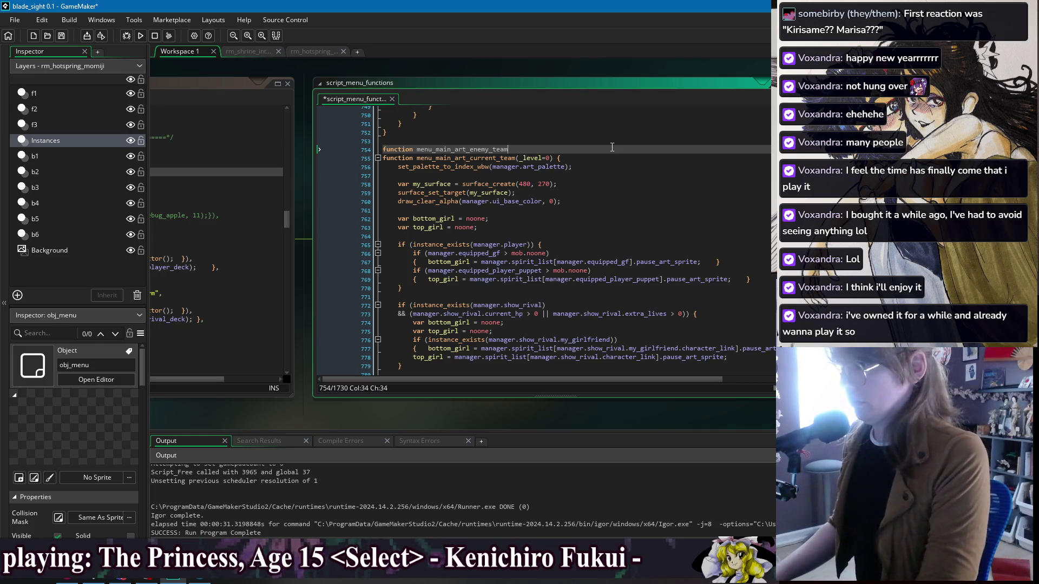
pyautogui.write('(_level=0) ')
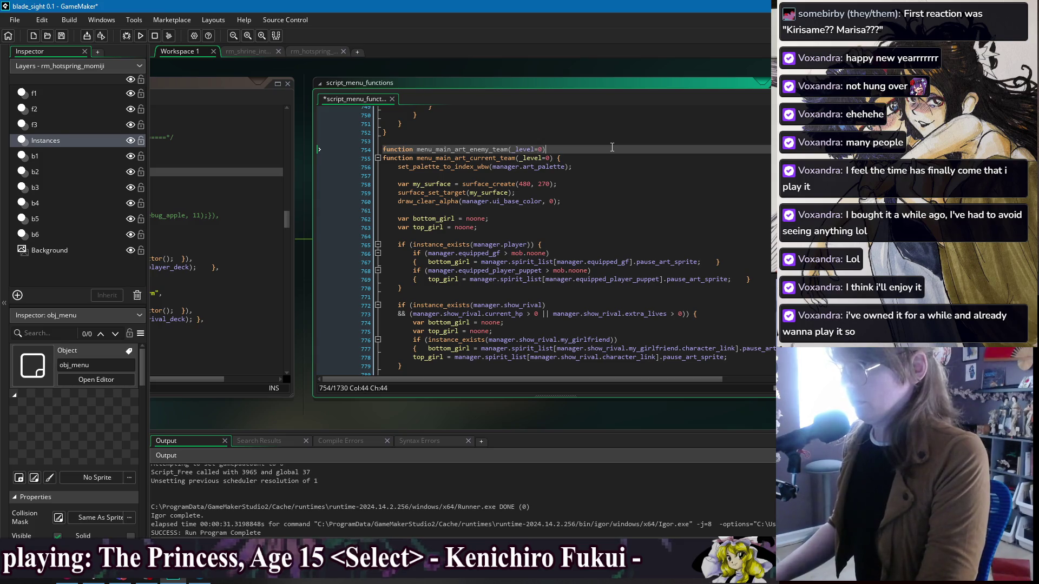
pyautogui.write('{')
pyautogui.press('Return')
pyautogui.press('Return')
pyautogui.write('}')
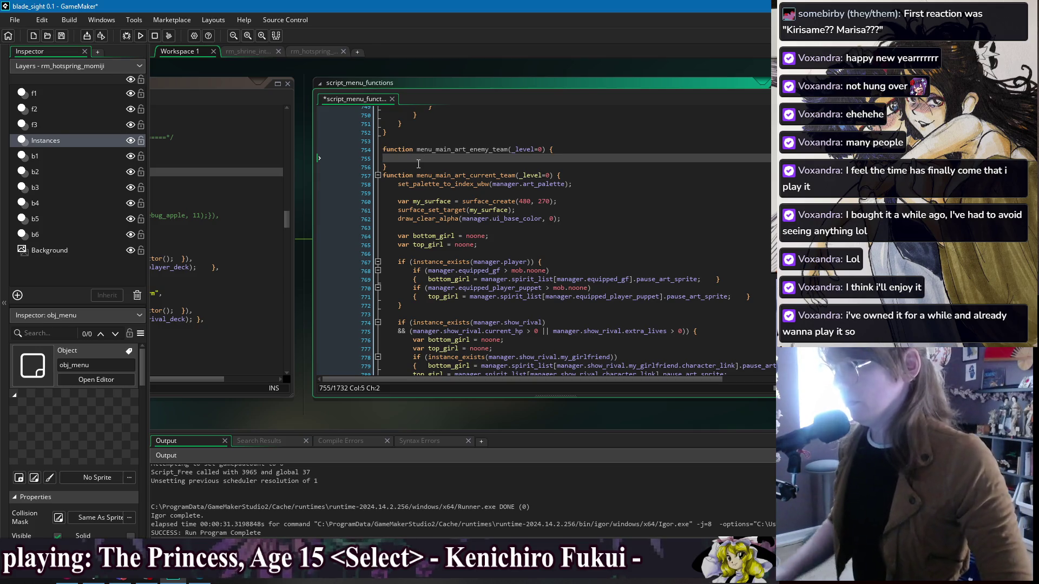
# Step: Fill menu_main_art_enemy_team with a copy of the current-team rival and art drawing code
pyautogui.click(399, 184)
pyautogui.scroll(-9, 436, 274)
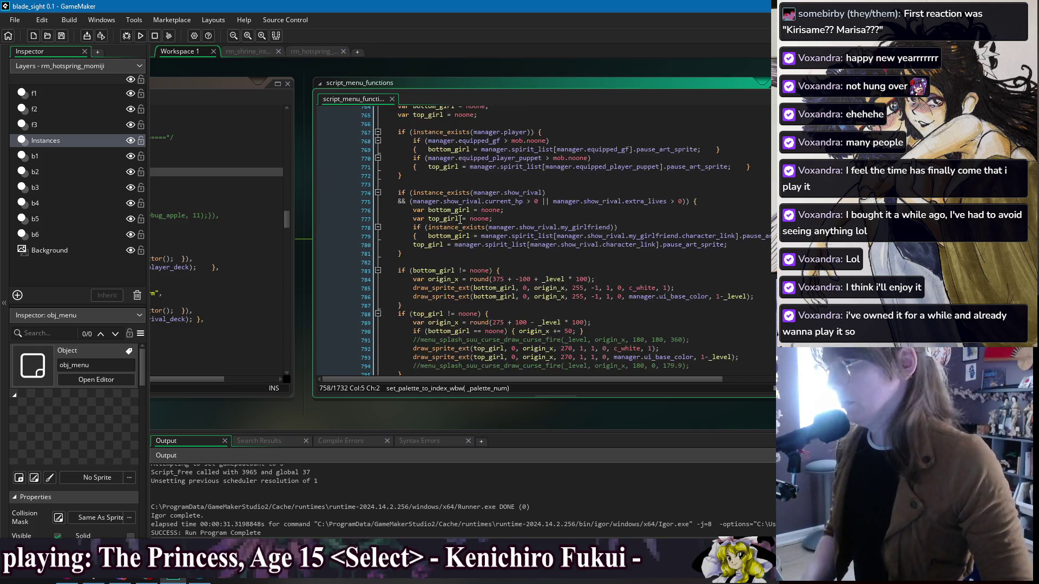
pyautogui.keyDown('shift'); pyautogui.click(493, 309); pyautogui.keyUp('shift')
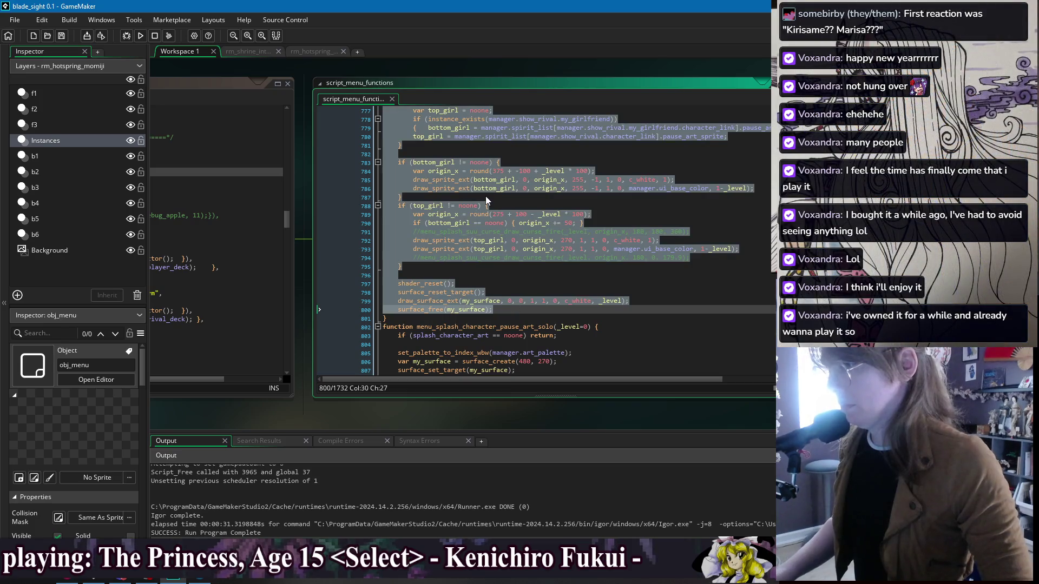
pyautogui.hotkey('ctrl', 'v')
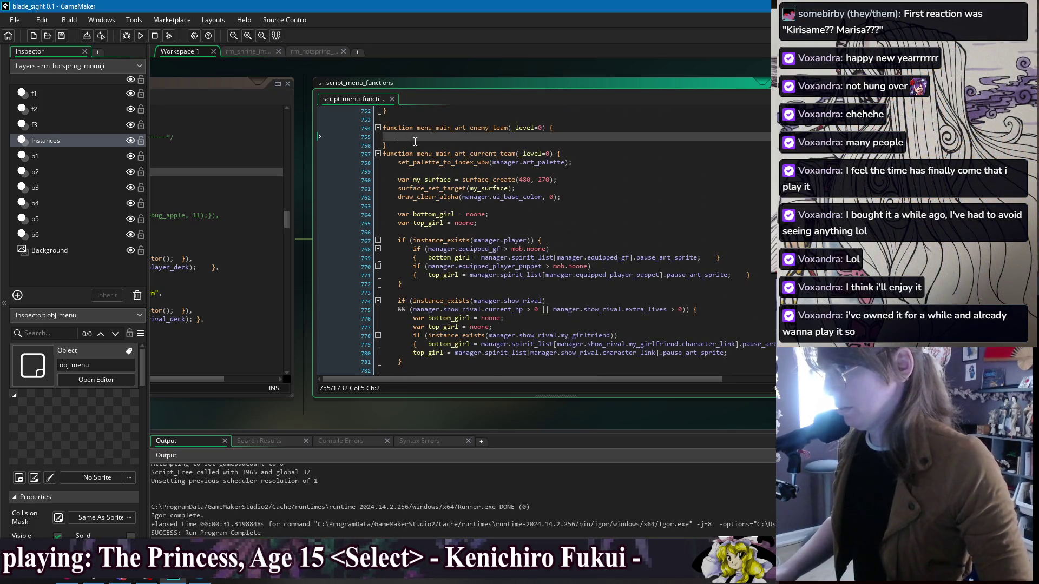
pyautogui.scroll(5, 470, 149)
pyautogui.click(565, 146)
pyautogui.click(500, 201)
pyautogui.click(483, 207)
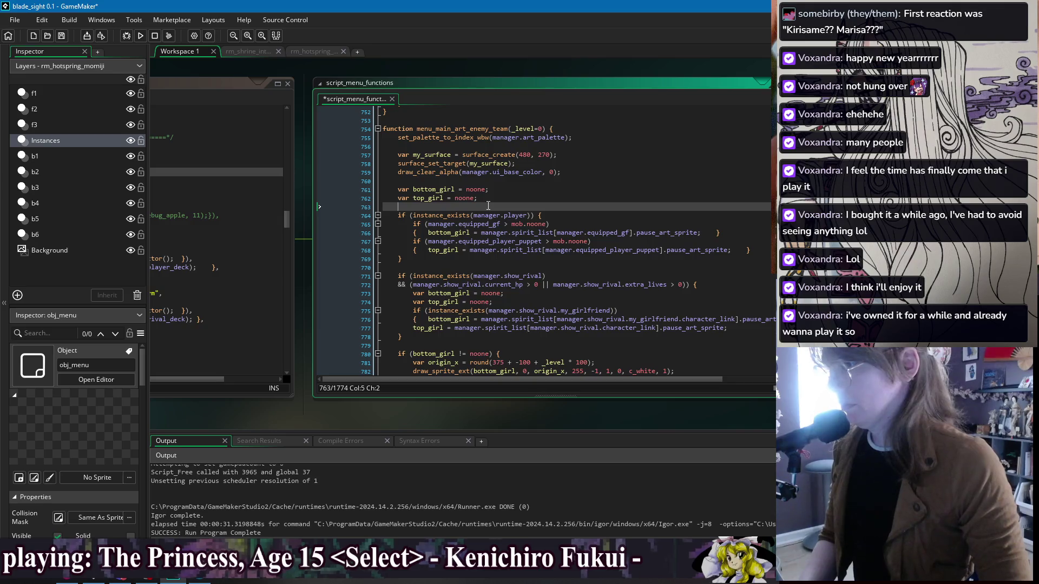
pyautogui.scroll(-6, 488, 206)
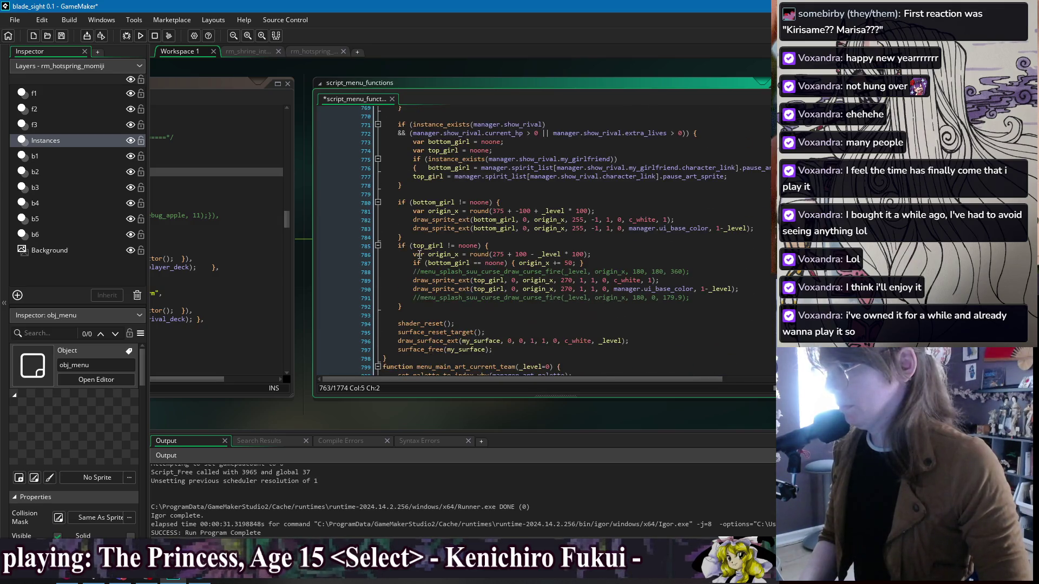
pyautogui.scroll(7, 423, 252)
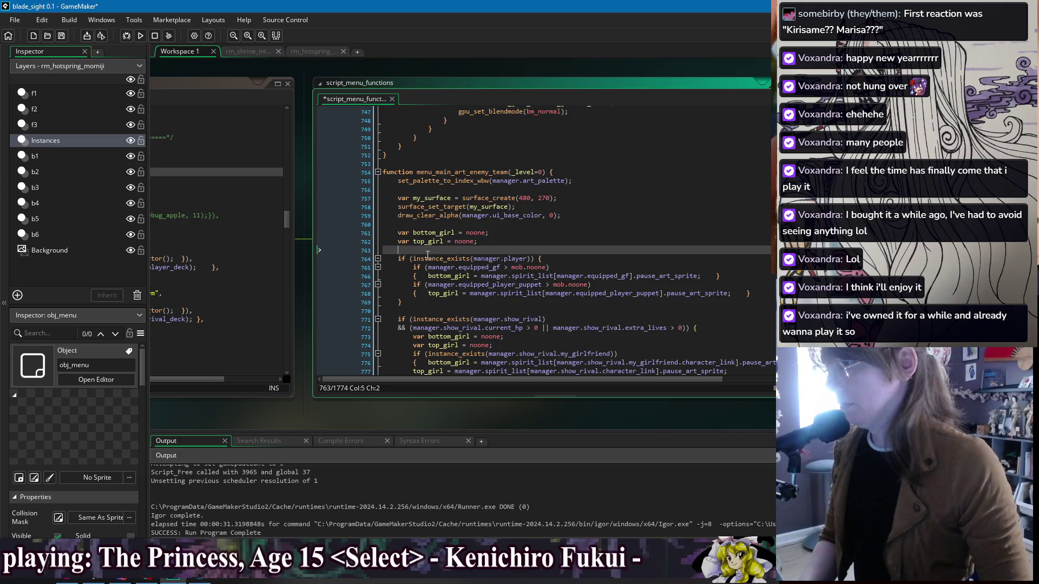
pyautogui.scroll(-3, 428, 255)
pyautogui.scroll(2, 427, 256)
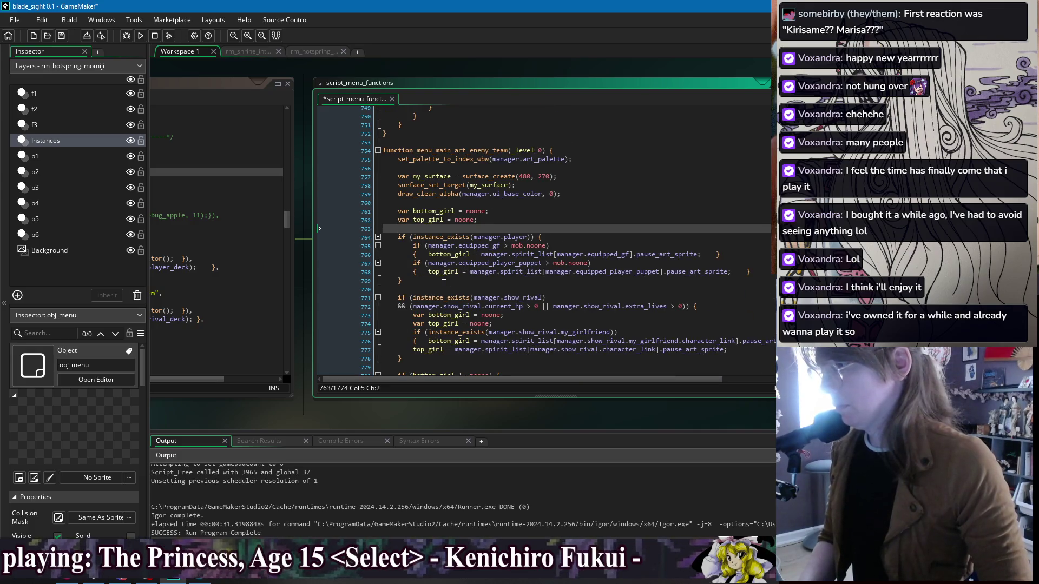
pyautogui.click(432, 144)
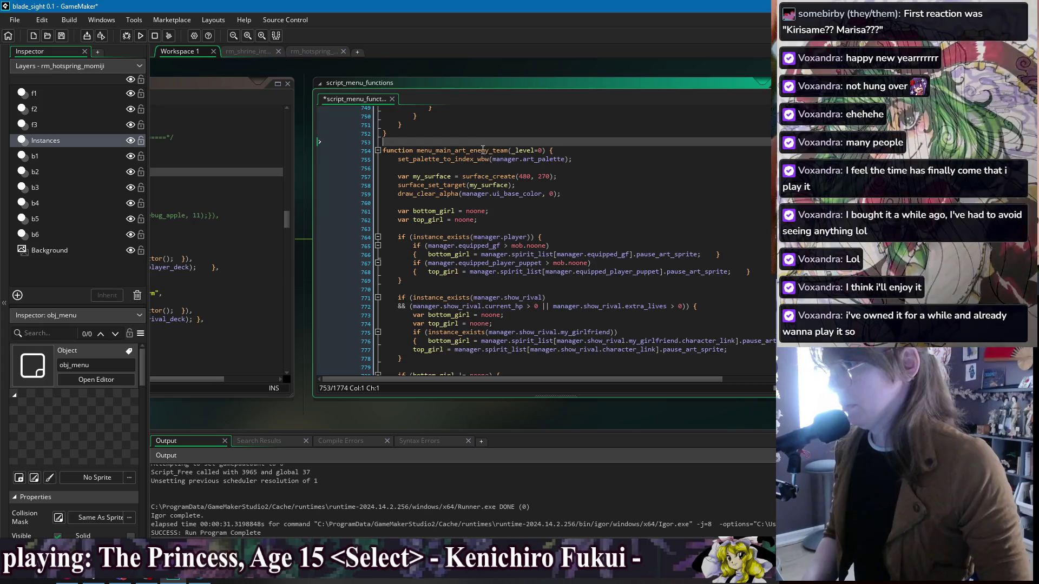
# Step: Add an empty menu_main_character_team_artwork function above menu_main_art_enemy_team and save
pyautogui.press('Return')
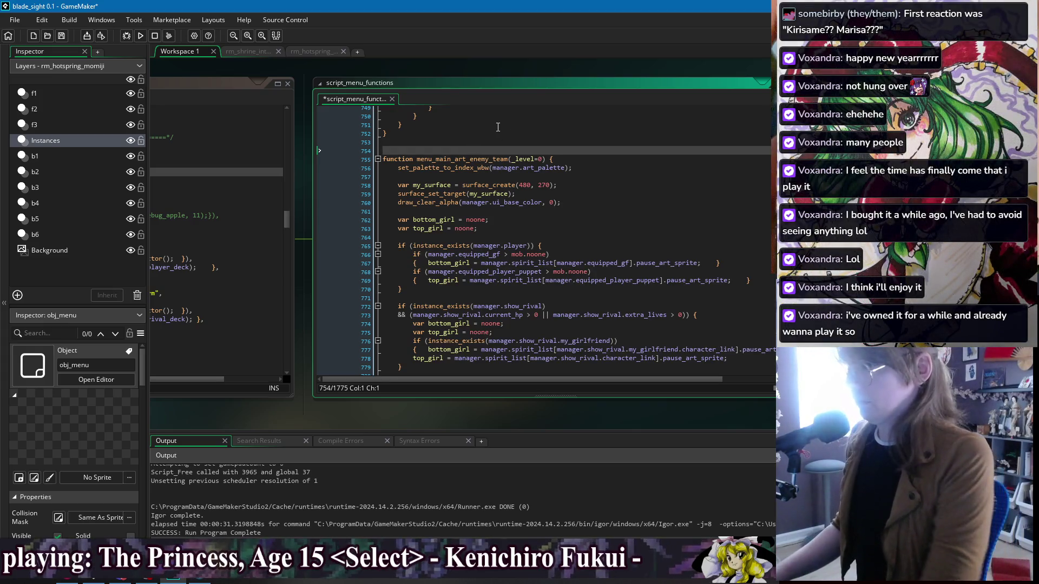
pyautogui.write('function ')
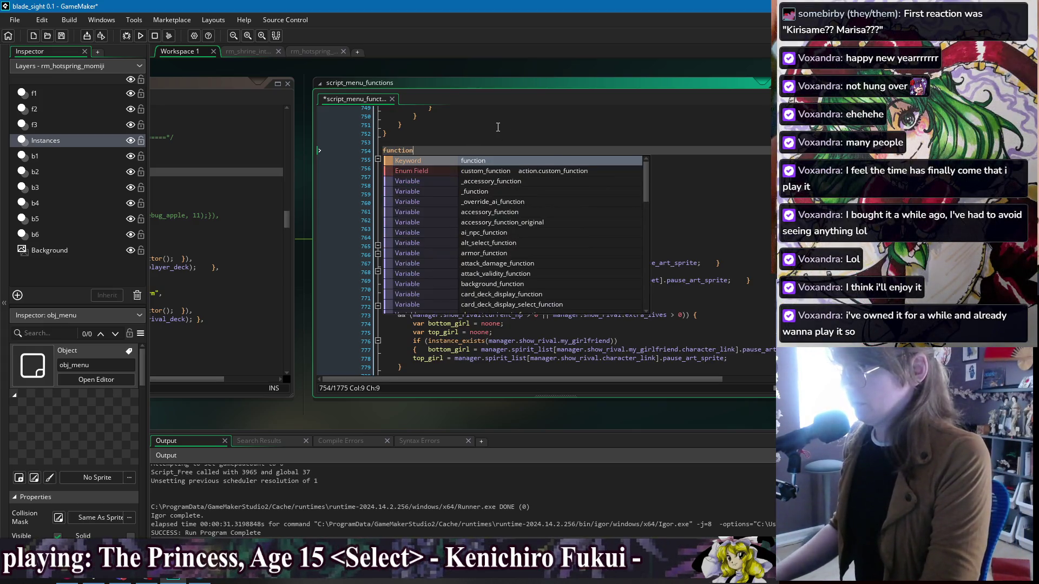
pyautogui.write('menu_')
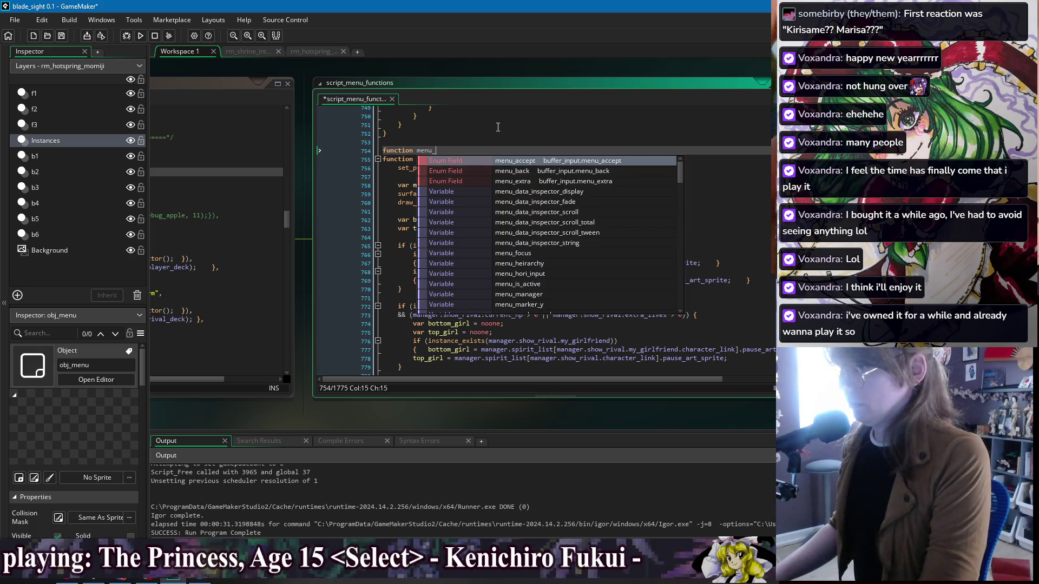
pyautogui.write('main_charac')
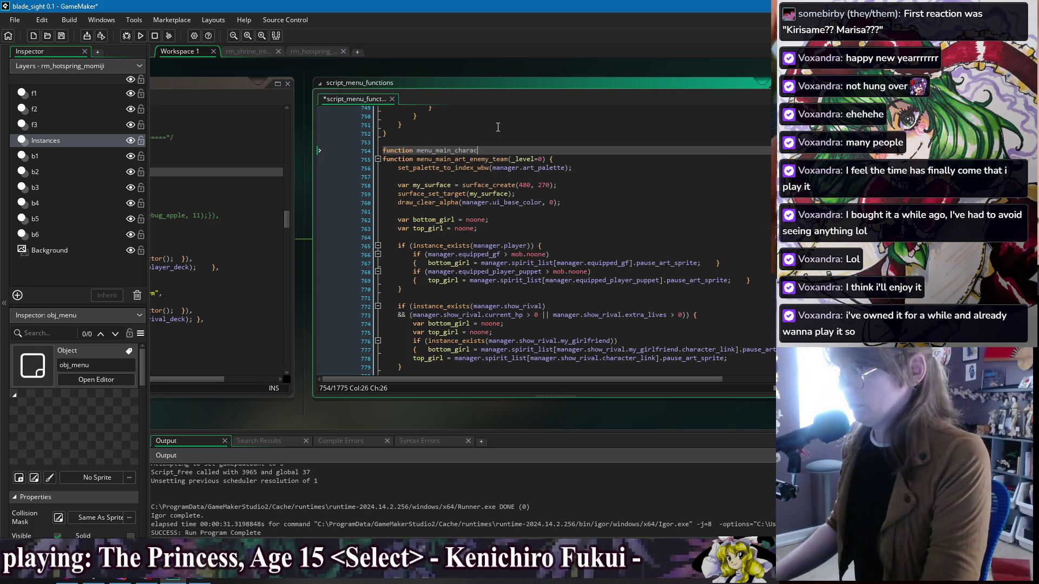
pyautogui.write('ter_team_artowrk')
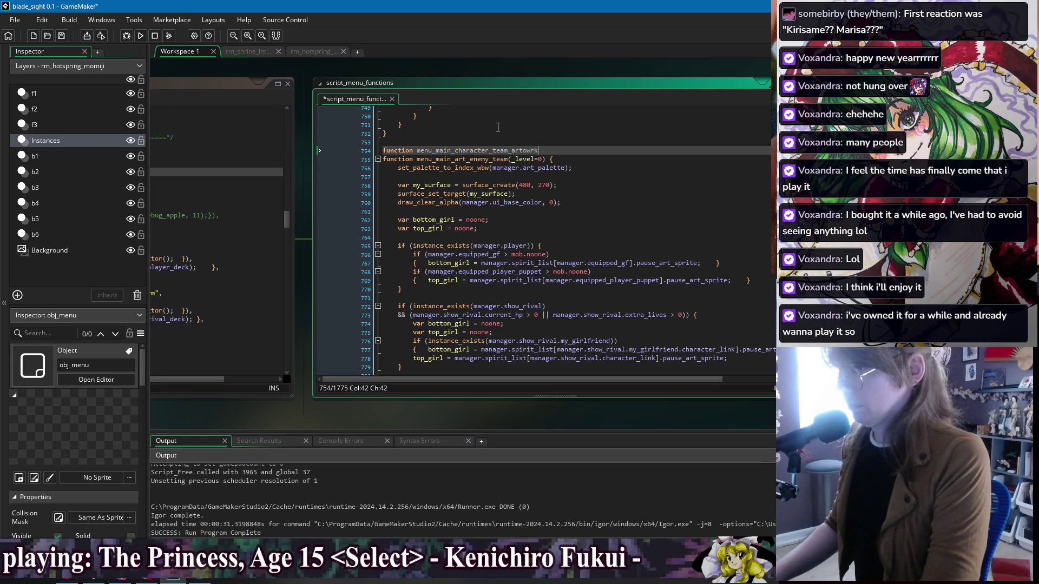
pyautogui.press('BackSpace')
pyautogui.press('BackSpace')
pyautogui.press('BackSpace')
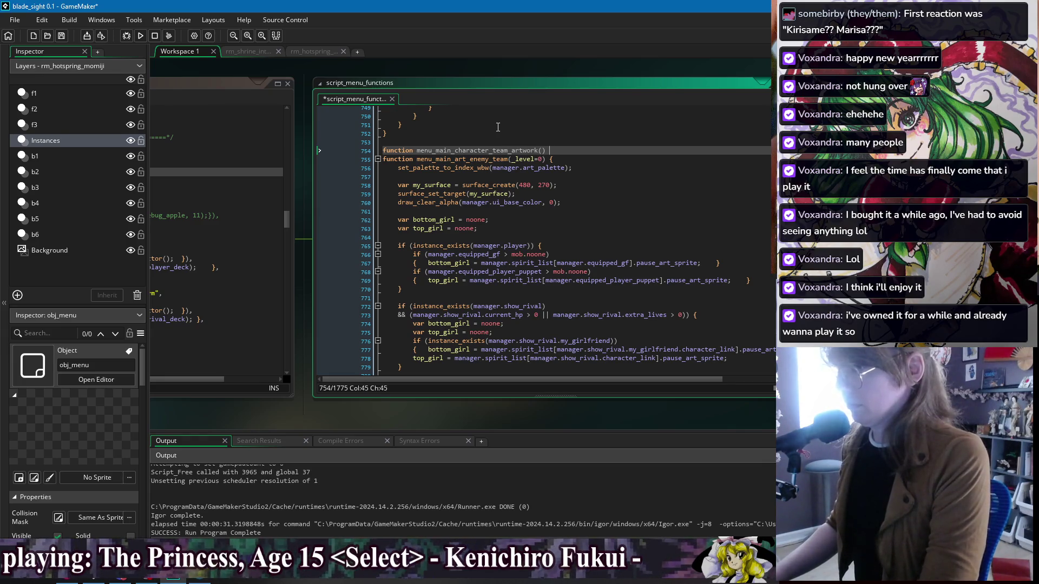
pyautogui.write('{')
pyautogui.press('Return')
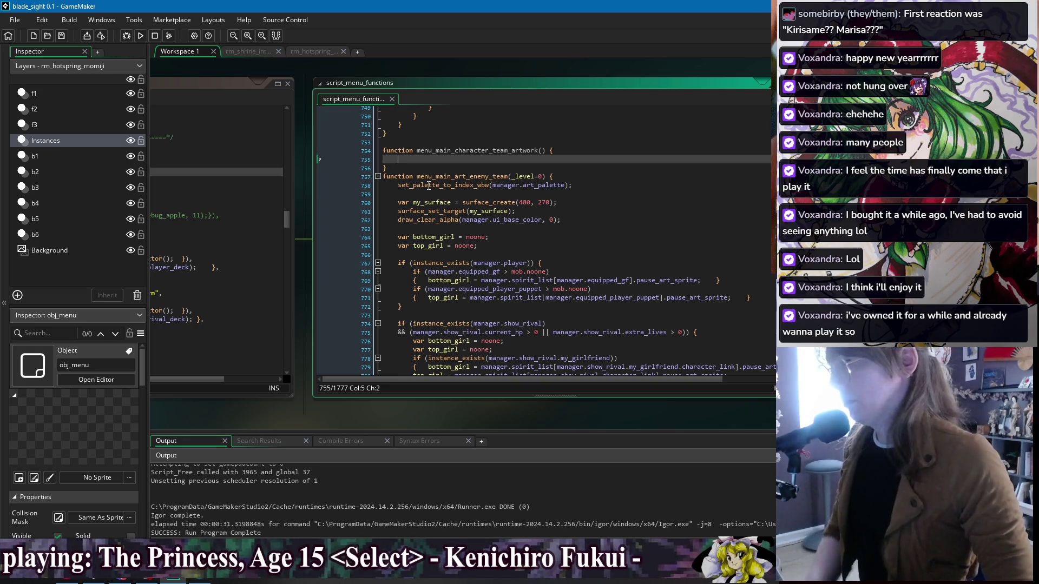
pyautogui.click(429, 193)
pyautogui.press('Up')
pyautogui.click(546, 177)
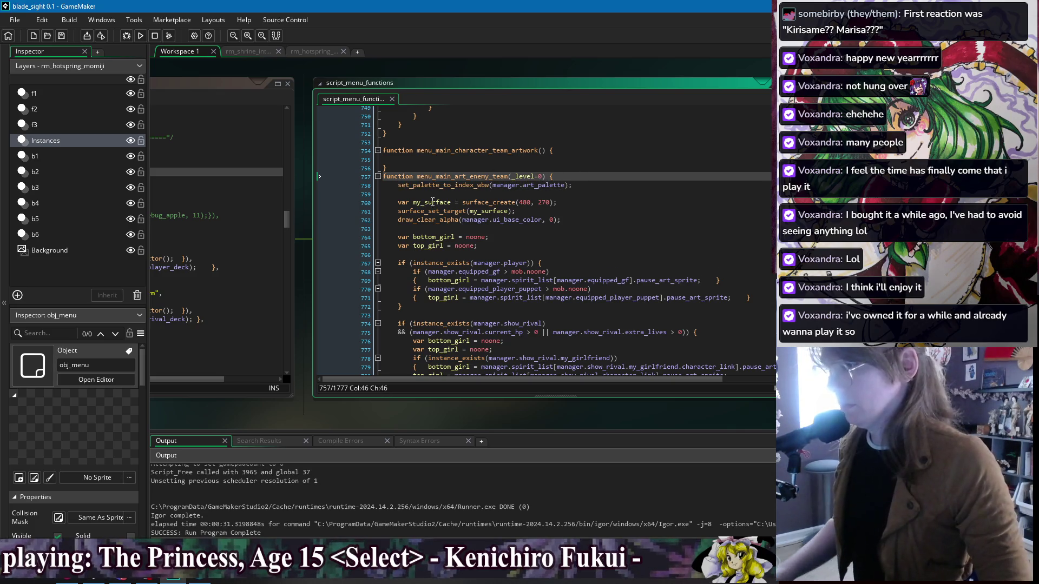
pyautogui.click(712, 308)
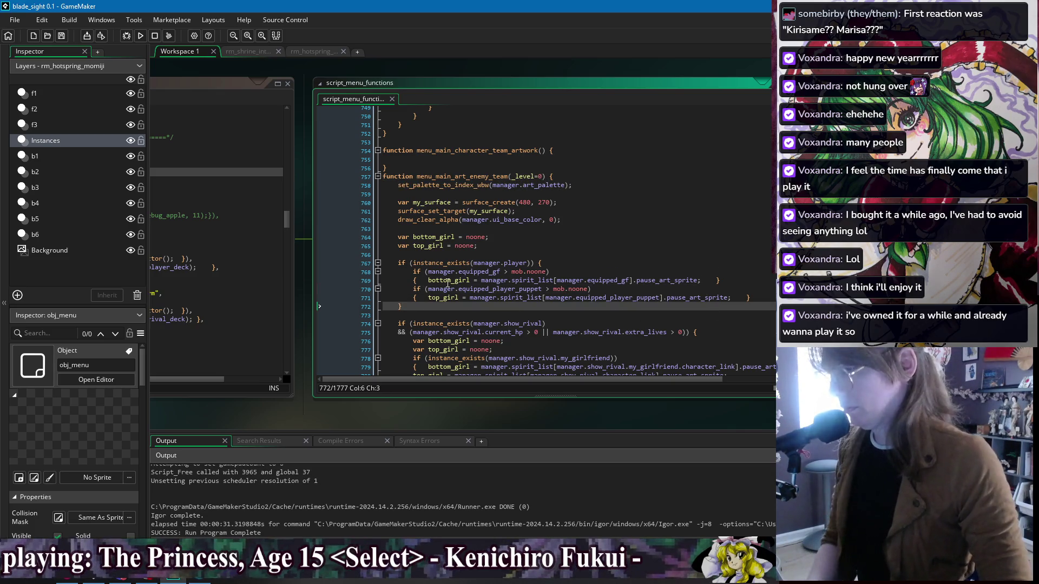
pyautogui.click(441, 161)
pyautogui.press('BackSpace')
pyautogui.hotkey('ctrl', 's')
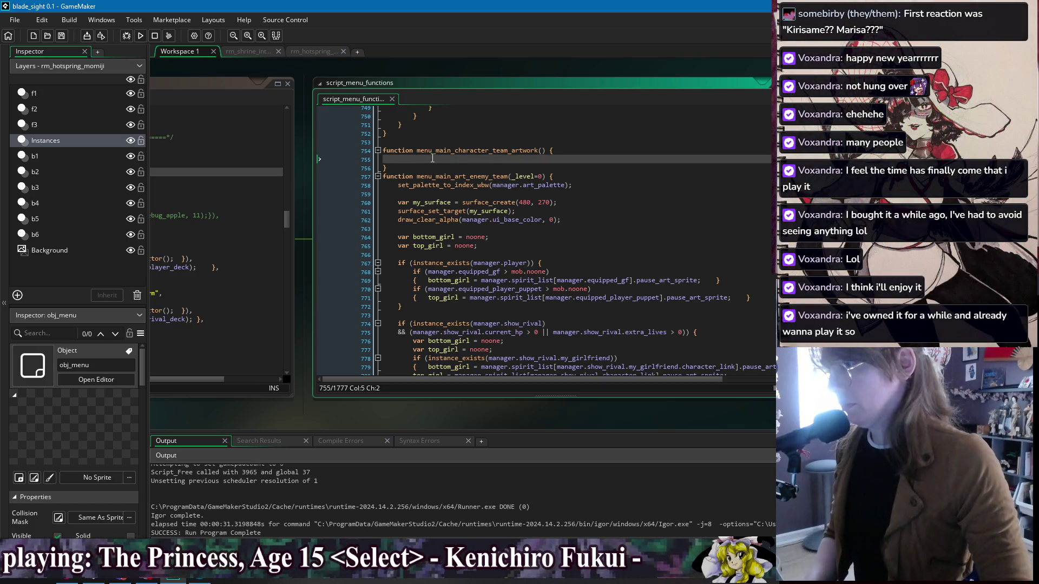
# Step: Copy the enemy-team drawing code through surface_free into the new function
pyautogui.click(496, 150)
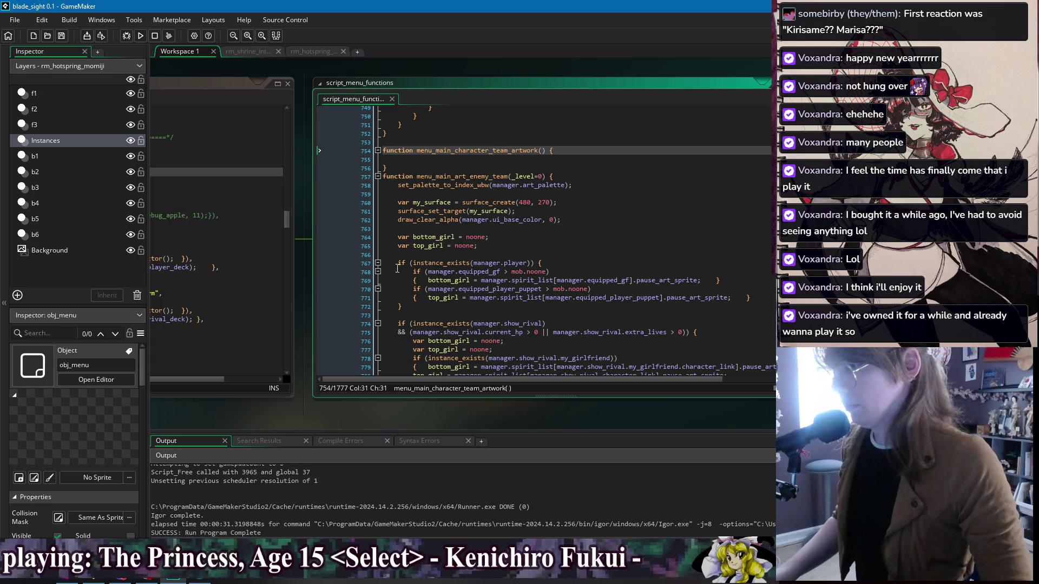
pyautogui.click(397, 323)
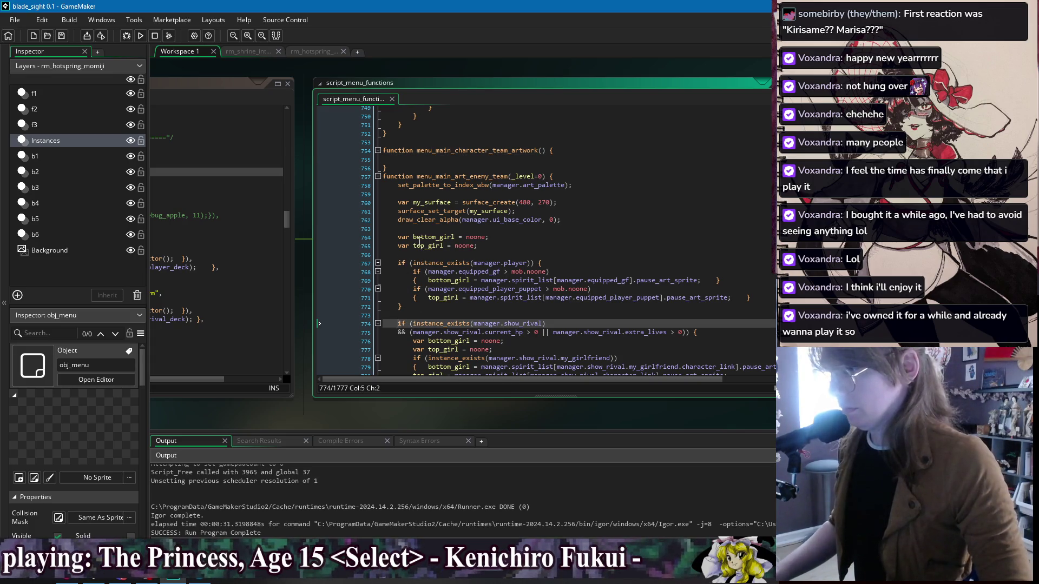
pyautogui.scroll(-9, 427, 252)
pyautogui.scroll(8, 507, 310)
pyautogui.click(398, 185)
pyautogui.scroll(-10, 465, 267)
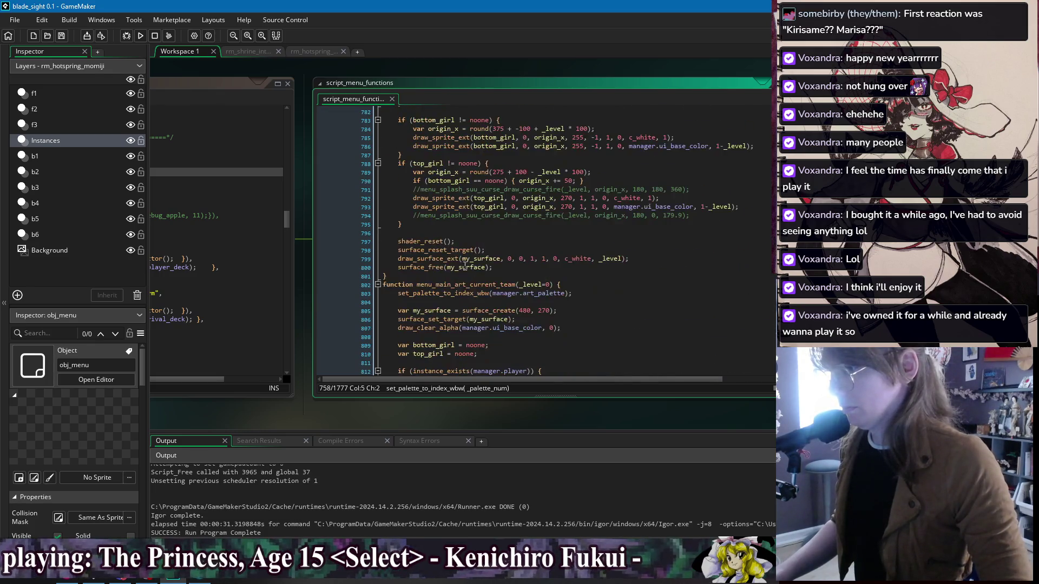
pyautogui.scroll(-2, 464, 267)
pyautogui.keyDown('shift'); pyautogui.click(520, 207); pyautogui.keyUp('shift')
pyautogui.hotkey('ctrl', 'v')
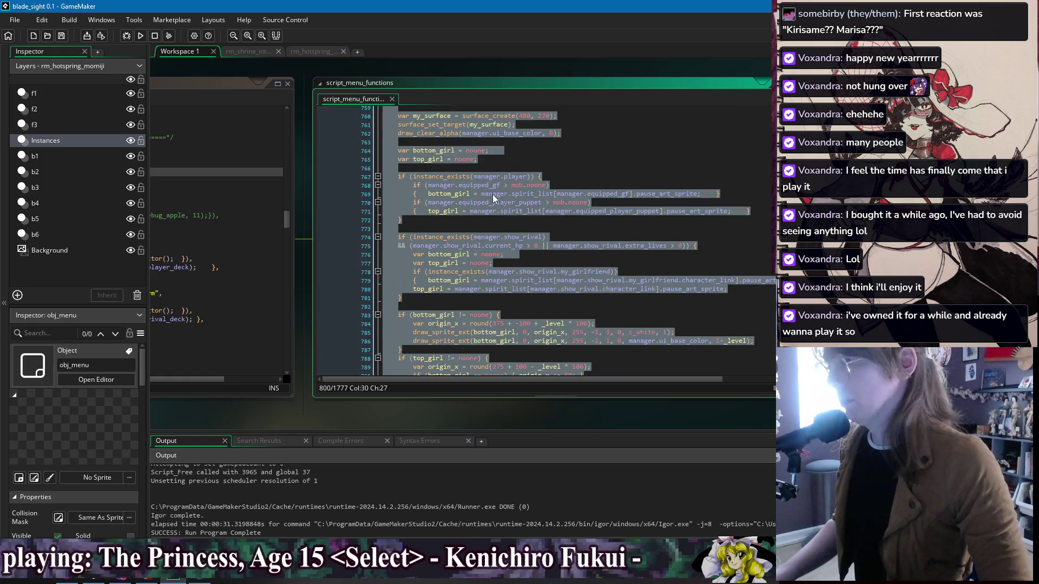
# Step: Give menu_main_character_team_artwork the parameters _level=0, _bottom_girl=noone, _top_girl=noone
pyautogui.scroll(8, 480, 206)
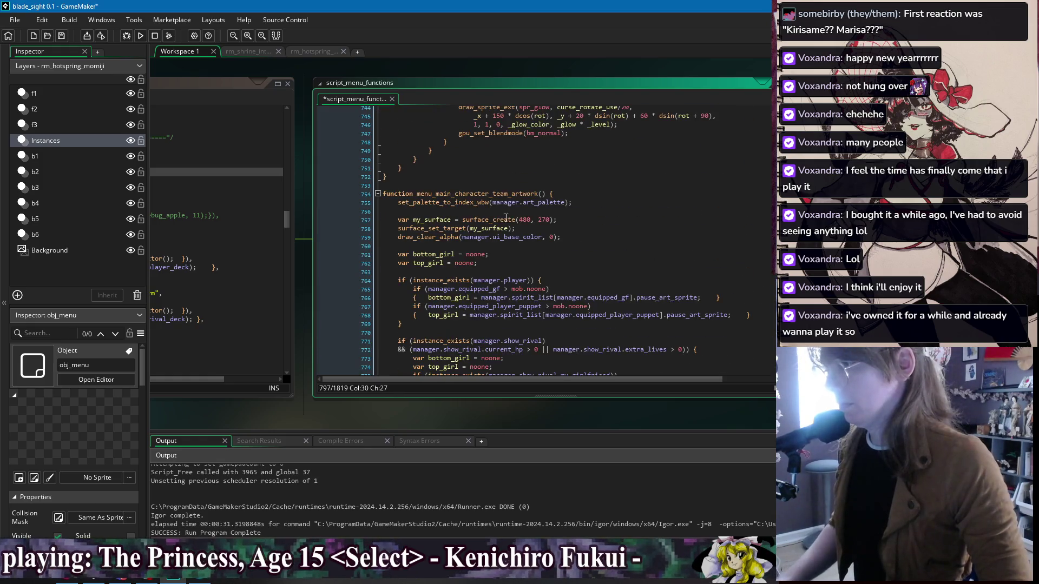
pyautogui.click(545, 194)
pyautogui.write('_level')
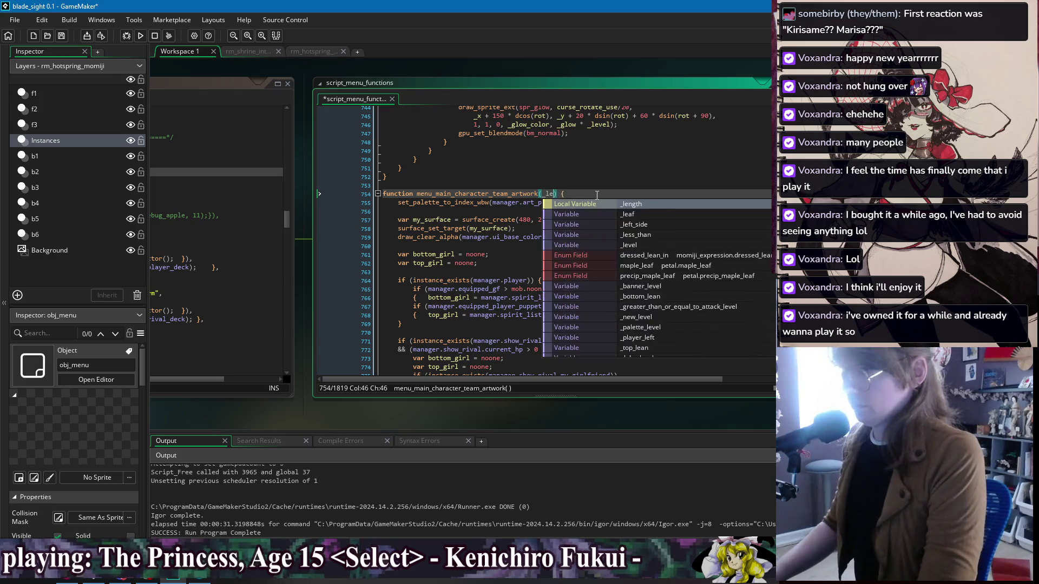
pyautogui.write('=0, ')
pyautogui.write('_girl')
pyautogui.press('BackSpace')
pyautogui.press('BackSpace')
pyautogui.press('BackSpace')
pyautogui.write('bottom_girl=noone, _top_girl=noone')
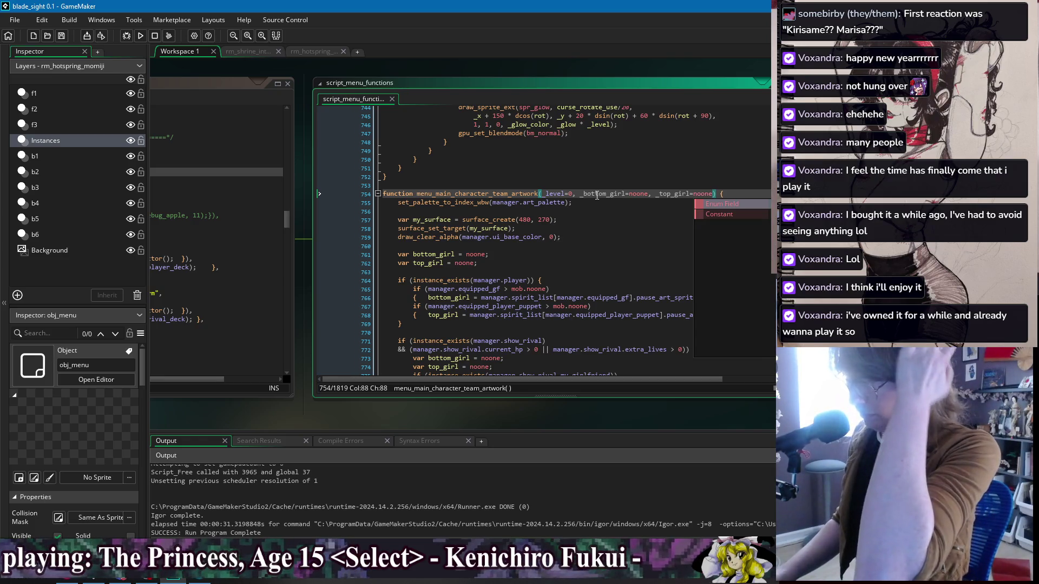
pyautogui.click(482, 212)
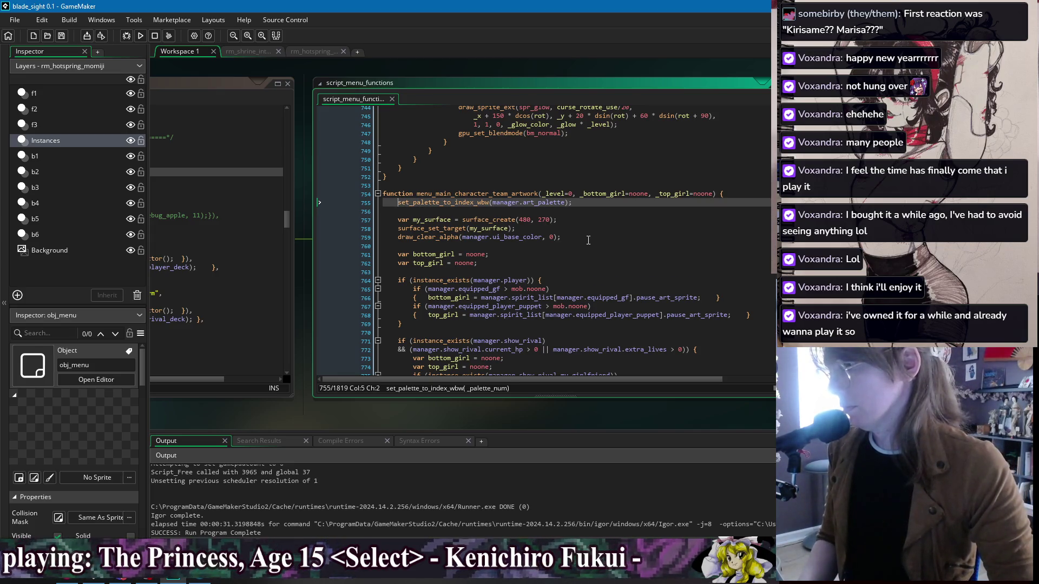
pyautogui.click(435, 247)
pyautogui.click(493, 268)
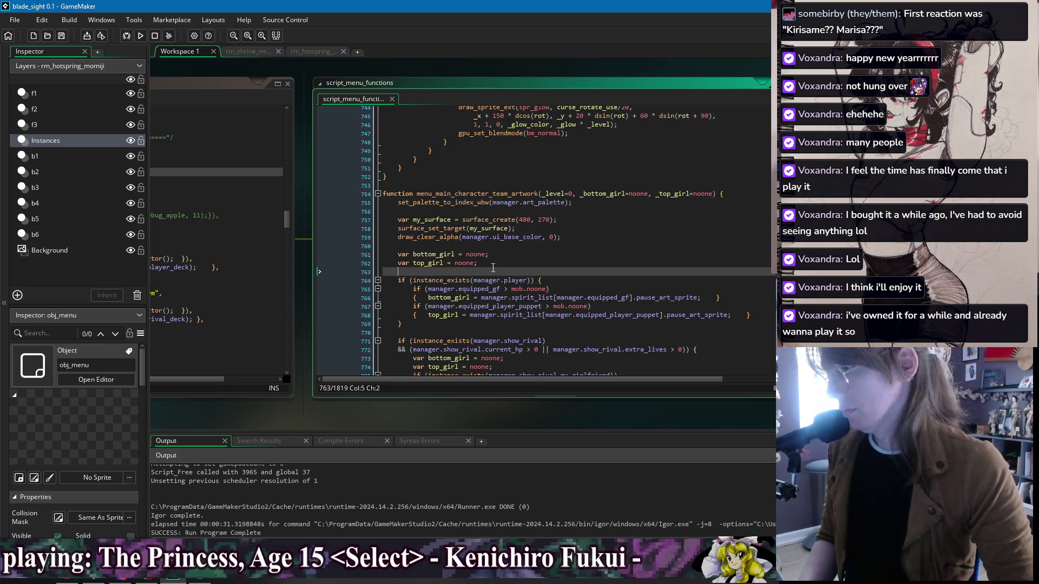
# Step: Delete the team-lookup code (lines 760–779) from menu_main_character_team_artwork
pyautogui.moveTo(453, 329); pyautogui.dragTo(452, 283)
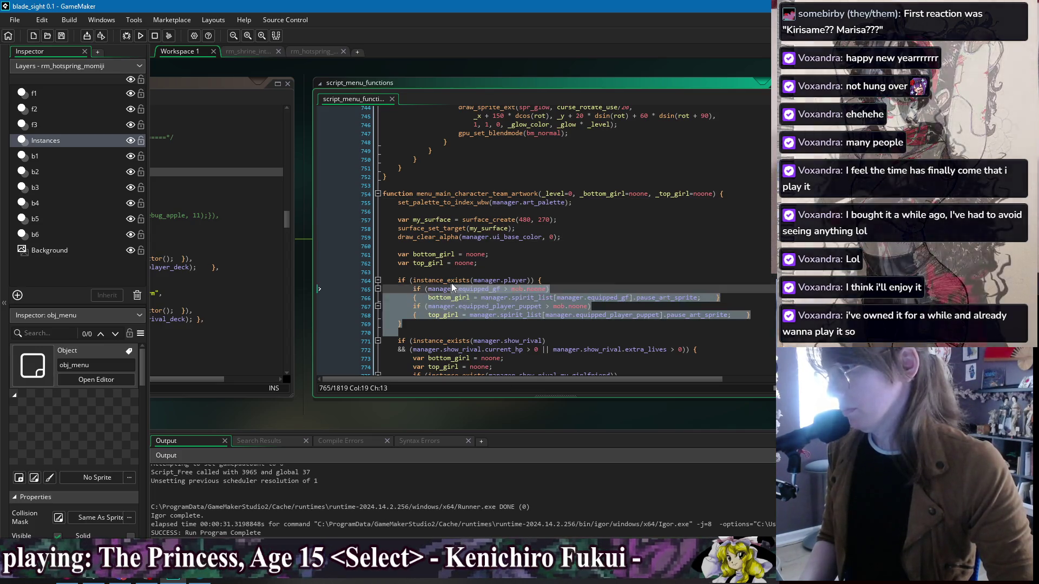
pyautogui.scroll(-3, 455, 278)
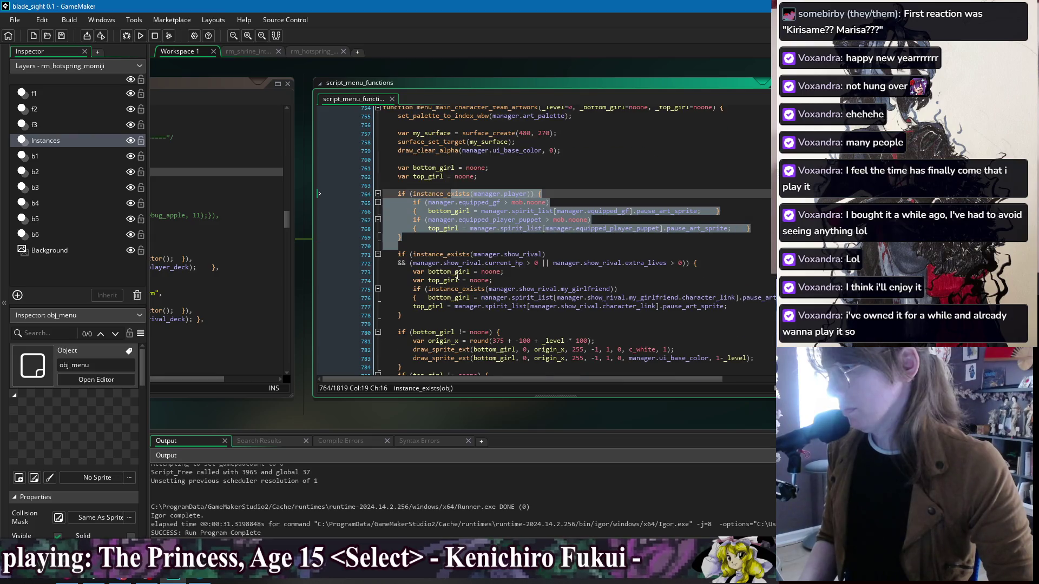
pyautogui.click(450, 248)
pyautogui.scroll(-2, 451, 251)
pyautogui.scroll(2, 453, 250)
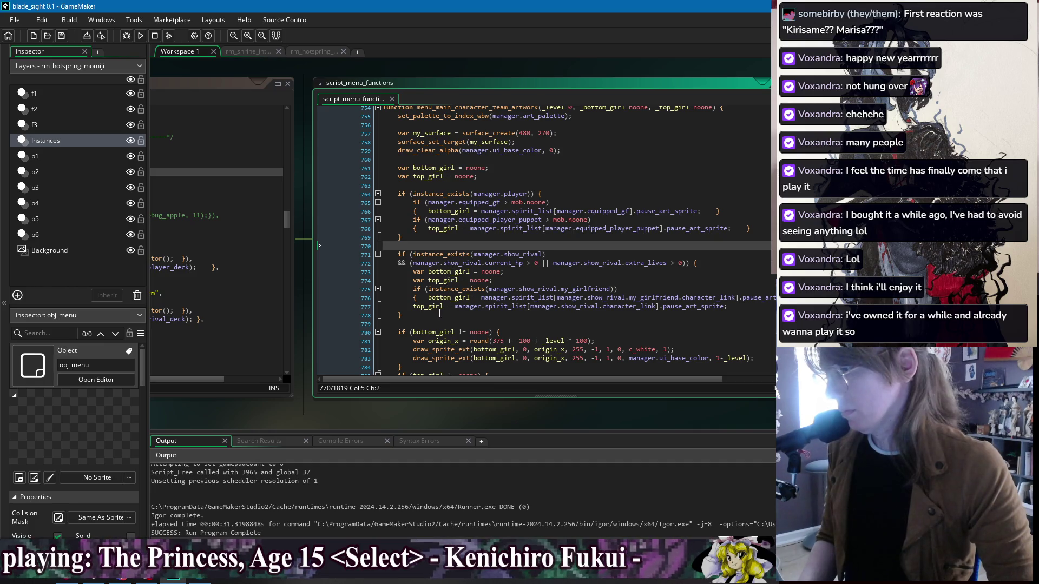
pyautogui.click(439, 323)
pyautogui.moveTo(440, 323)
pyautogui.mouseDown()
pyautogui.moveTo(513, 164)
pyautogui.moveTo(563, 151)
pyautogui.mouseUp()
pyautogui.press('BackSpace')
pyautogui.press('Return')
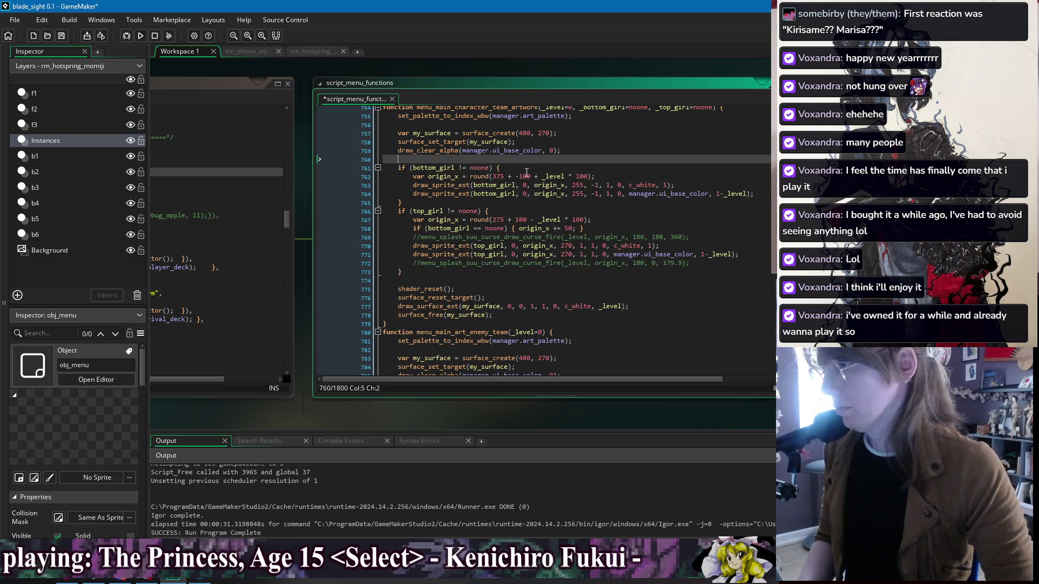
# Step: Rename the shared function's parameters to bottom_girl and top_girl and save
pyautogui.click(433, 278)
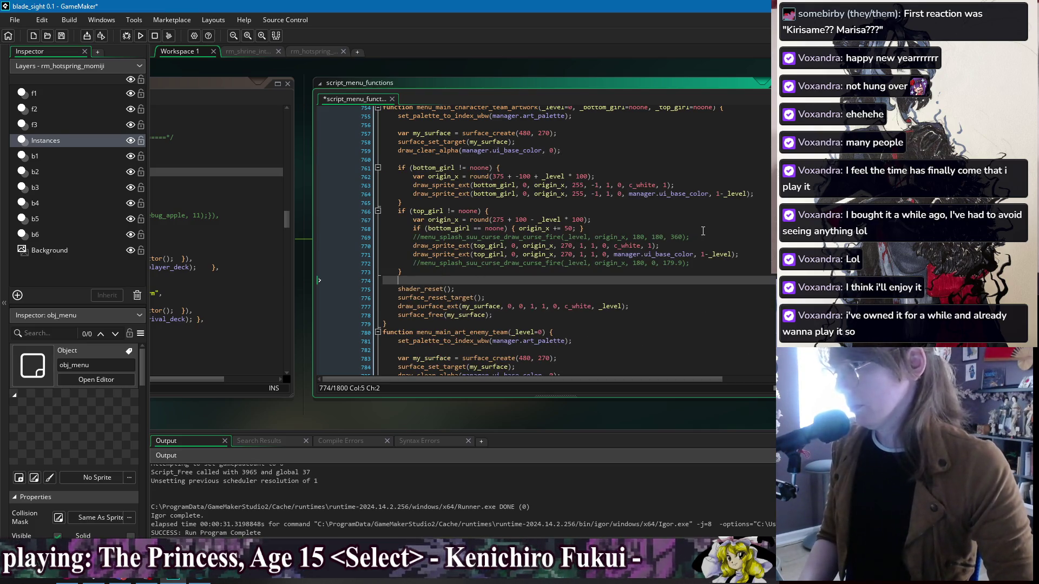
pyautogui.click(599, 229)
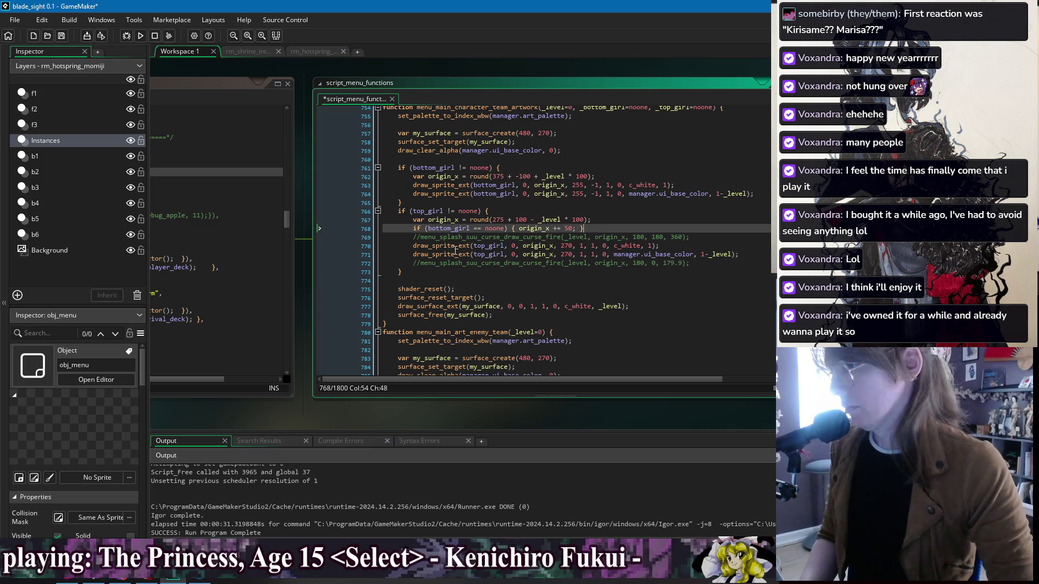
pyautogui.click(411, 168)
pyautogui.scroll(2, 527, 176)
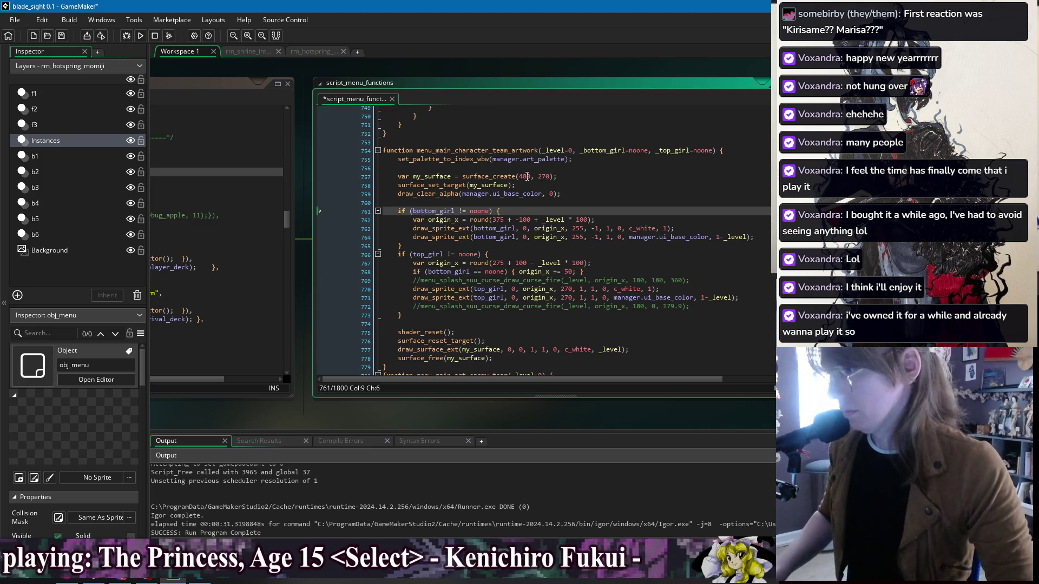
pyautogui.click(583, 151)
pyautogui.press('BackSpace')
pyautogui.click(659, 151)
pyautogui.press('BackSpace')
pyautogui.click(670, 168)
pyautogui.hotkey('ctrl', 's')
# Step: Review the shared function's drawing code, then collapse menu_main_character_team_artwork
pyautogui.click(435, 172)
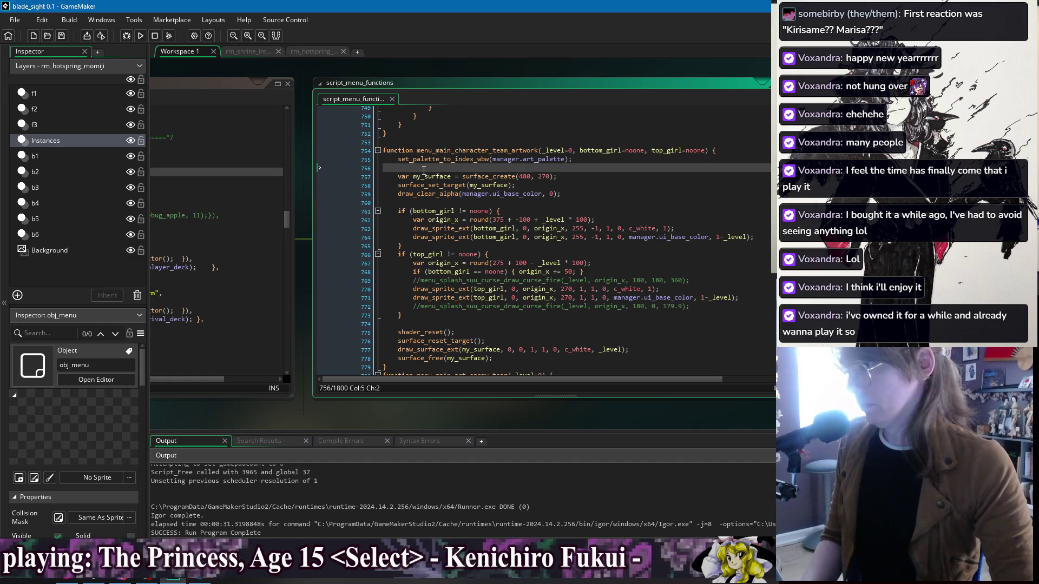
pyautogui.click(435, 322)
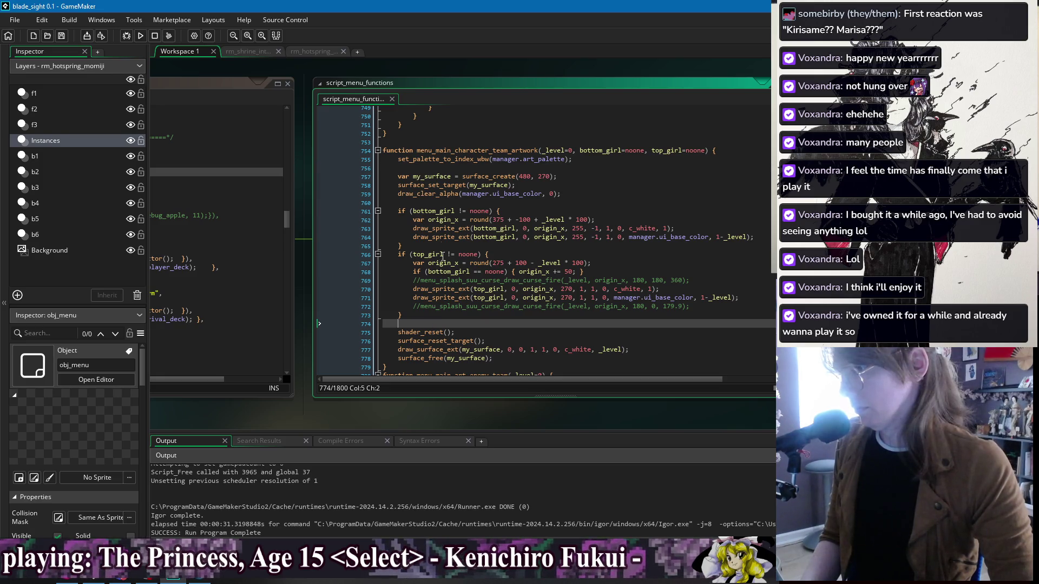
pyautogui.click(763, 305)
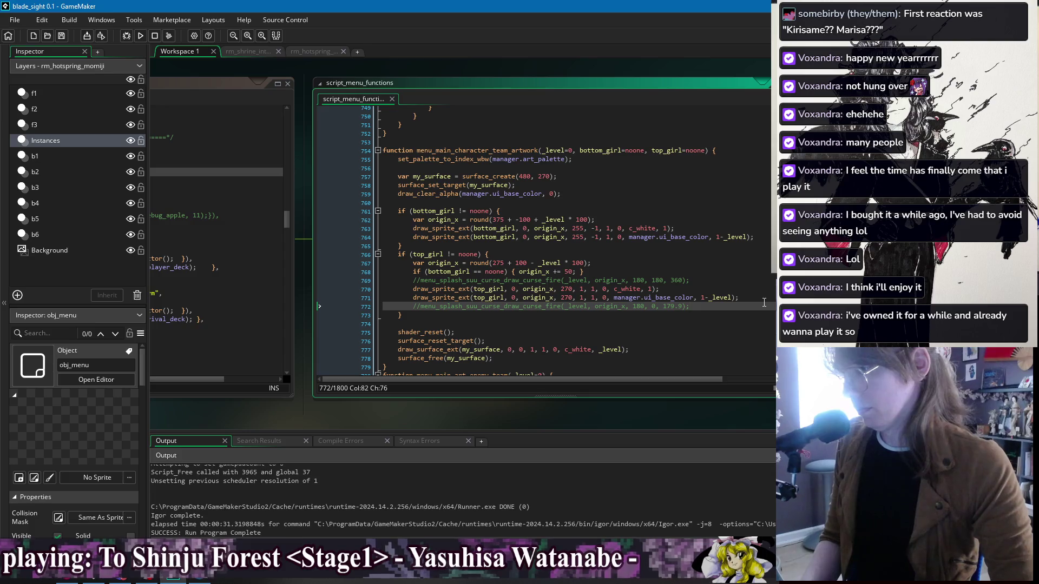
pyautogui.click(752, 280)
pyautogui.click(741, 266)
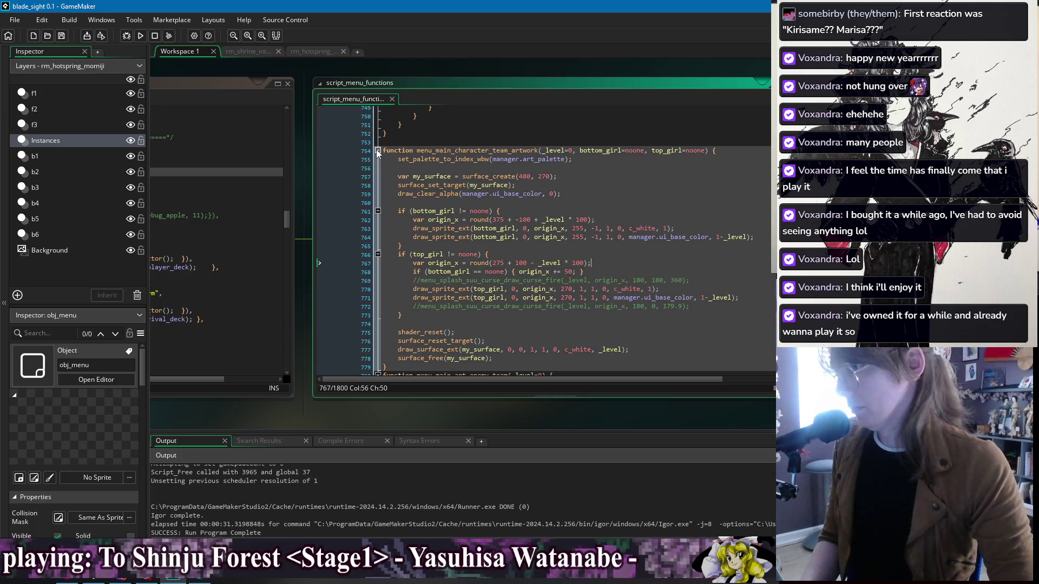
pyautogui.click(378, 152)
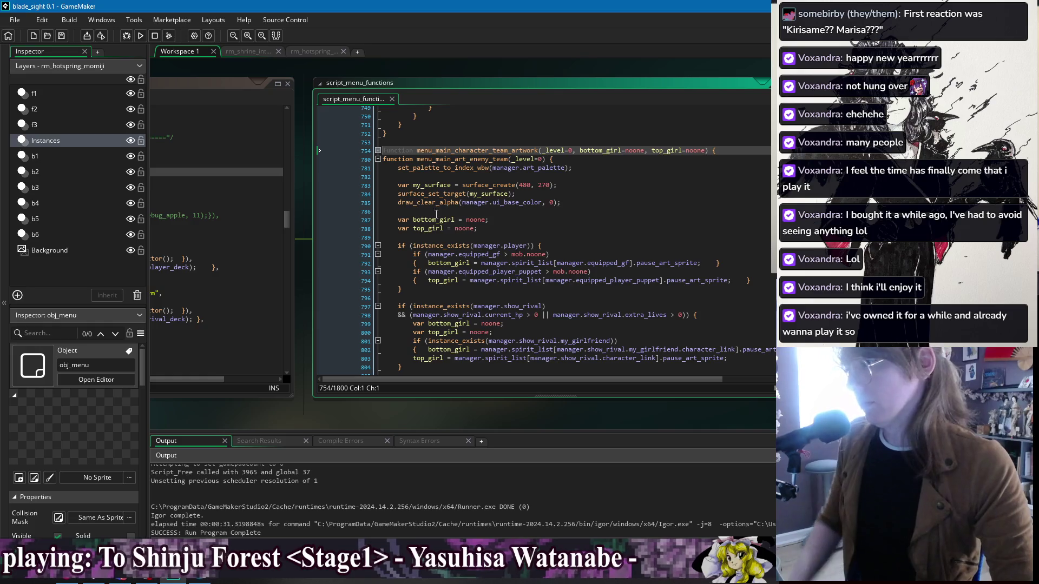
# Step: Replace the enemy function's drawing code with menu_main_character_team_artwork(_level, bottom_girl, top_girl); and save
pyautogui.click(530, 185)
pyautogui.scroll(-3, 461, 254)
pyautogui.scroll(-5, 462, 255)
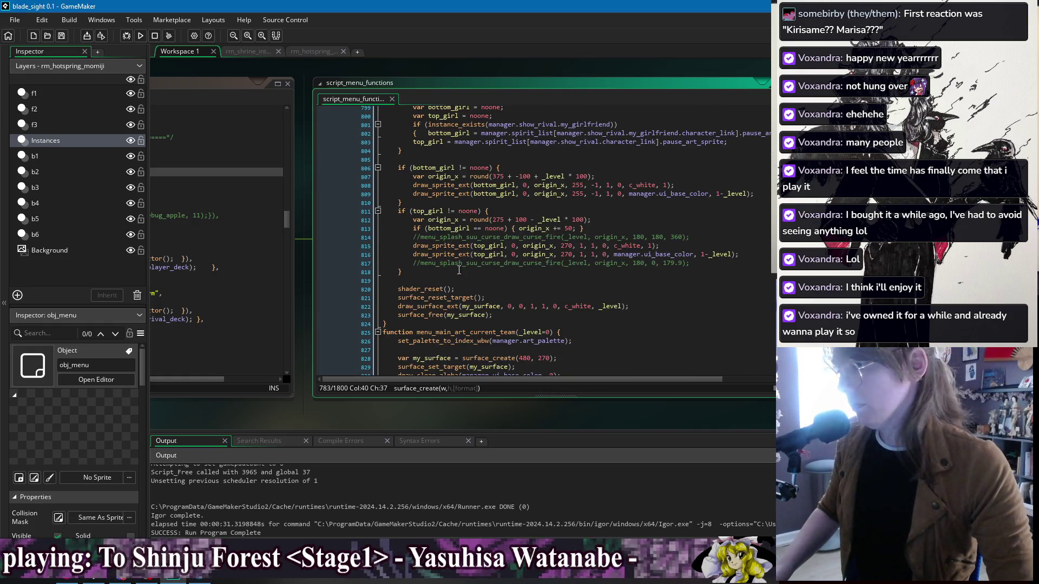
pyautogui.click(528, 314)
pyautogui.scroll(7, 529, 312)
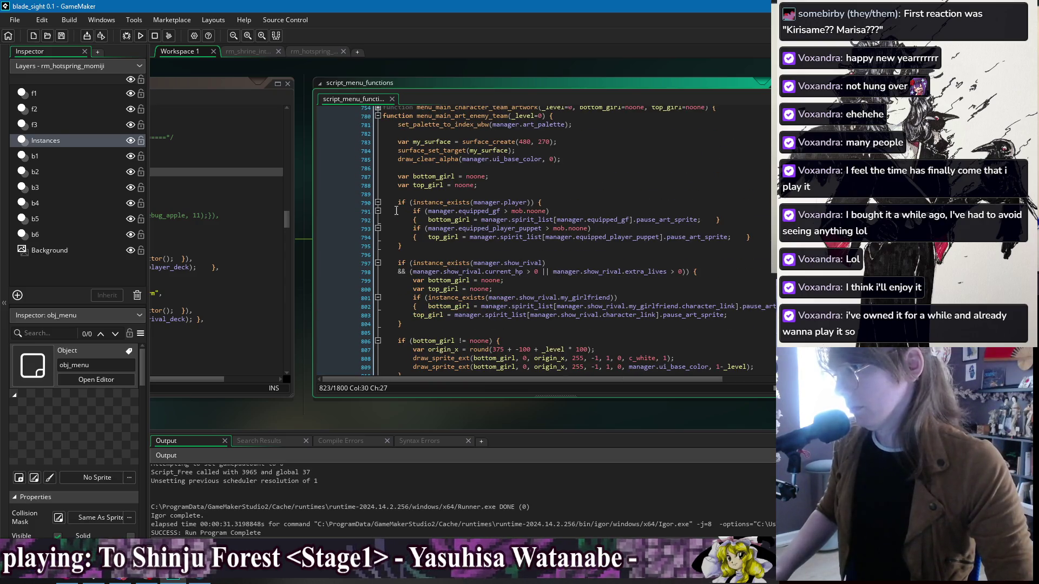
pyautogui.keyDown('shift'); pyautogui.click(404, 256); pyautogui.keyUp('shift')
pyautogui.write('menu_main_character_team_artwork')
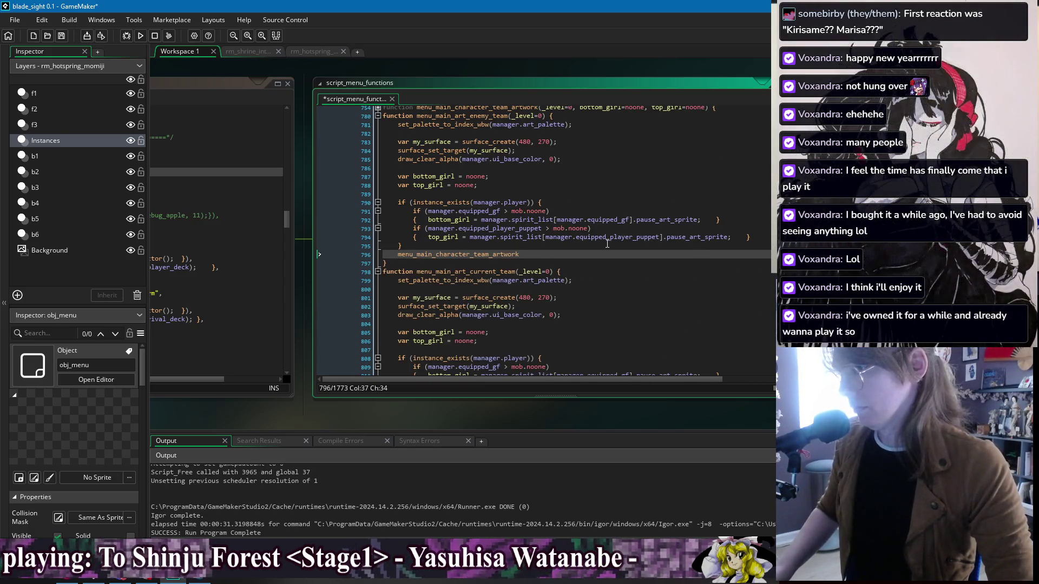
pyautogui.write('(_lev')
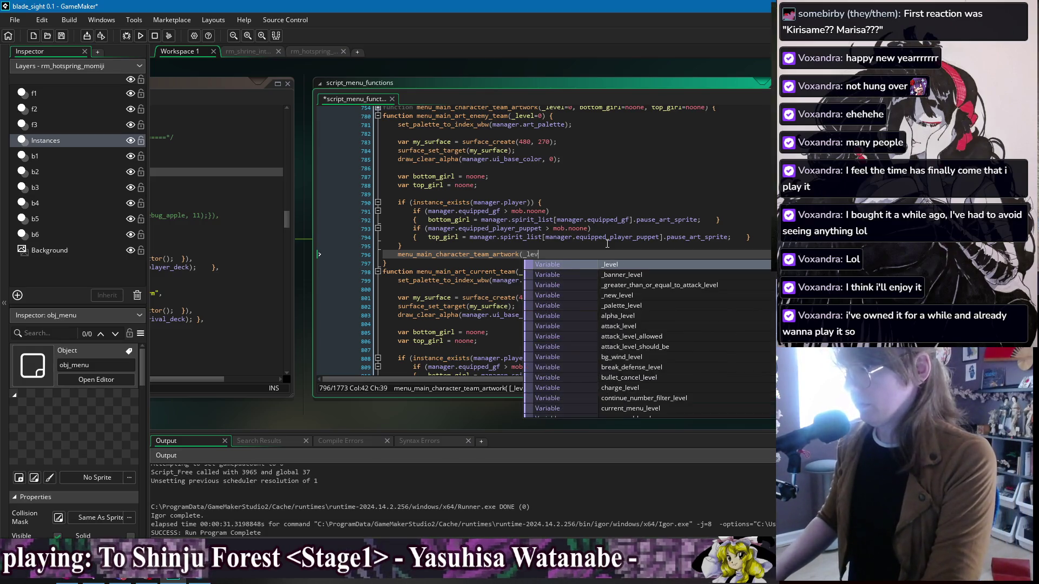
pyautogui.write('el, bottom_')
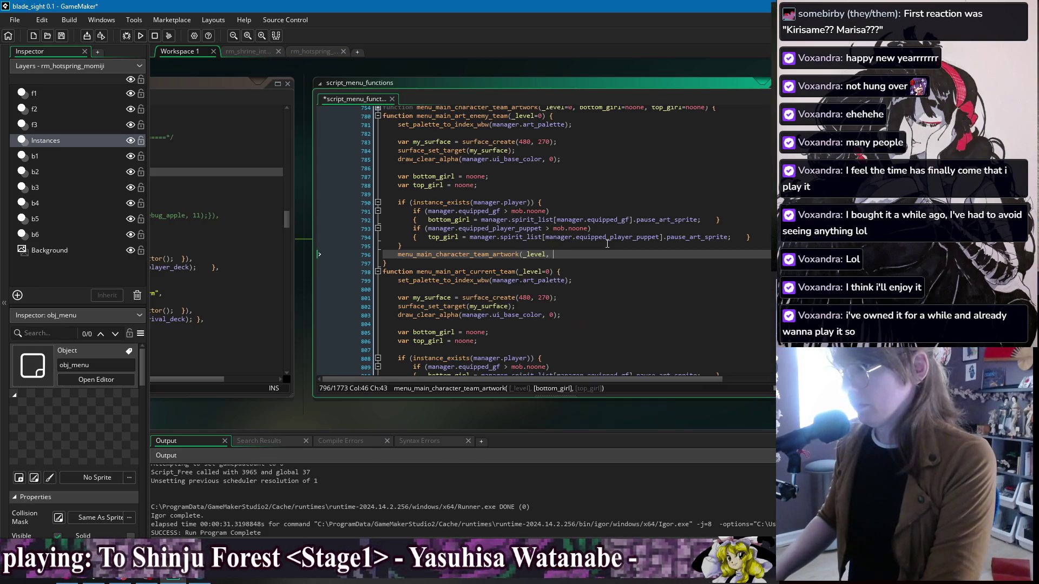
pyautogui.press('Return')
pyautogui.write(', t')
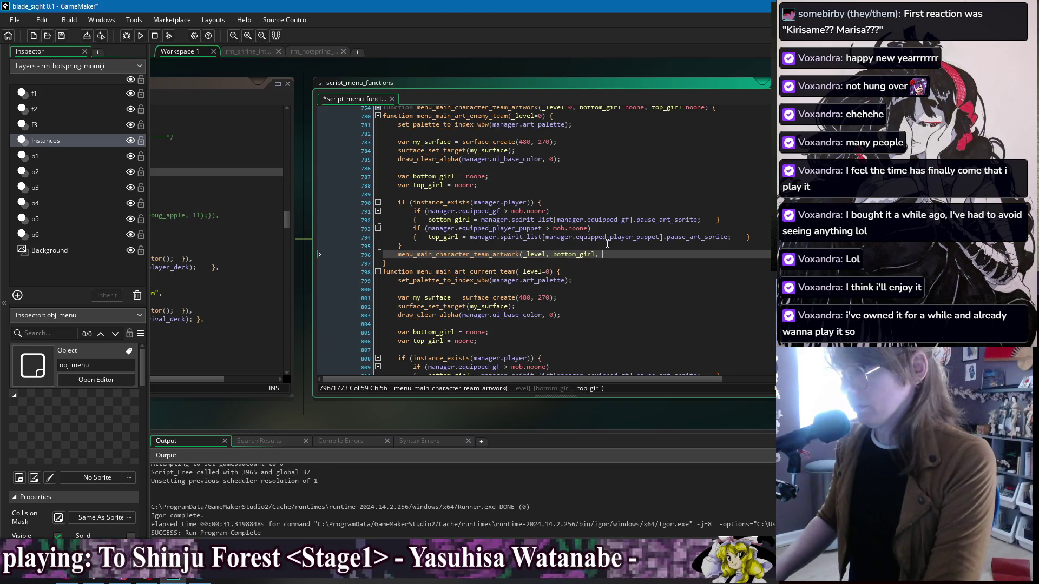
pyautogui.write('op_g')
pyautogui.press('Return')
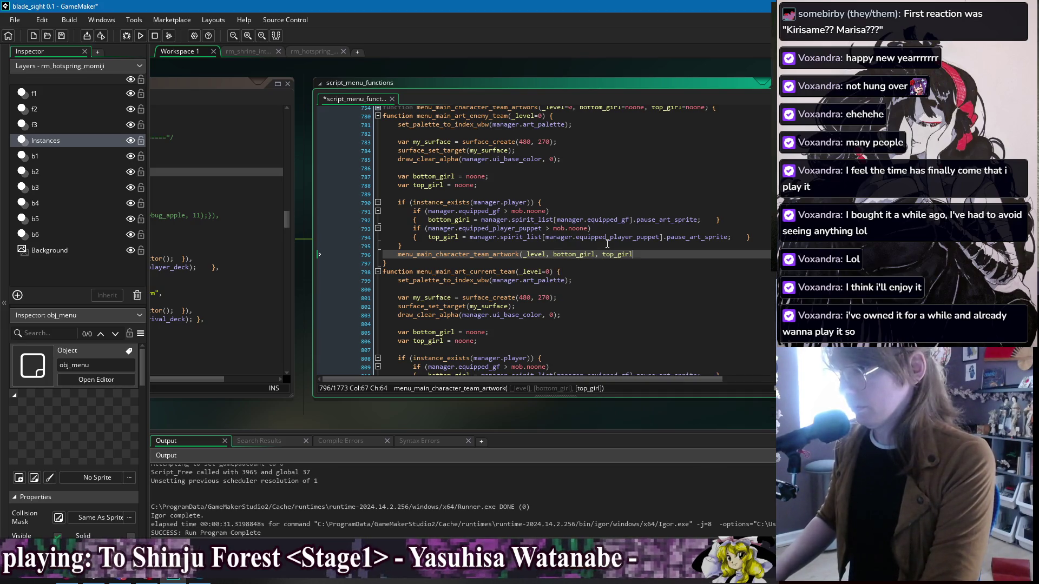
pyautogui.write(');')
pyautogui.hotkey('ctrl', 's')
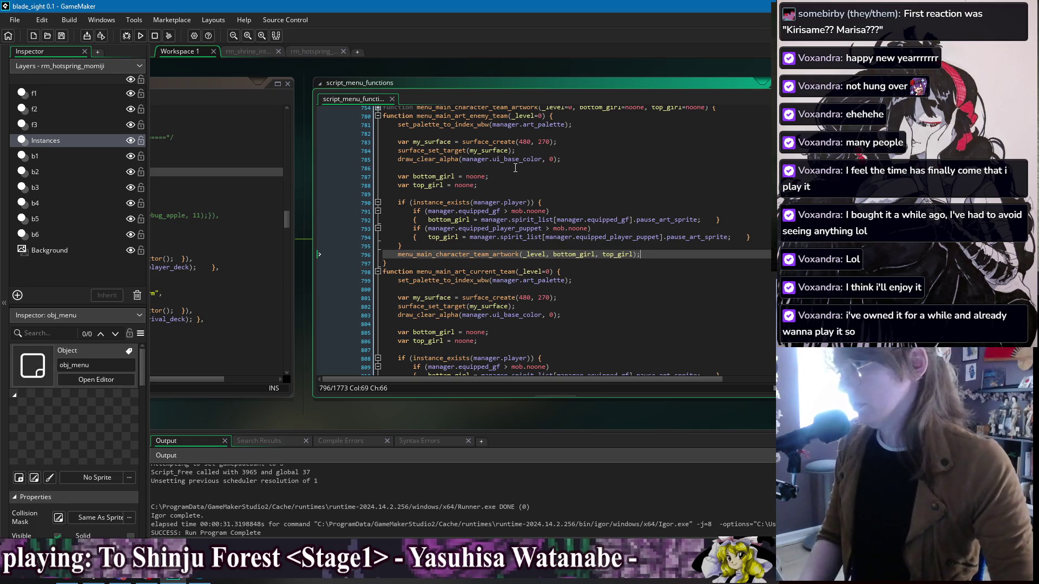
pyautogui.click(516, 168)
pyautogui.moveTo(516, 168)
pyautogui.mouseDown()
pyautogui.moveTo(541, 159)
pyautogui.moveTo(567, 116)
pyautogui.mouseUp()
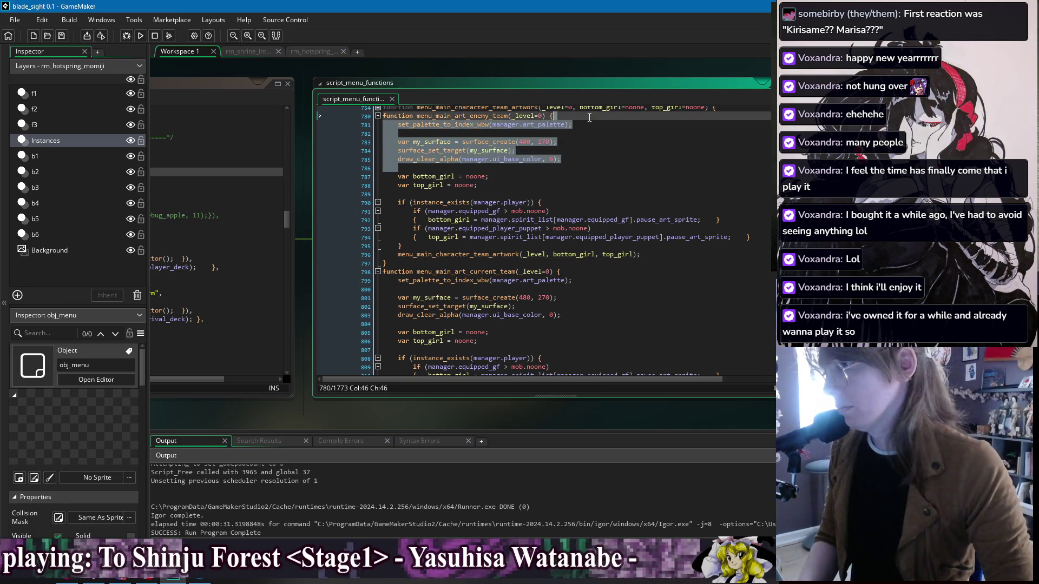
# Step: Delete the enemy function's set_palette and surface setup lines plus the blank line, and save
pyautogui.press('BackSpace')
pyautogui.click(550, 151)
pyautogui.press('Up')
pyautogui.scroll(3, 529, 223)
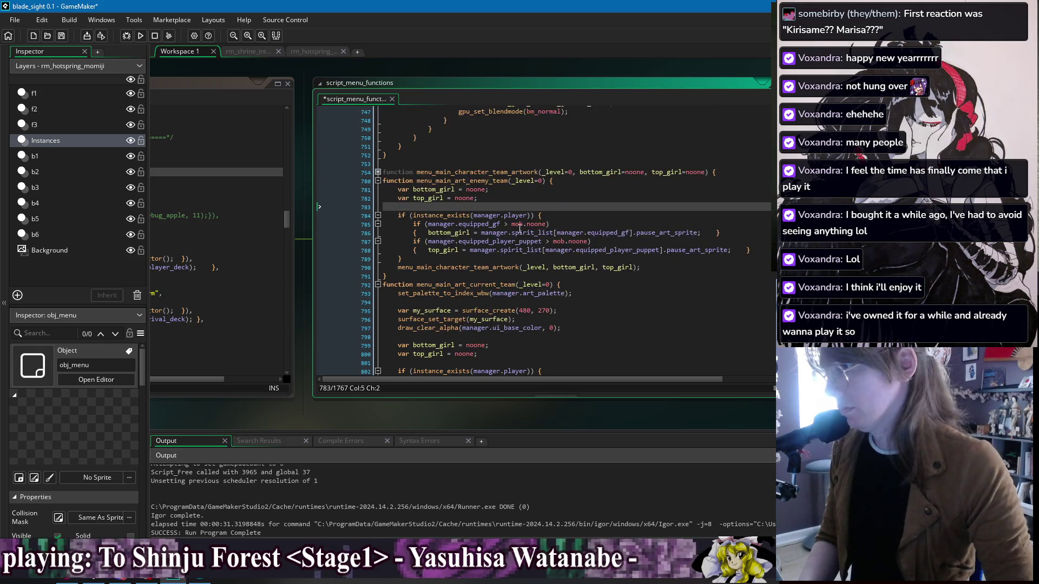
pyautogui.press('BackSpace')
pyautogui.click(504, 189)
pyautogui.hotkey('ctrl', 's')
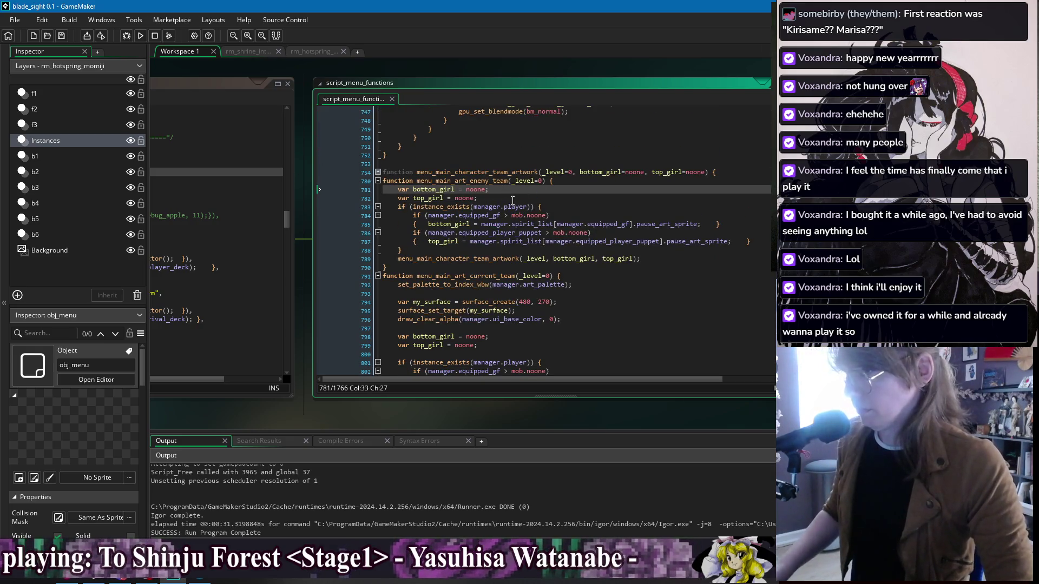
# Step: Join the bottom_girl and top_girl declarations onto one var line and save
pyautogui.press('BackSpace')
pyautogui.click(502, 199)
pyautogui.click(391, 197)
pyautogui.press('BackSpace')
pyautogui.click(609, 189)
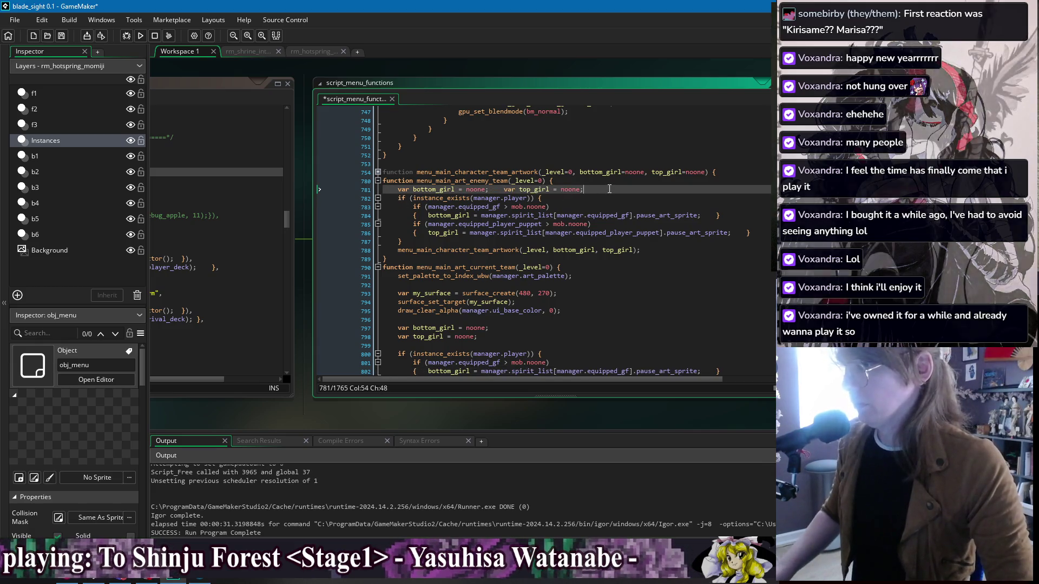
pyautogui.hotkey('ctrl', 's')
pyautogui.click(653, 250)
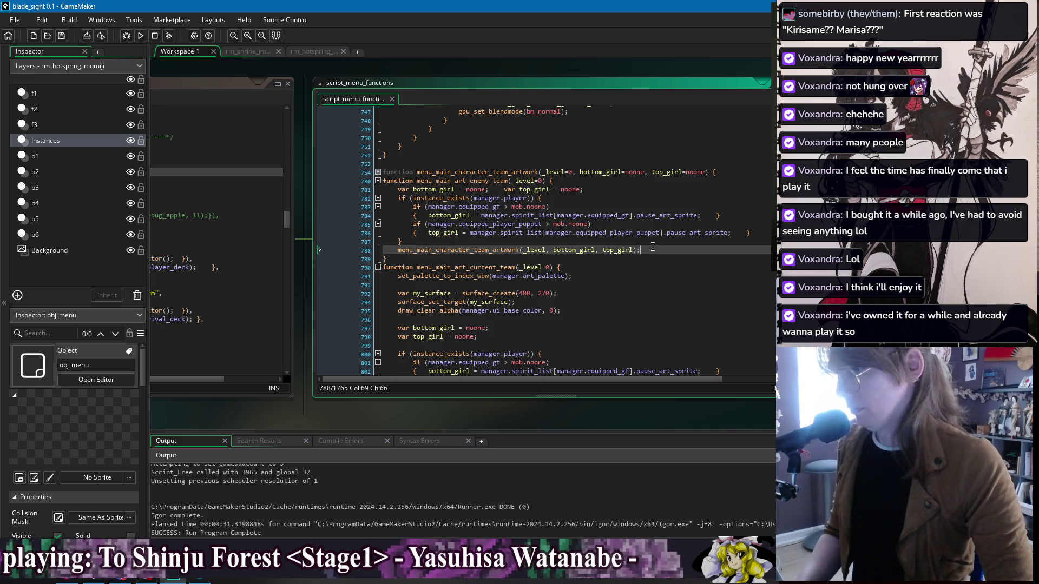
pyautogui.click(650, 242)
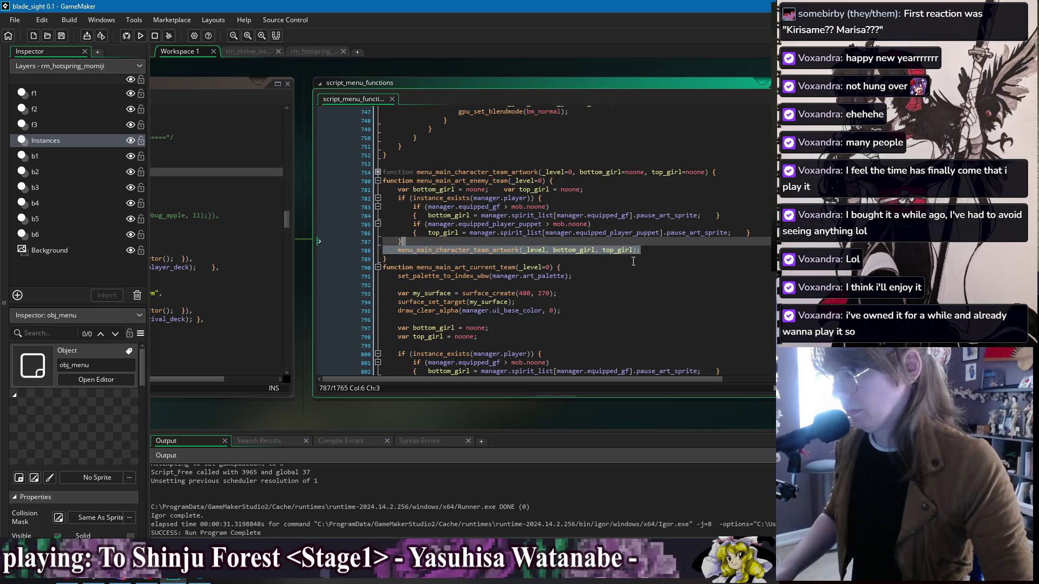
pyautogui.scroll(-20, 453, 319)
# Step: Paste the shared menu_main_character_team_artwork call and delete the old setup and player team-lookup block
pyautogui.moveTo(523, 296)
pyautogui.mouseDown()
pyautogui.moveTo(460, 163)
pyautogui.moveTo(455, 108)
pyautogui.moveTo(449, 211)
pyautogui.moveTo(451, 201)
pyautogui.mouseUp()
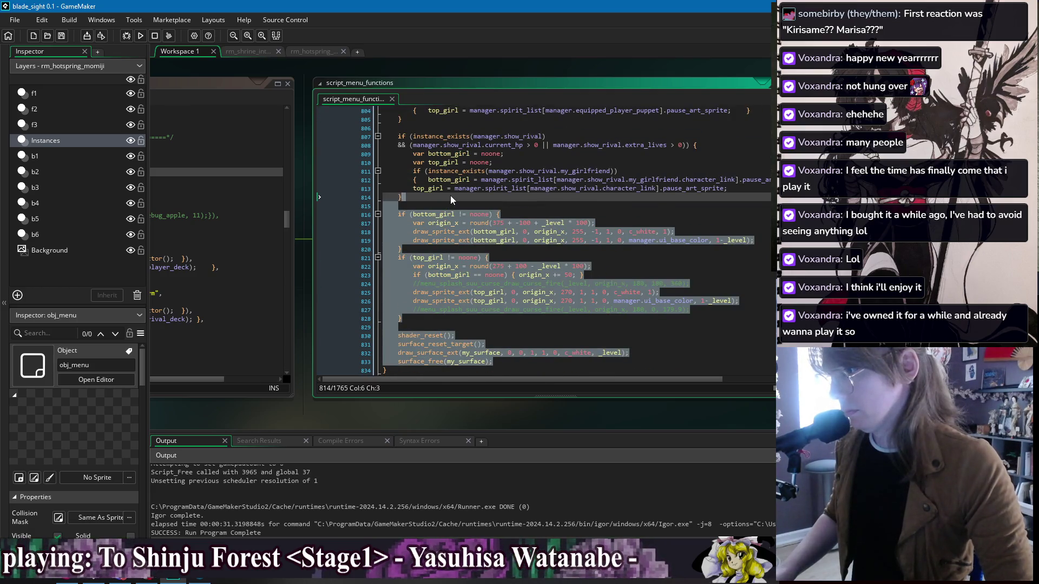
pyautogui.write('menu_main_character_team_artwork(_level, bottom_girl, top_girl);')
pyautogui.scroll(5, 438, 244)
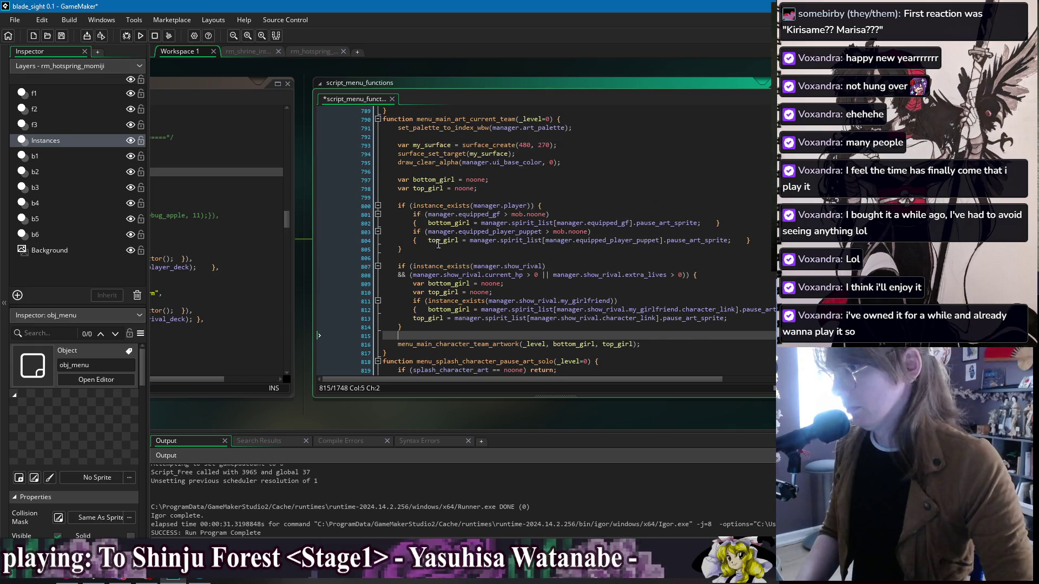
pyautogui.click(428, 257)
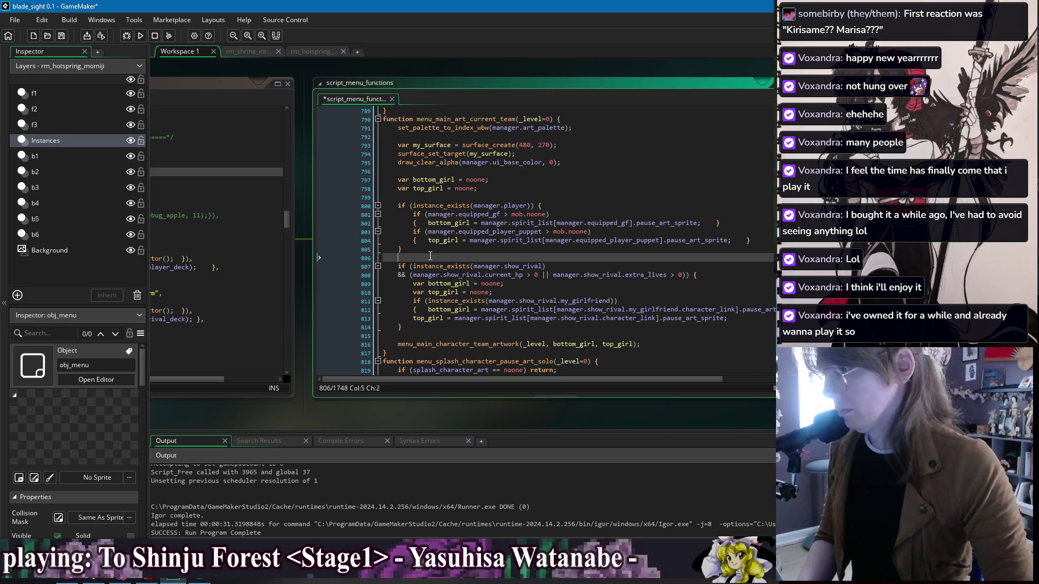
pyautogui.moveTo(432, 253)
pyautogui.mouseDown()
pyautogui.moveTo(541, 138)
pyautogui.moveTo(583, 119)
pyautogui.moveTo(566, 186)
pyautogui.moveTo(600, 119)
pyautogui.mouseUp()
pyautogui.press('BackSpace')
# Step: Remove the surface and palette lines, join the top_girl and bottom_girl declarations onto one line, and save
pyautogui.press('BackSpace')
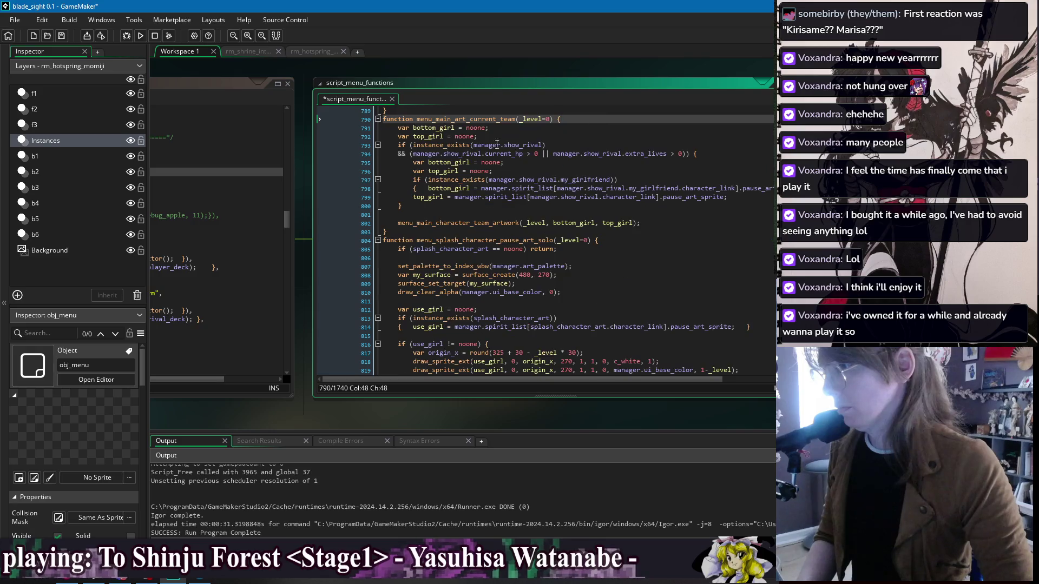
pyautogui.click(400, 136)
pyautogui.press('BackSpace')
pyautogui.press('BackSpace')
pyautogui.click(618, 133)
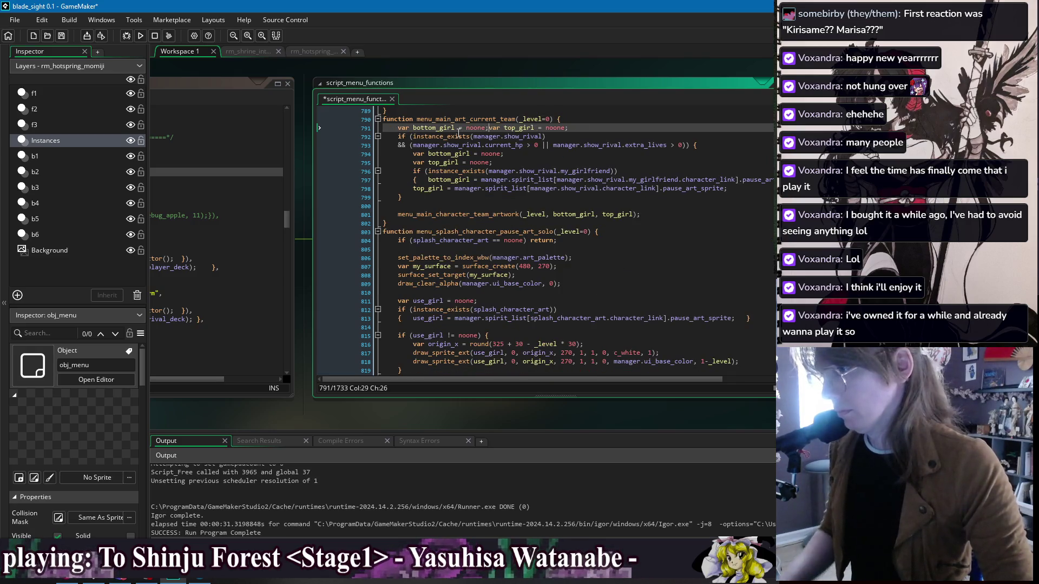
pyautogui.hotkey('ctrl', 's')
pyautogui.moveTo(401, 207); pyautogui.dragTo(433, 199)
pyautogui.press('BackSpace')
pyautogui.scroll(4, 548, 223)
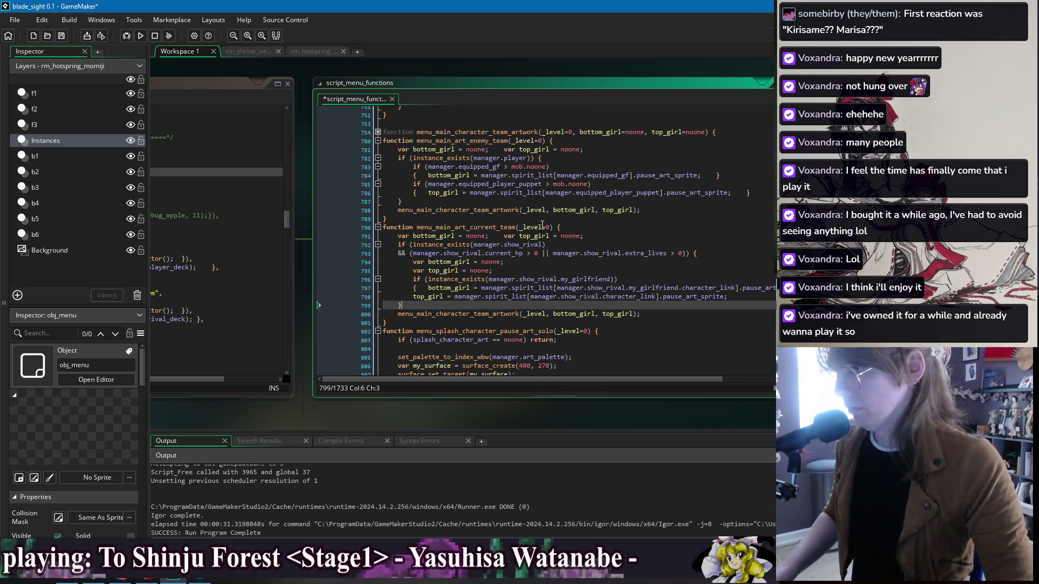
pyautogui.click(523, 204)
pyautogui.hotkey('ctrl', 's')
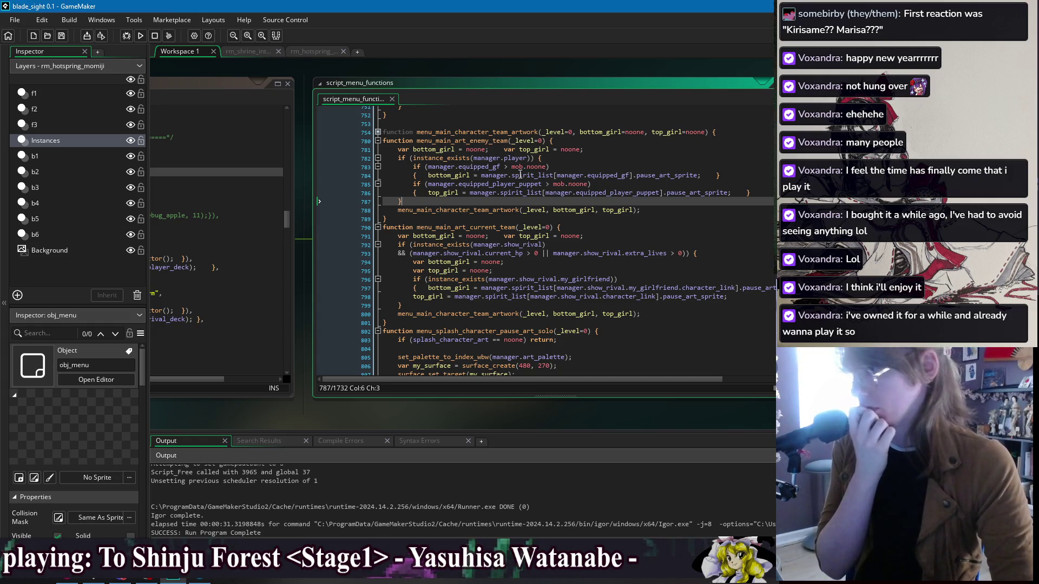
# Step: Review the parameters and closing lines of the current-team and enemy-team artwork functions
pyautogui.click(551, 227)
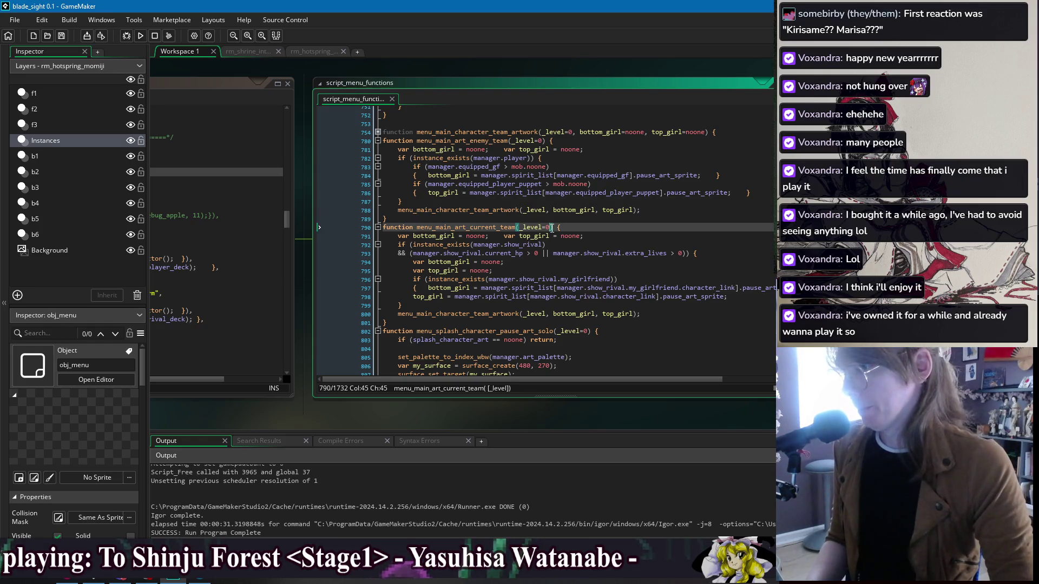
pyautogui.click(563, 141)
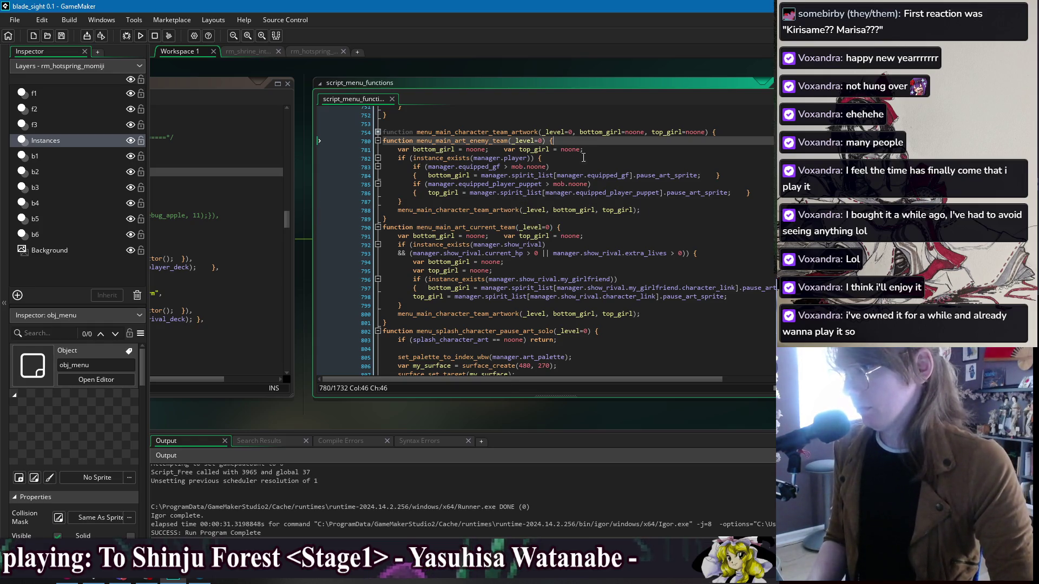
pyautogui.click(632, 323)
pyautogui.click(563, 304)
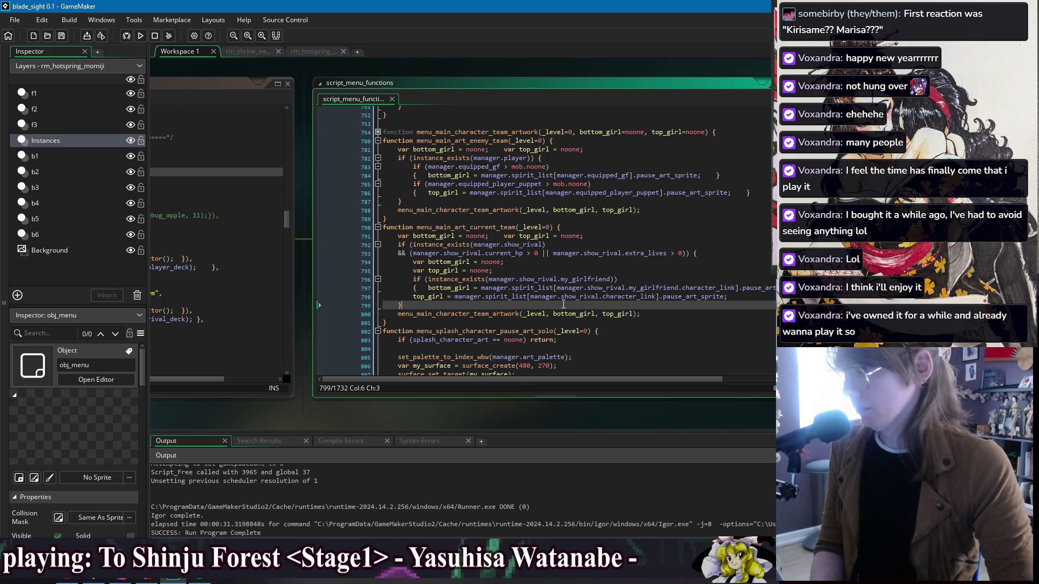
pyautogui.click(407, 218)
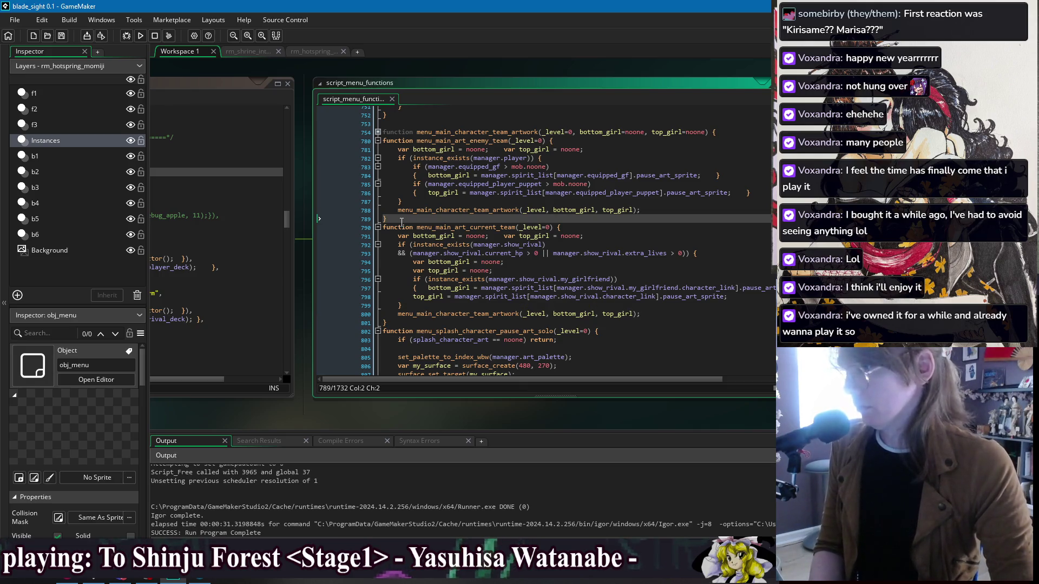
# Step: Fold both team artwork functions and add a blank line above menu_splash_character_pause_art_solo
pyautogui.click(378, 227)
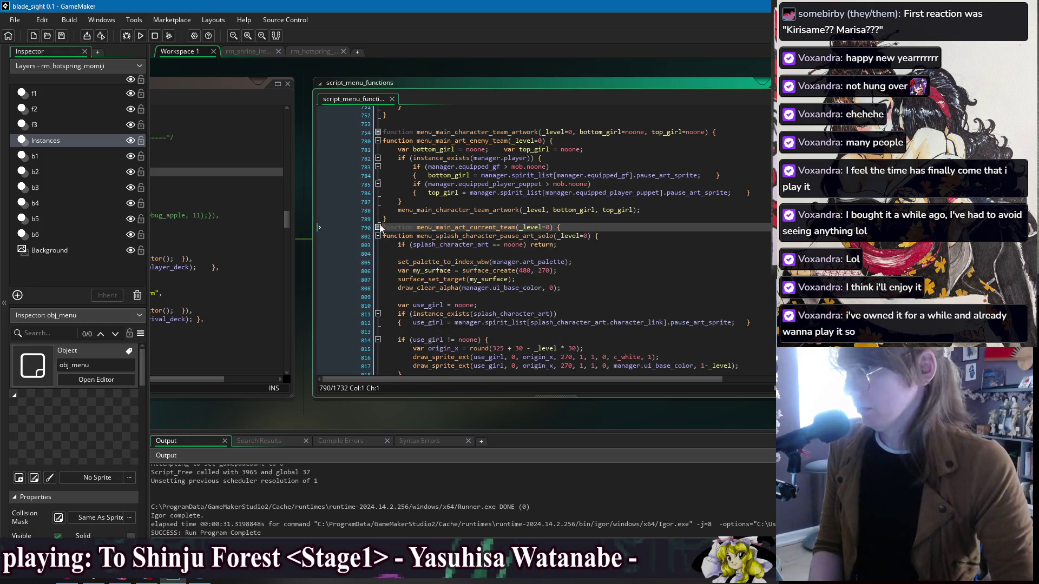
pyautogui.click(377, 141)
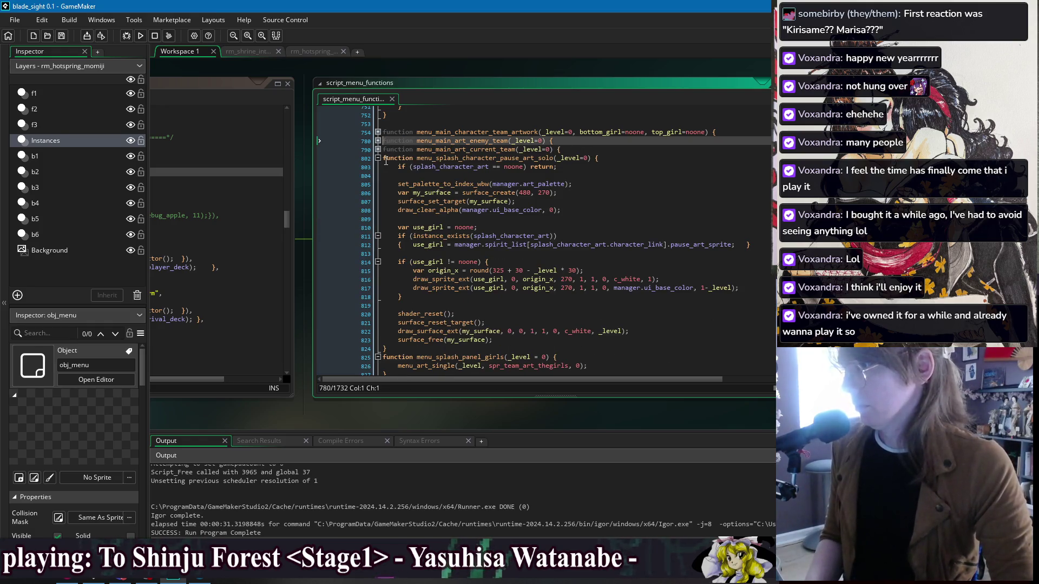
pyautogui.click(386, 159)
pyautogui.press('Return')
# Step: Save the menu script and find where menu_main_art_current_team is used in obj_menu's Create event
pyautogui.click(411, 156)
pyautogui.hotkey('ctrl', 's')
pyautogui.doubleClick(466, 141)
pyautogui.doubleClick(484, 150)
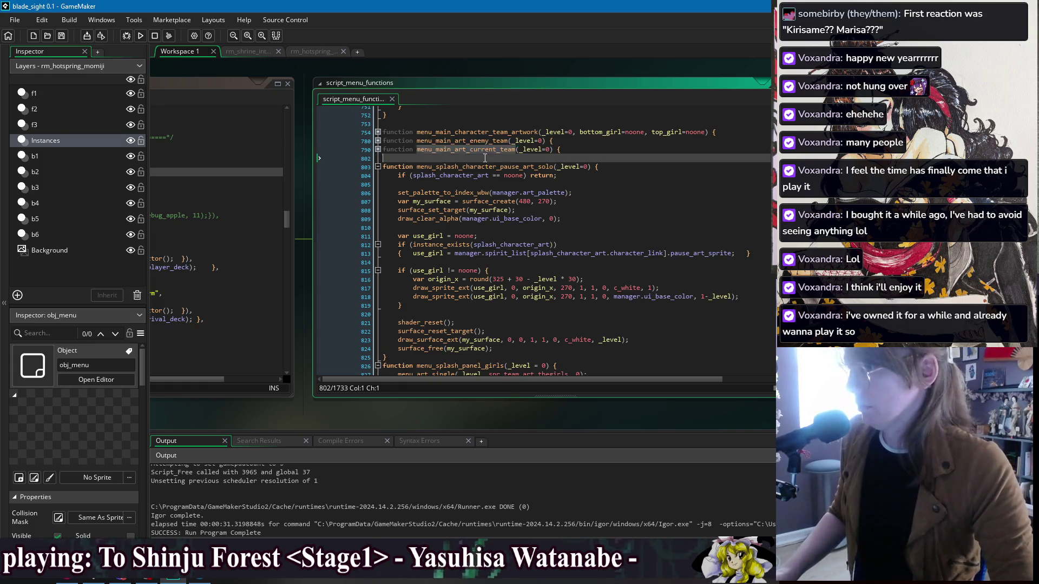
pyautogui.moveTo(222, 72); pyautogui.dragTo(559, 85)
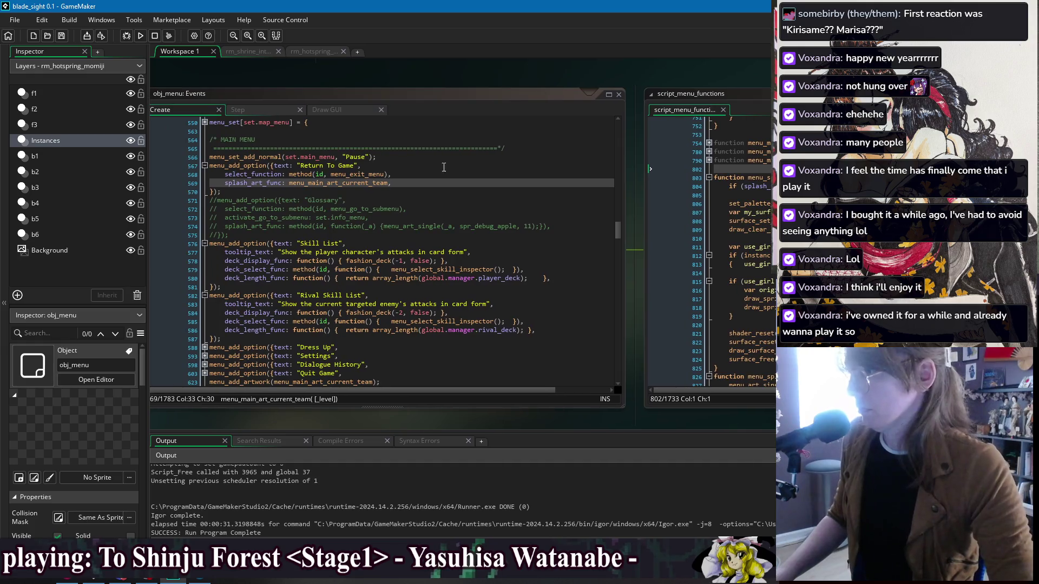
pyautogui.doubleClick(355, 184)
pyautogui.click(530, 192)
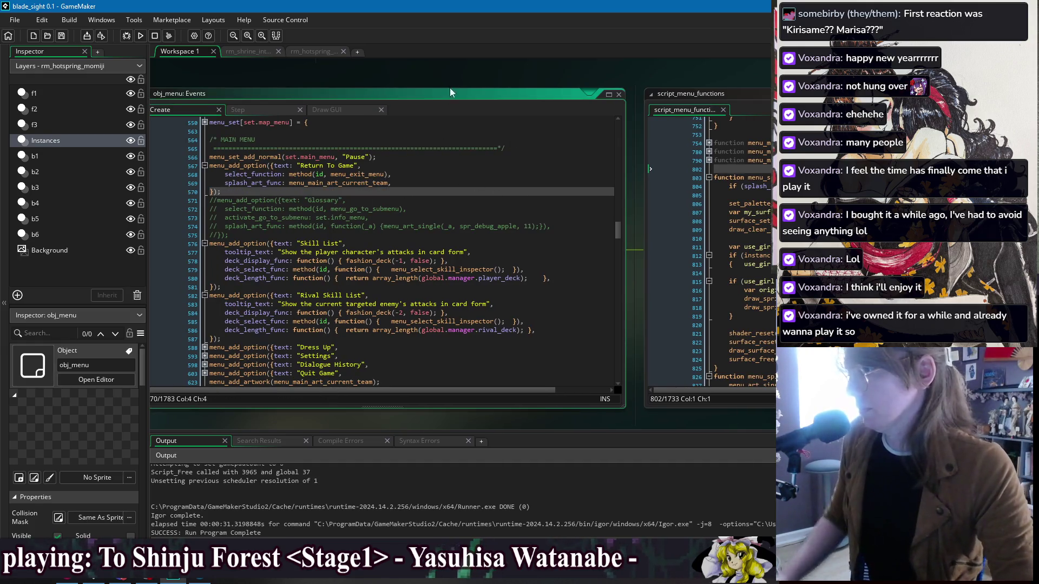
# Step: Unfold the two team artwork functions to check them, then fold them away again
pyautogui.moveTo(582, 74); pyautogui.dragTo(313, 83)
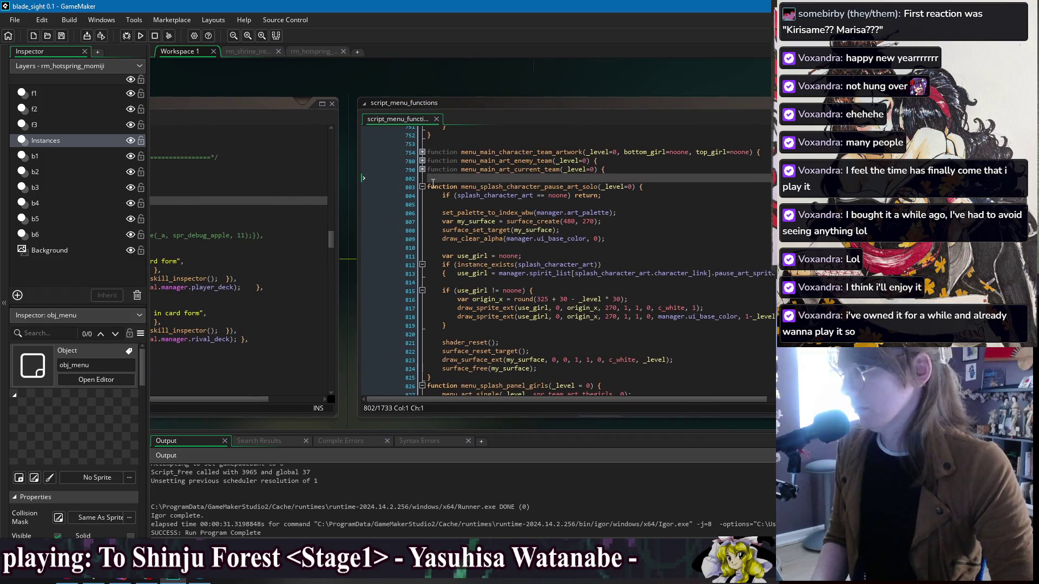
pyautogui.click(421, 169)
pyautogui.click(421, 161)
pyautogui.click(421, 160)
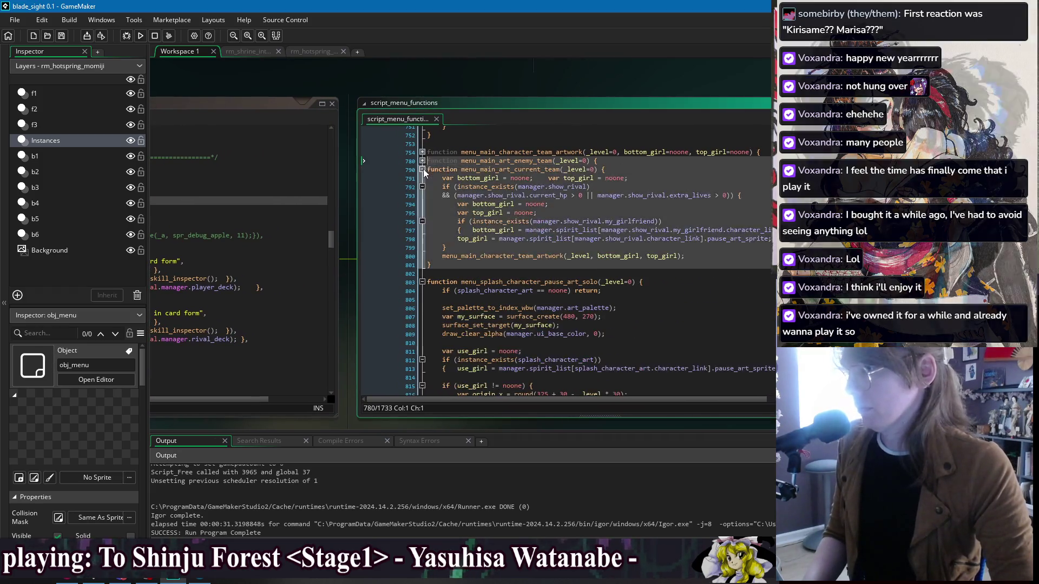
pyautogui.click(423, 169)
pyautogui.click(431, 179)
# Step: Return to obj_menu's Create event and select the Return To Game splash_art_func line
pyautogui.moveTo(225, 86); pyautogui.dragTo(516, 92)
pyautogui.click(238, 206)
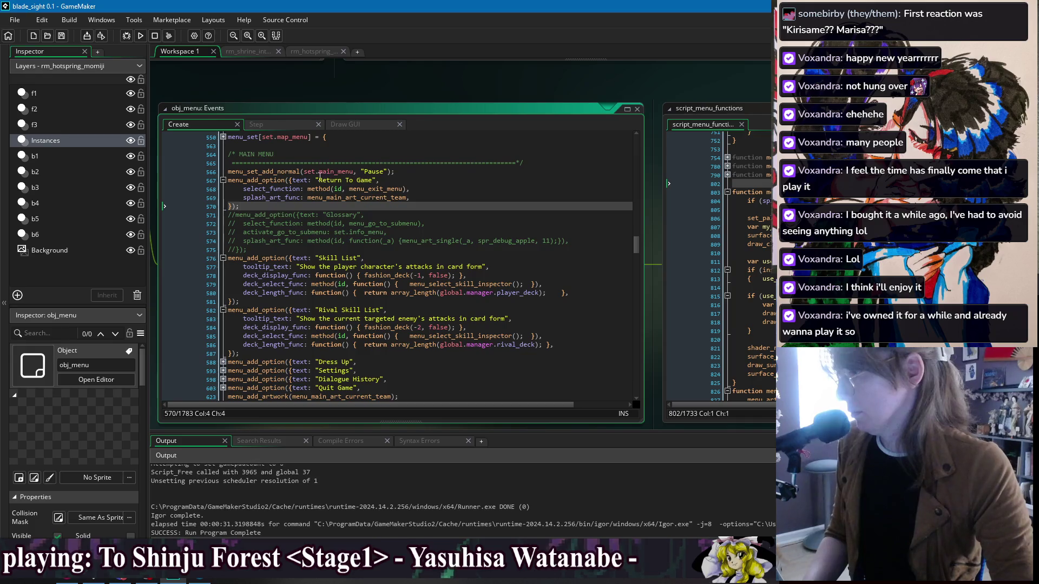
pyautogui.click(689, 75)
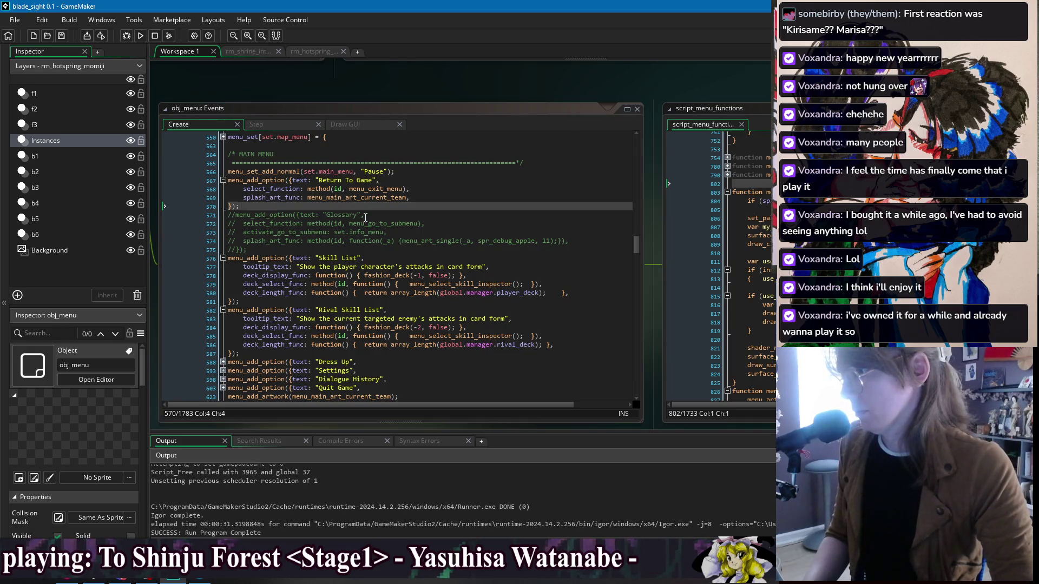
pyautogui.tripleClick(430, 197)
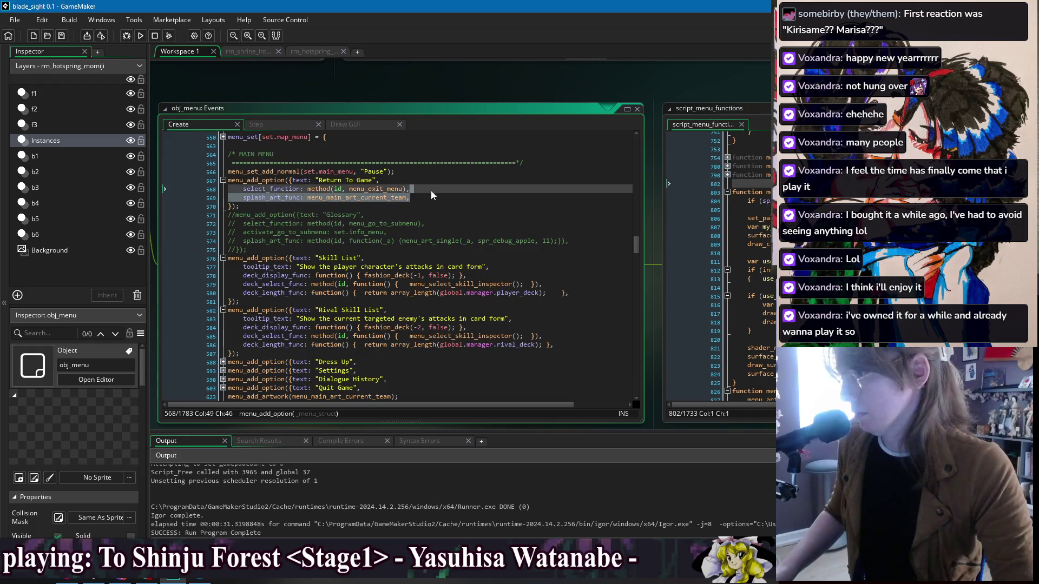
# Step: Add the Return To Game splash_art_func line to both the Skill List and Rival Skill List options
pyautogui.hotkey('ctrl', 'c')
pyautogui.click(568, 293)
pyautogui.press('Return')
pyautogui.hotkey('ctrl', 'v')
pyautogui.click(565, 355)
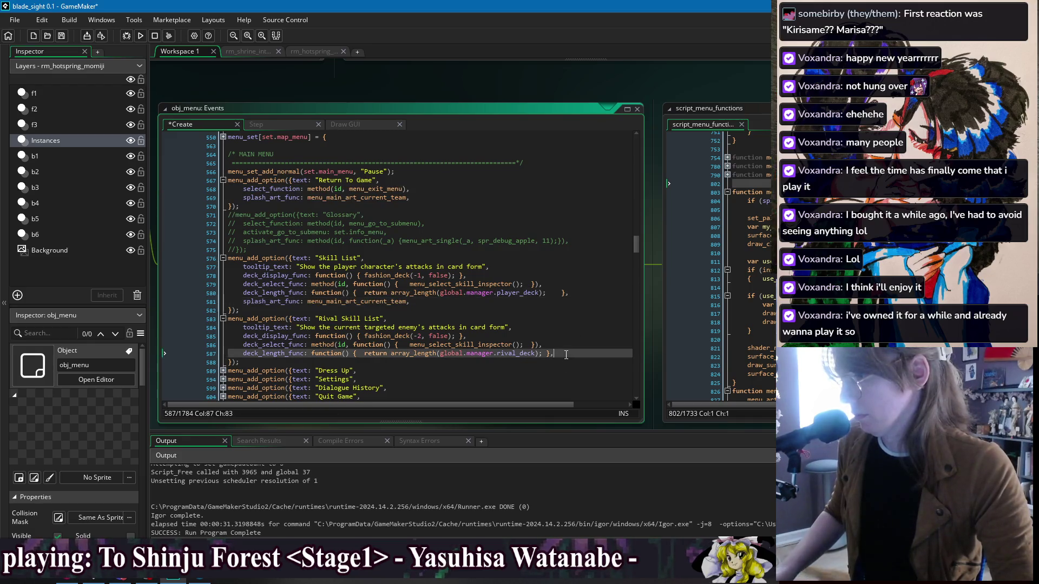
pyautogui.press('Return')
pyautogui.hotkey('ctrl', 'v')
# Step: Change Rival Skill List's splash art to menu_main_art_enemy_team, then compile and run the game
pyautogui.moveTo(747, 99); pyautogui.dragTo(634, 101)
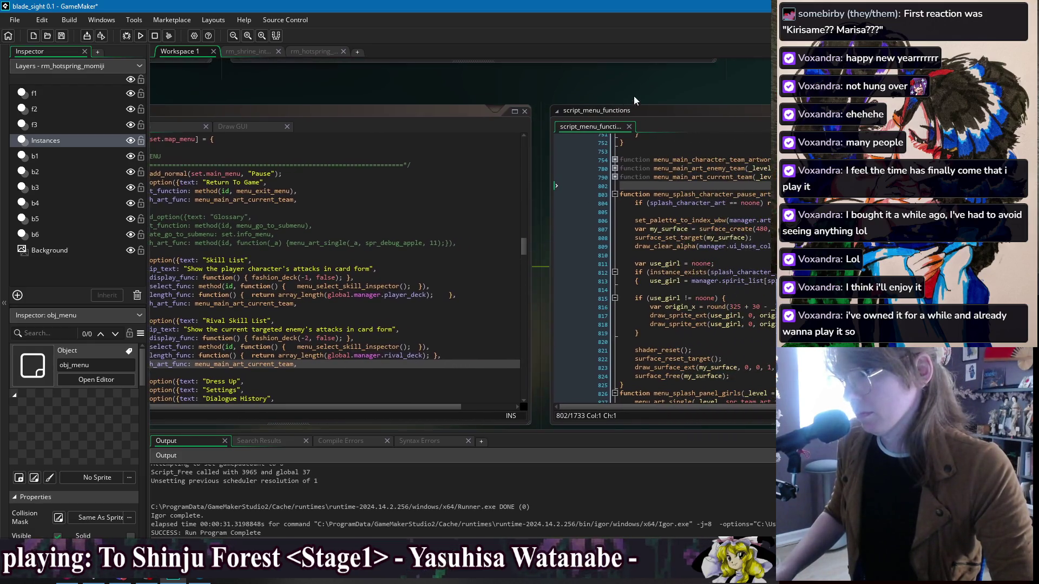
pyautogui.doubleClick(711, 168)
pyautogui.hotkey('ctrl', 'c')
pyautogui.doubleClick(244, 364)
pyautogui.hotkey('ctrl', 'v')
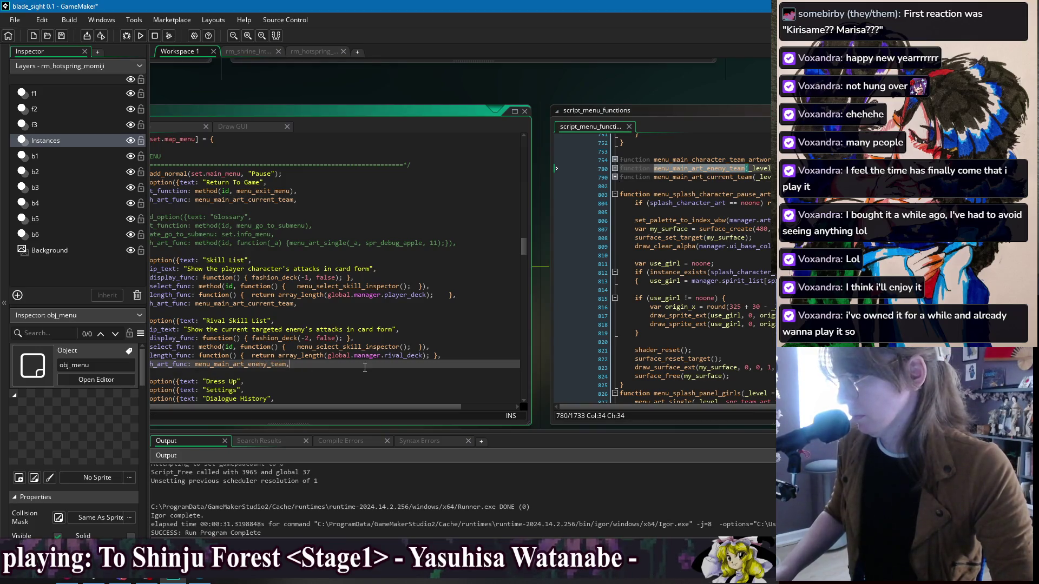
pyautogui.click(325, 303)
pyautogui.moveTo(258, 96)
pyautogui.mouseDown()
pyautogui.moveTo(399, 85)
pyautogui.moveTo(377, 82)
pyautogui.mouseUp()
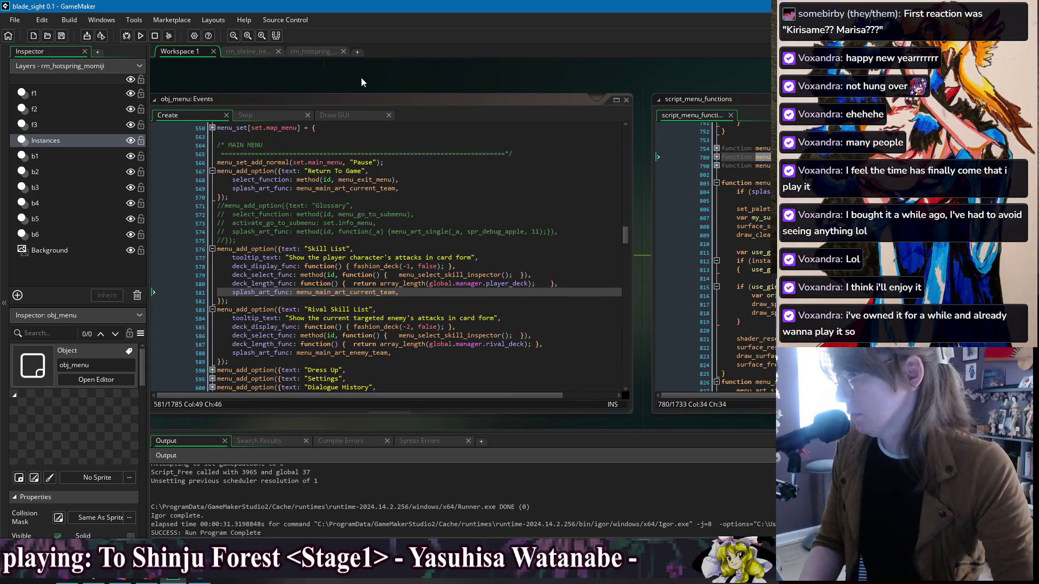
pyautogui.click(141, 36)
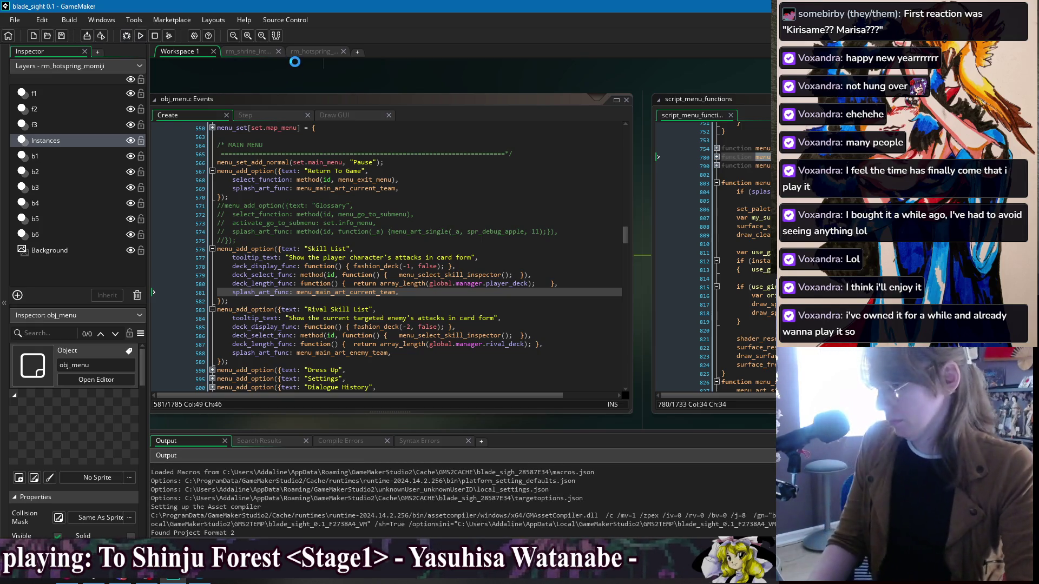
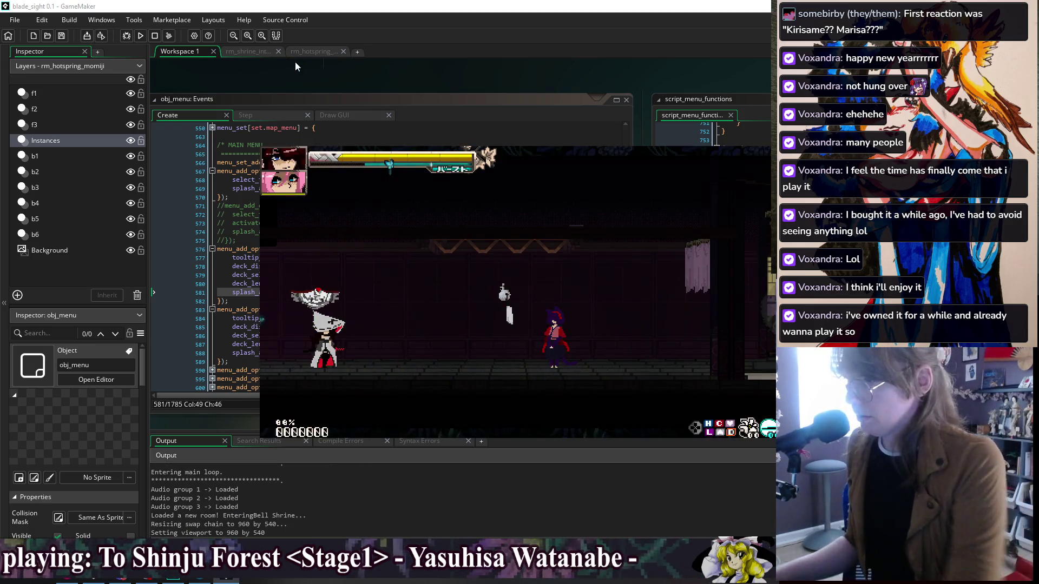
# Step: Pause the running game, browse Skill List and Rival Skill List, then quit with Alt+F4
pyautogui.press('Escape')
pyautogui.press('Down')
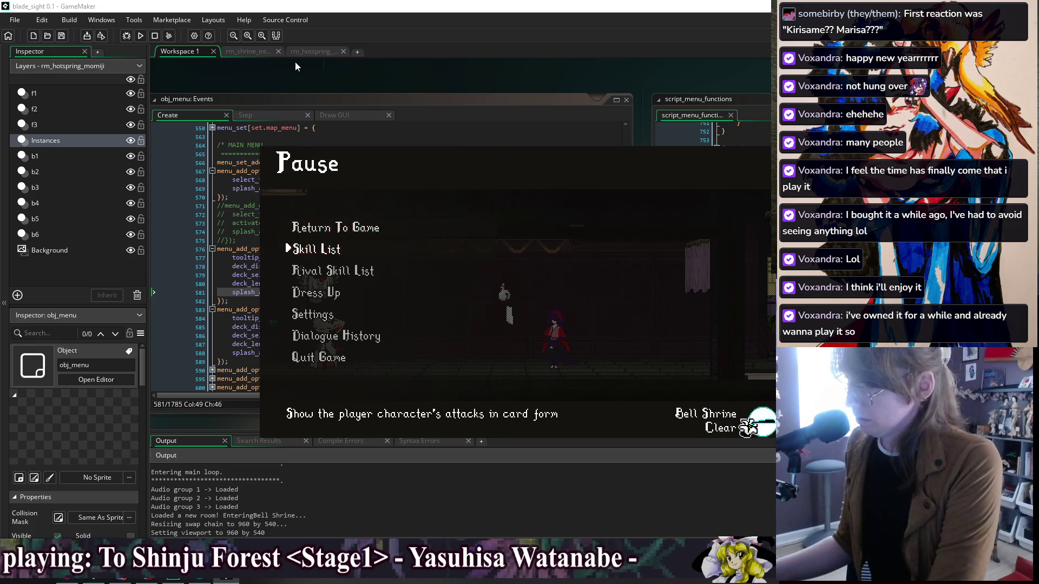
pyautogui.press('Down')
pyautogui.press('Up')
pyautogui.press('Up')
pyautogui.press('Return')
pyautogui.press('Escape')
pyautogui.press('Escape')
pyautogui.hotkey('alt', 'F4')
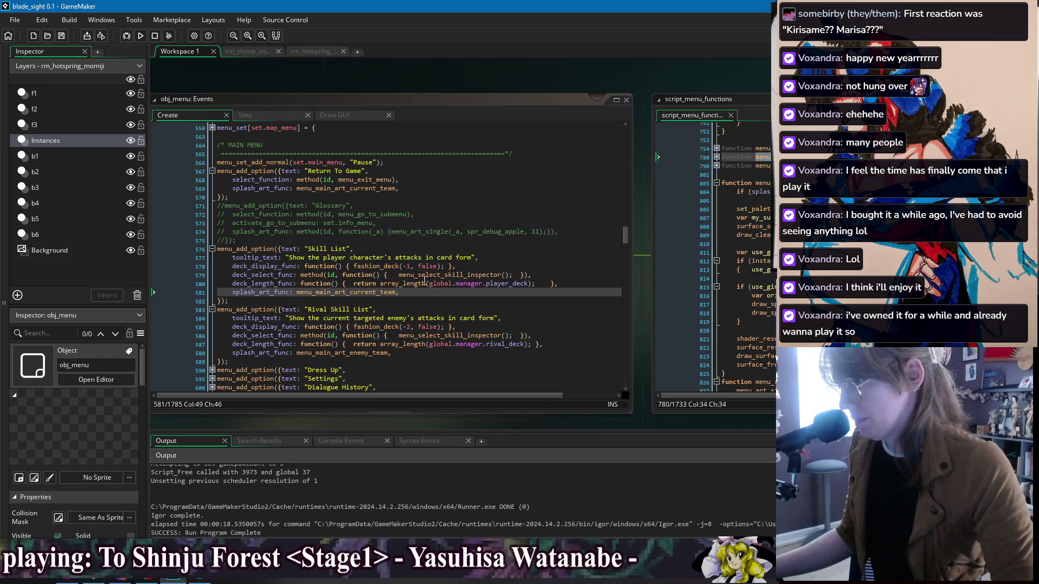
# Step: Rename line 780's function to menu_main_art_current_team and line 790's to menu_main_art_enemy_team
pyautogui.moveTo(704, 72); pyautogui.dragTo(450, 64)
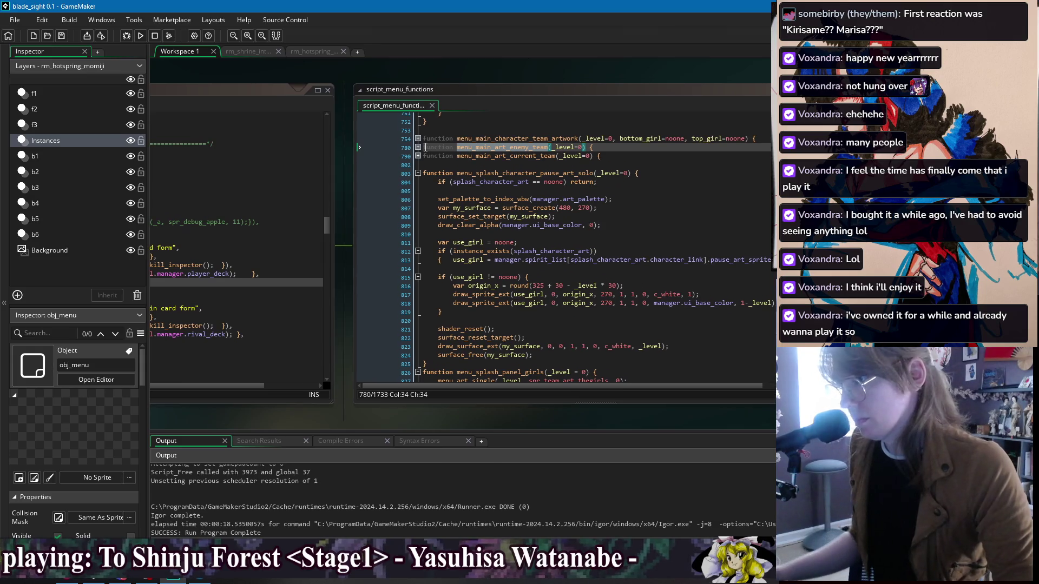
pyautogui.click(418, 147)
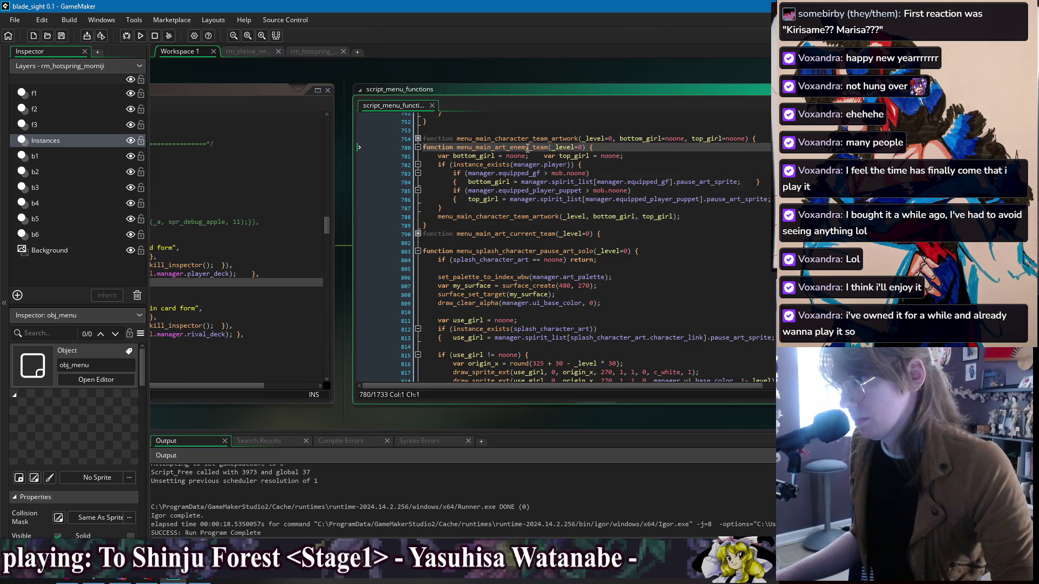
pyautogui.moveTo(536, 234); pyautogui.dragTo(512, 234)
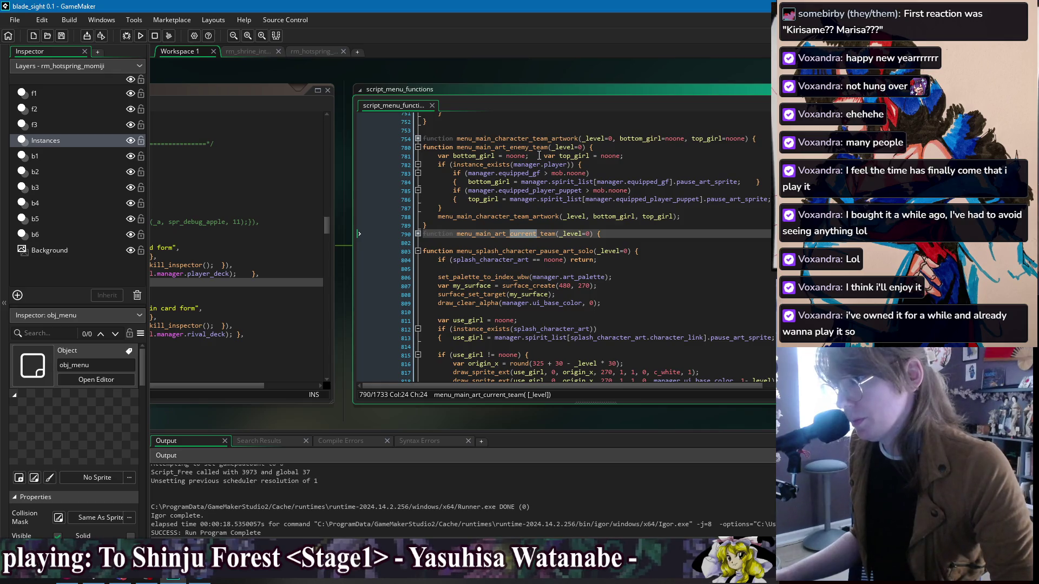
pyautogui.hotkey('ctrl', 'c')
pyautogui.doubleClick(518, 147)
pyautogui.hotkey('ctrl', 'v')
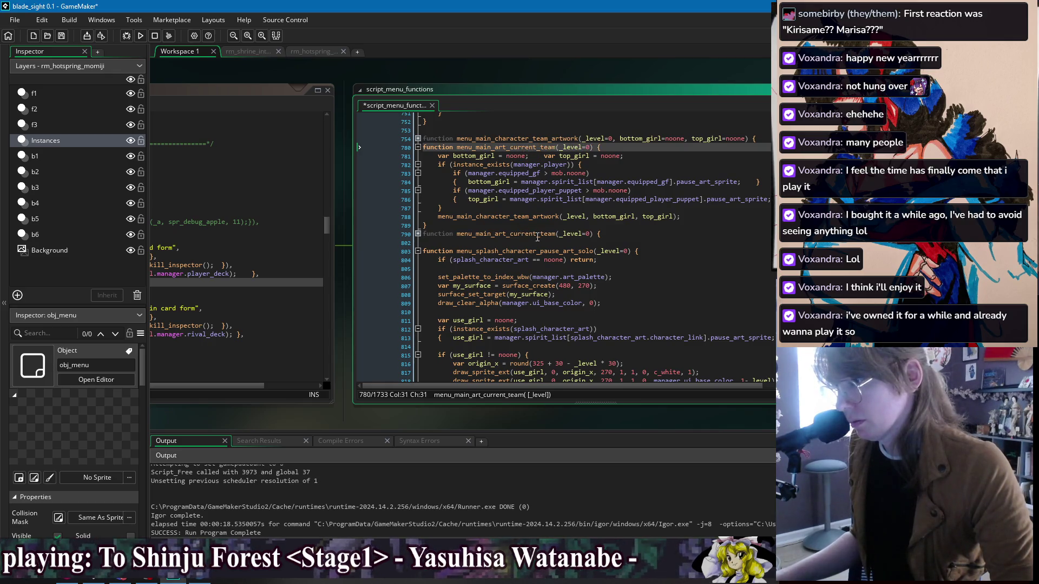
pyautogui.click(522, 235)
pyautogui.moveTo(512, 234); pyautogui.dragTo(541, 234)
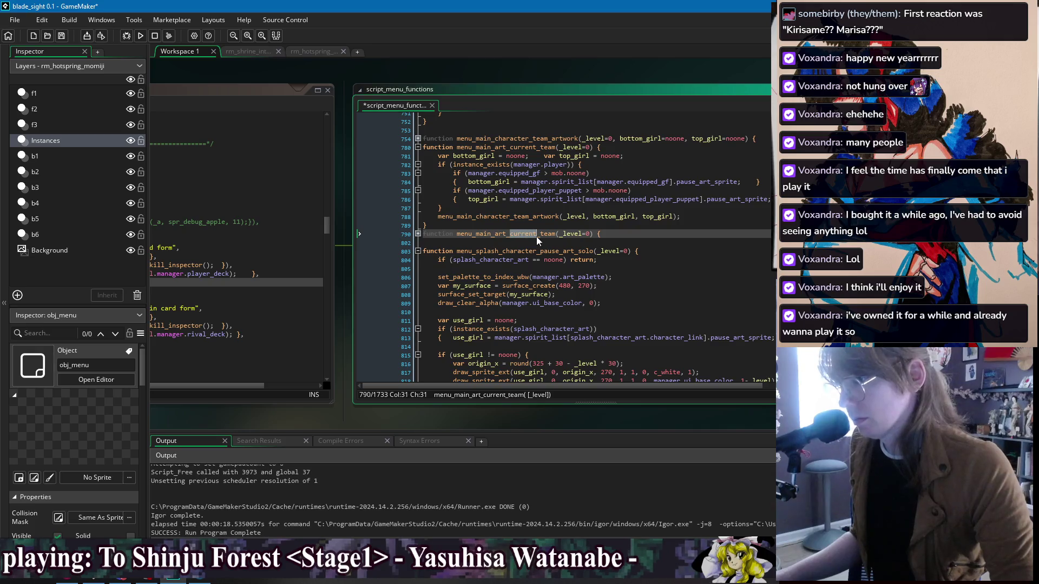
pyautogui.write('enemy')
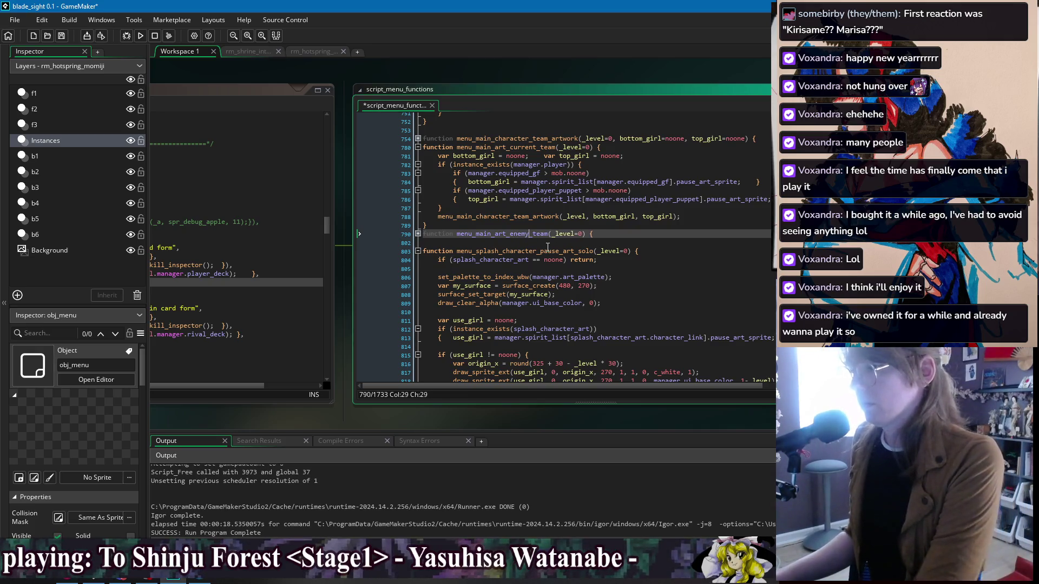
# Step: Save script_menu_functions and launch a new test run of the game
pyautogui.click(547, 243)
pyautogui.hotkey('ctrl', 's')
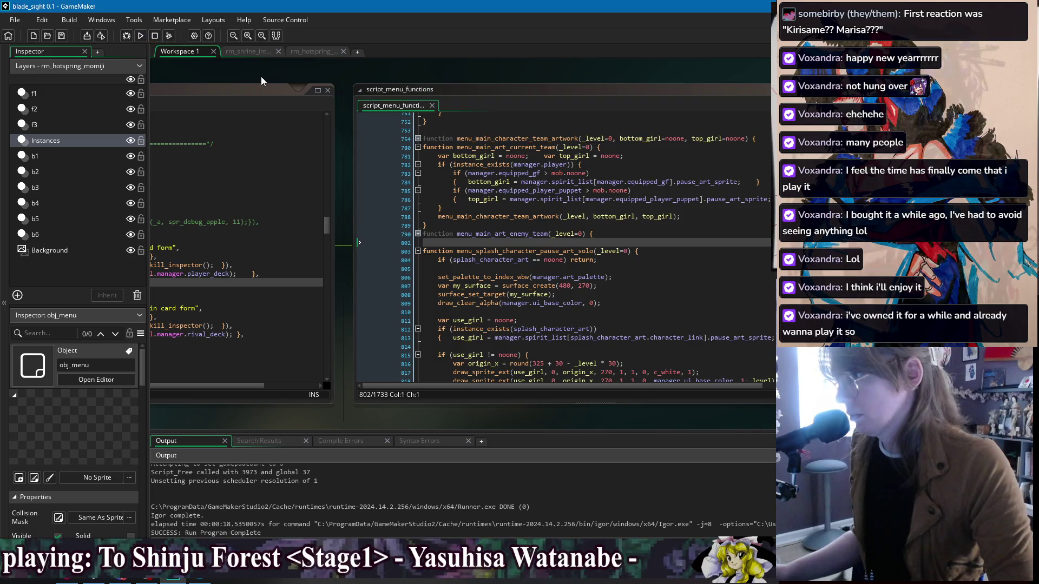
pyautogui.click(360, 259)
pyautogui.click(662, 210)
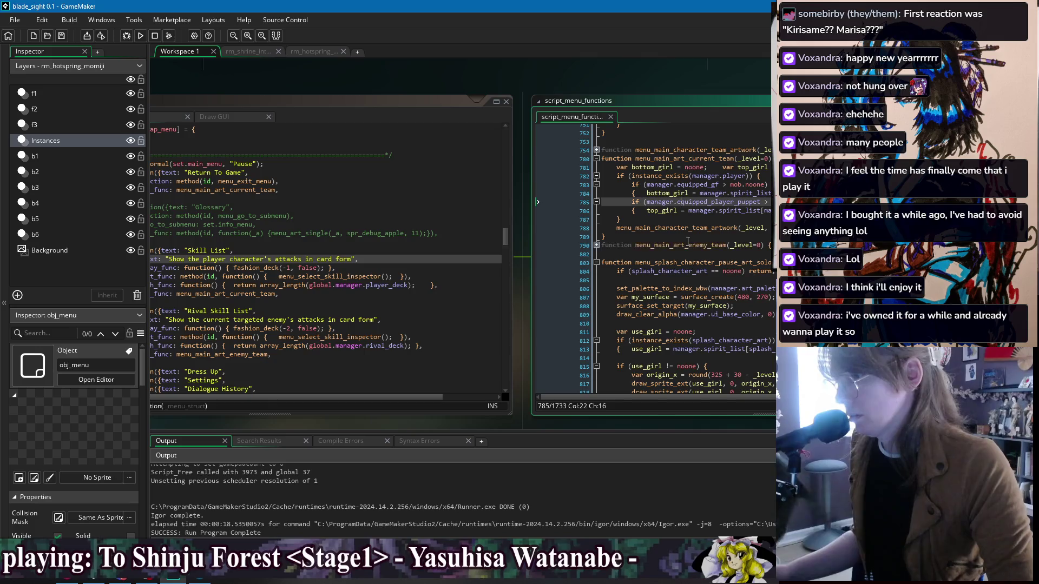
pyautogui.click(685, 245)
pyautogui.click(142, 35)
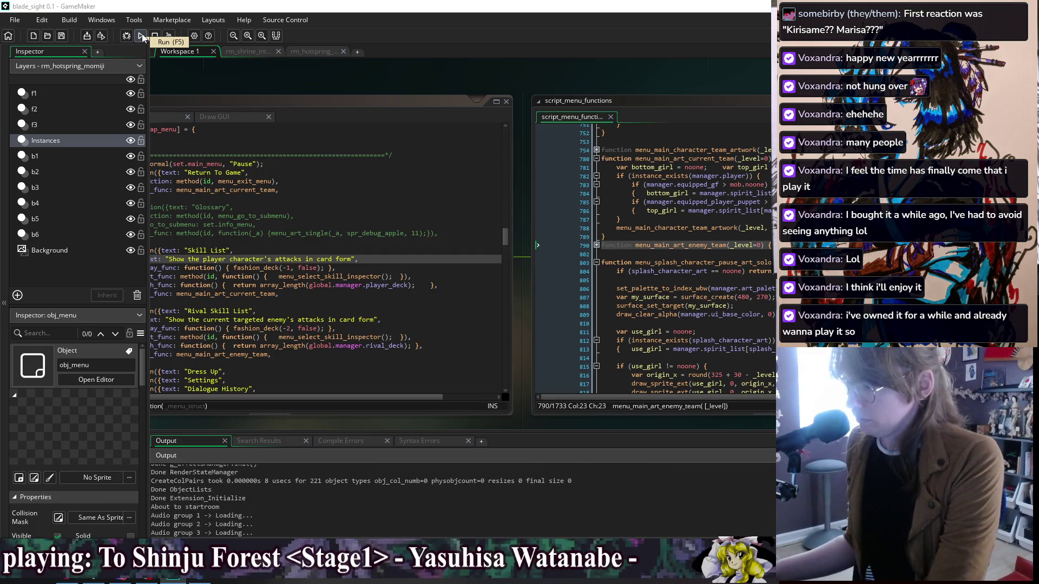
# Step: Open the pause menu and cycle between the Skill List and Rival Skill List options
pyautogui.press('Escape')
pyautogui.press('Down')
pyautogui.press('Down')
pyautogui.press('Up')
pyautogui.press('Up')
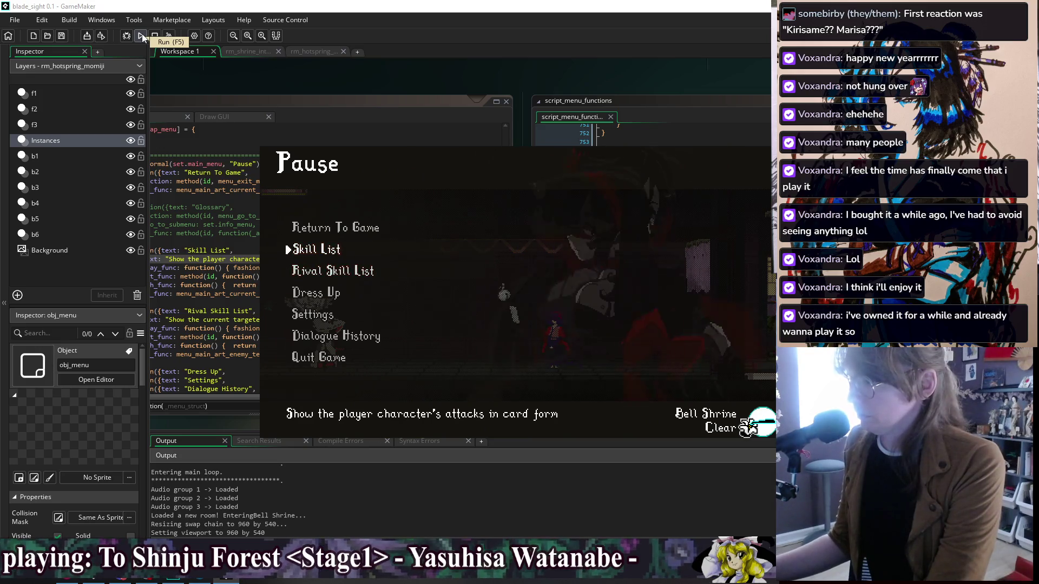
pyautogui.press('Down')
pyautogui.press('Down')
pyautogui.press('Down')
pyautogui.press('Down')
pyautogui.press('Down')
pyautogui.press('Down')
pyautogui.press('Up')
pyautogui.press('Up')
pyautogui.press('Up')
pyautogui.press('Up')
pyautogui.press('Up')
pyautogui.press('Down')
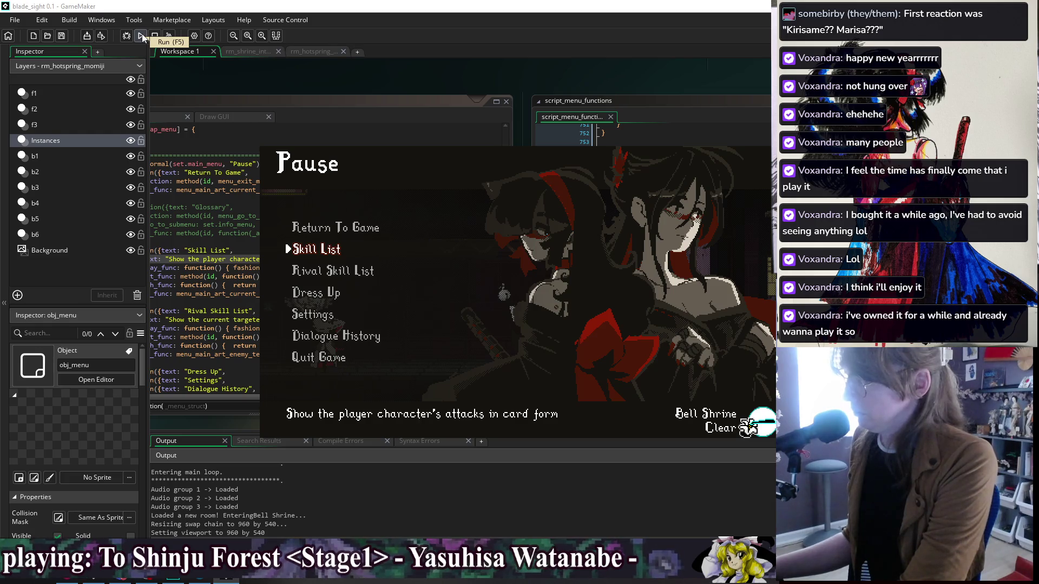
pyautogui.press('Down')
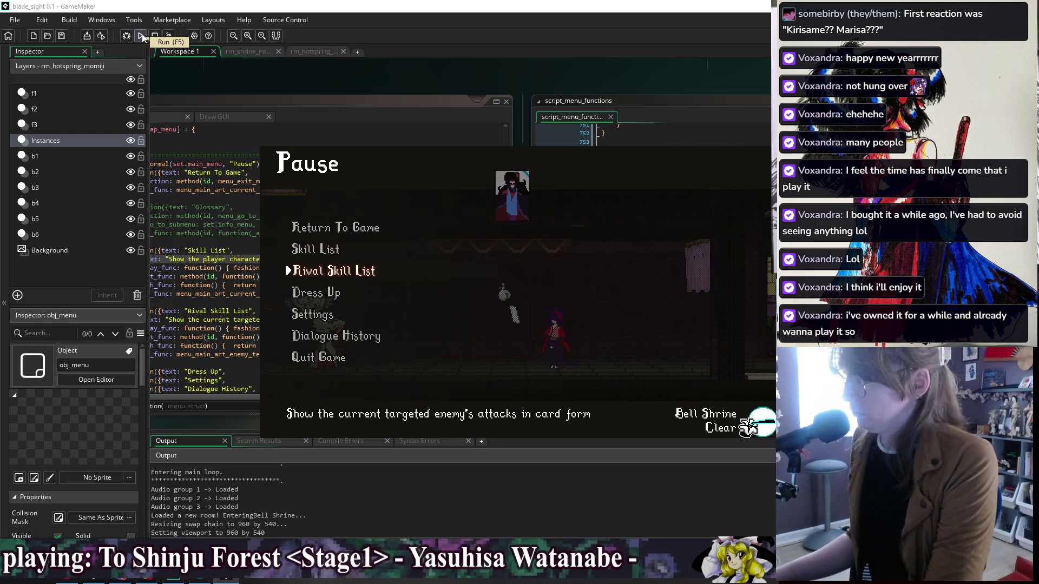
pyautogui.press('Up')
pyautogui.press('Up')
pyautogui.press('Down')
pyautogui.press('Down')
pyautogui.press('Up')
pyautogui.press('Up')
pyautogui.press('Down')
pyautogui.press('Down')
# Step: Open Rival Skill List to see its No Data view, then quit the game
pyautogui.press('Return')
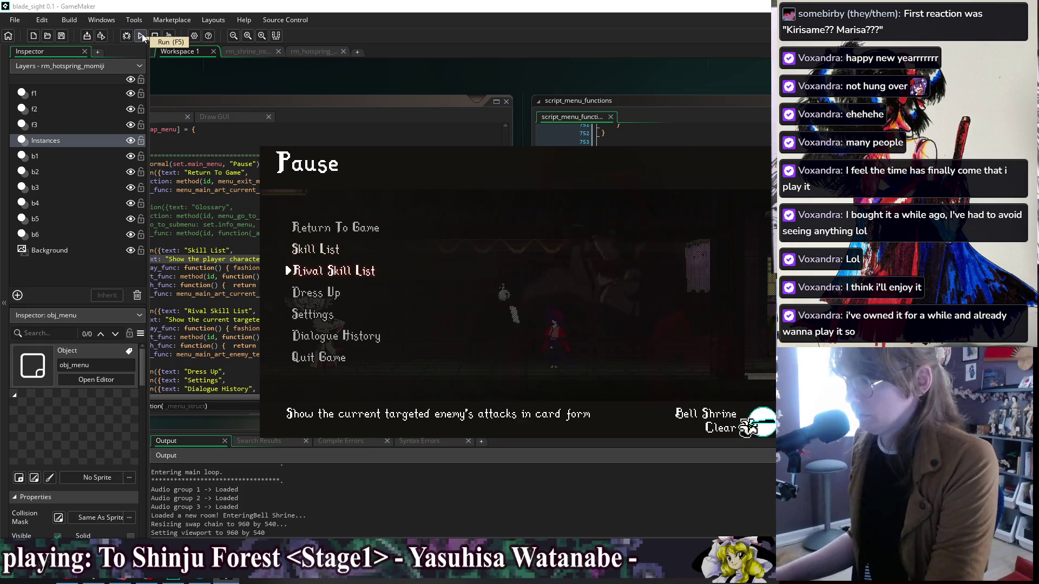
pyautogui.press('Escape')
pyautogui.moveTo(234, 79); pyautogui.dragTo(355, 83)
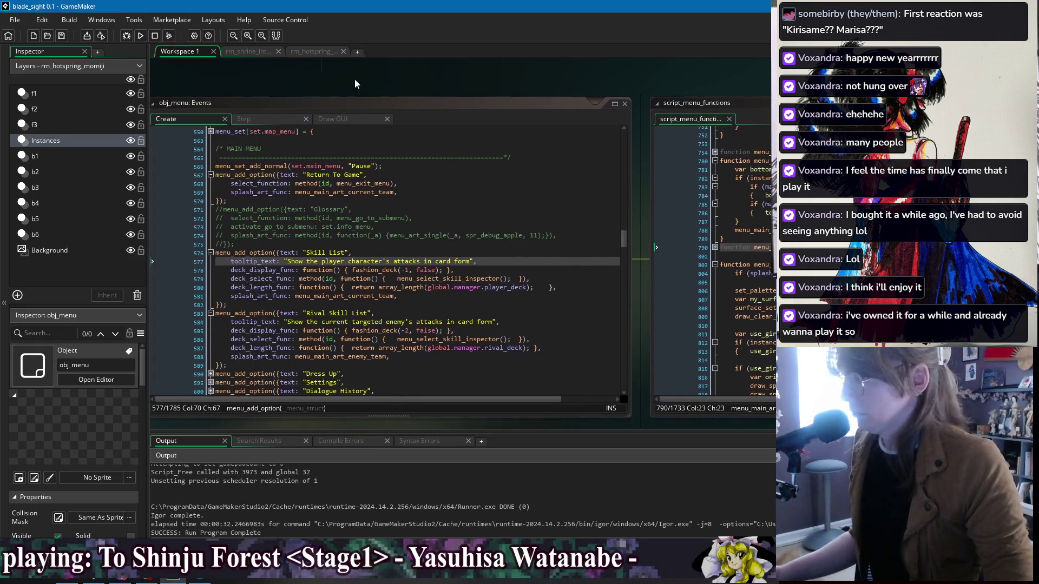
# Step: Start an if () in Skill List's deck_select_func and split its body onto separate lines
pyautogui.click(399, 279)
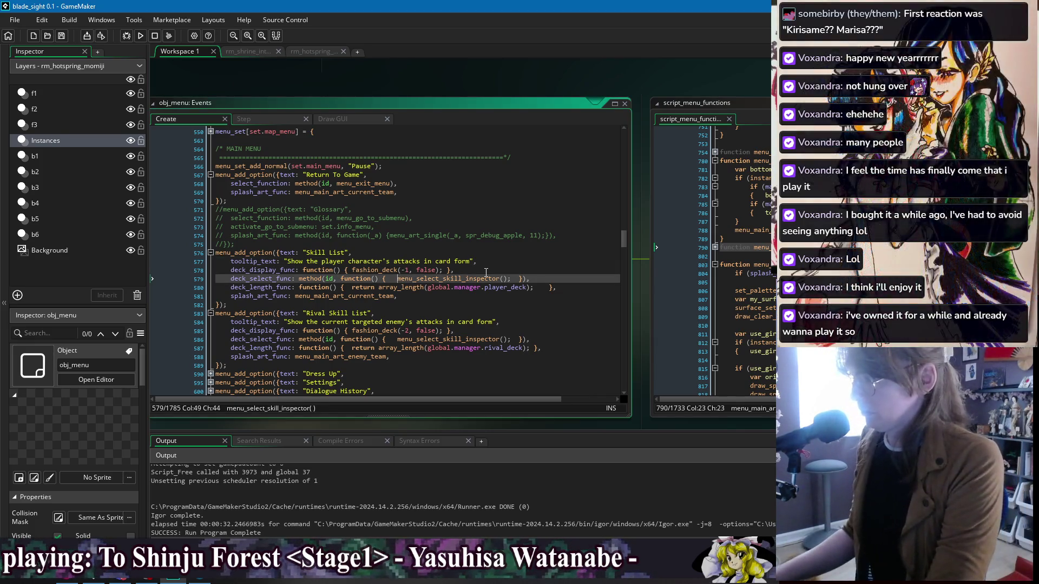
pyautogui.write('if (')
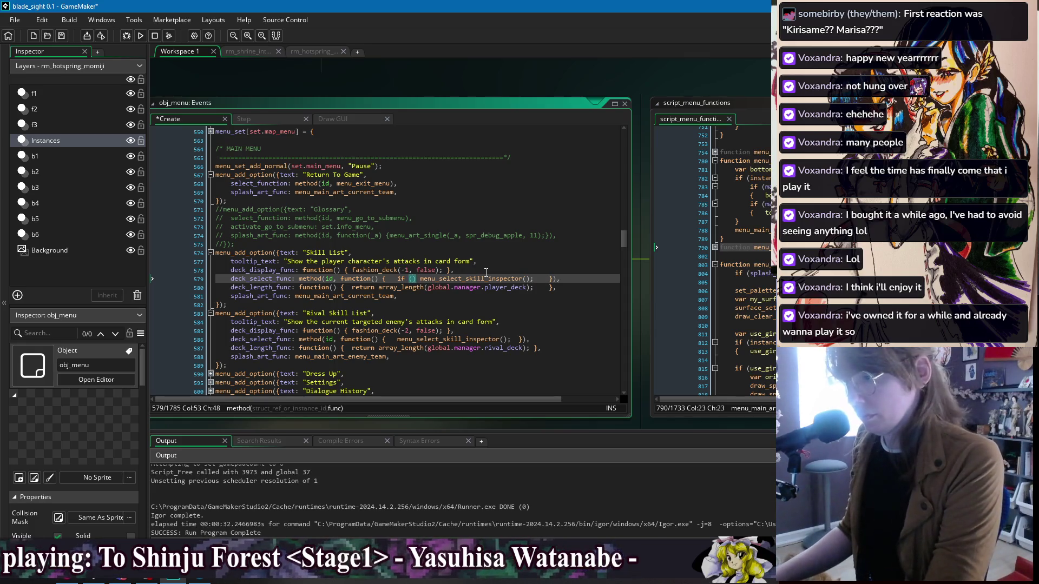
pyautogui.moveTo(672, 79)
pyautogui.mouseDown()
pyautogui.moveTo(406, 81)
pyautogui.moveTo(638, 80)
pyautogui.mouseUp()
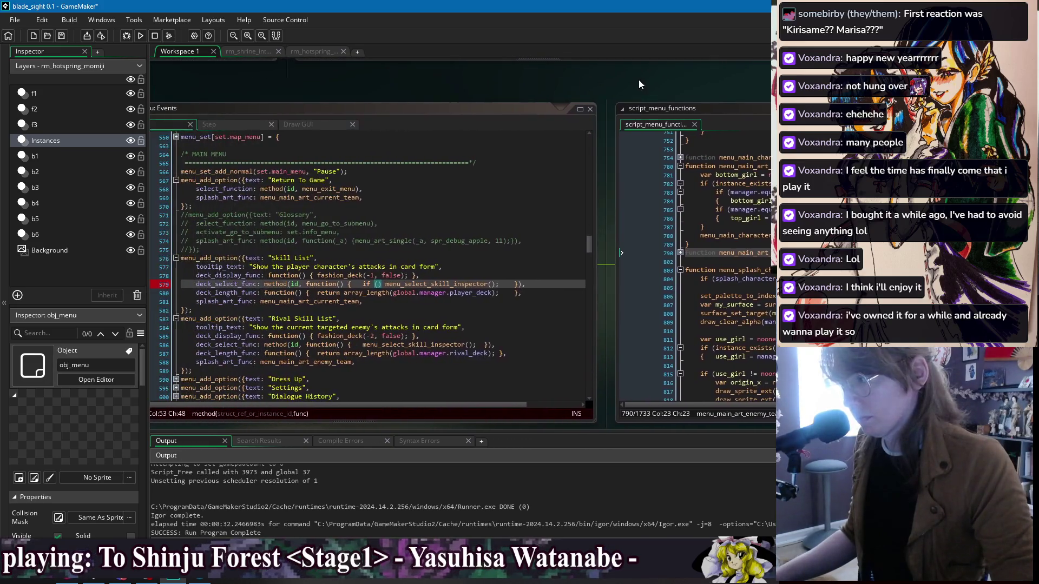
pyautogui.click(362, 285)
pyautogui.click(513, 285)
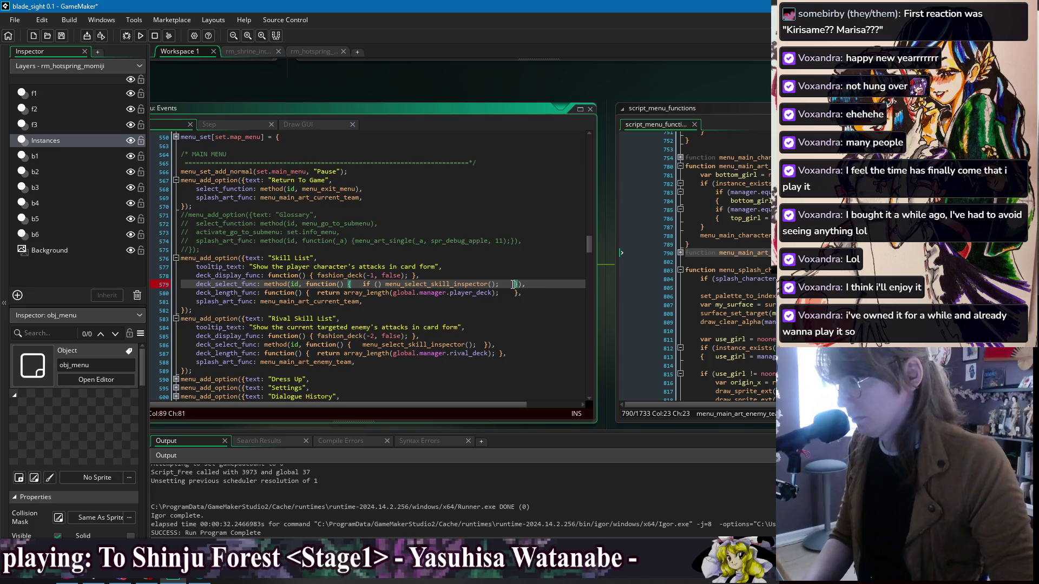
pyautogui.press('Return')
pyautogui.press('Return')
pyautogui.press('BackSpace')
pyautogui.click(362, 284)
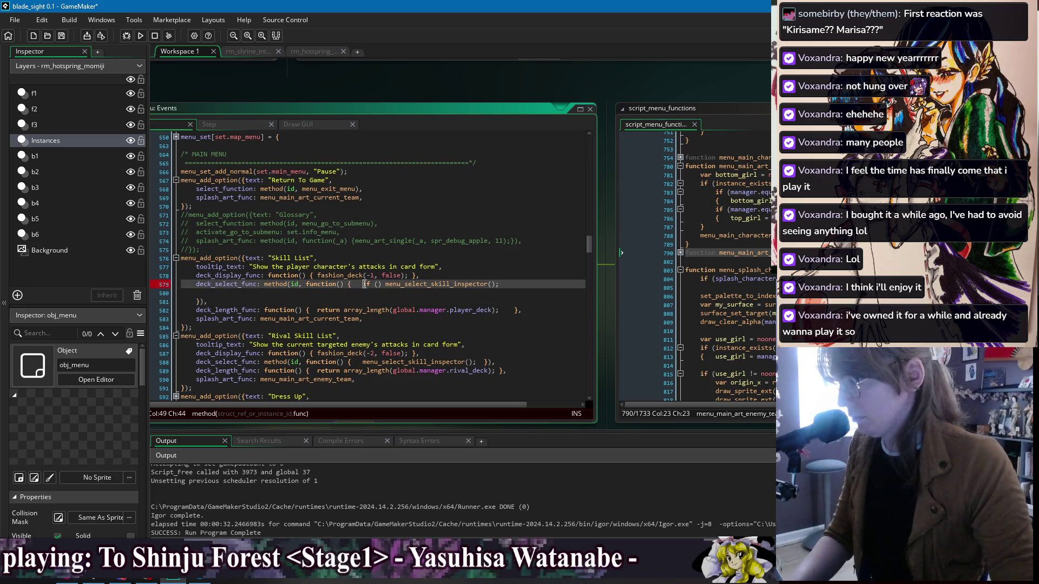
pyautogui.press('Return')
pyautogui.click(236, 293)
pyautogui.press('Return')
pyautogui.click(251, 310)
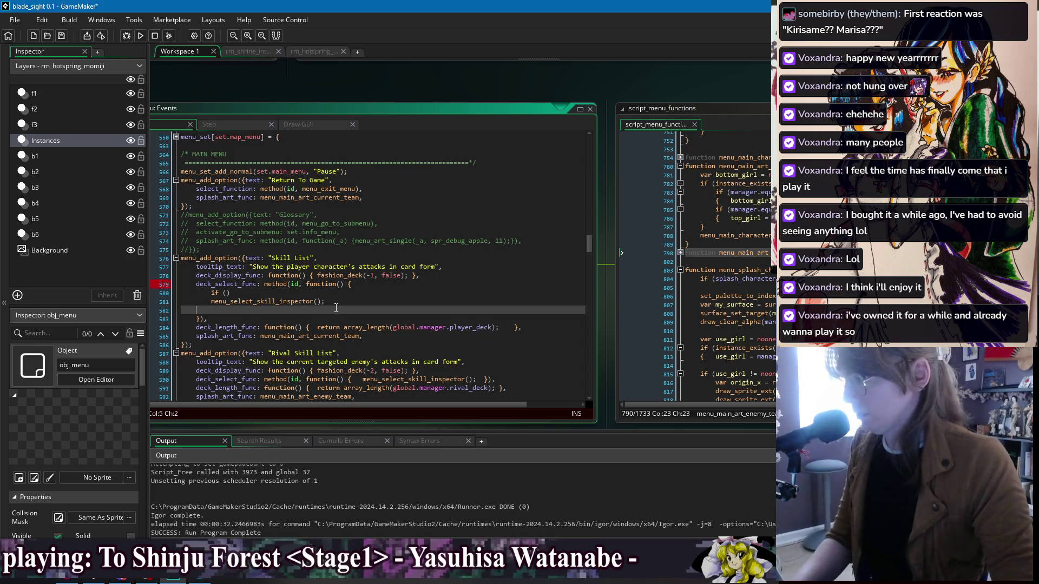
pyautogui.press('BackSpace')
pyautogui.press('BackSpace')
# Step: Add an else wrapping menu_select_skill_inspector() in braces, plus an empty brace block under the if
pyautogui.click(359, 296)
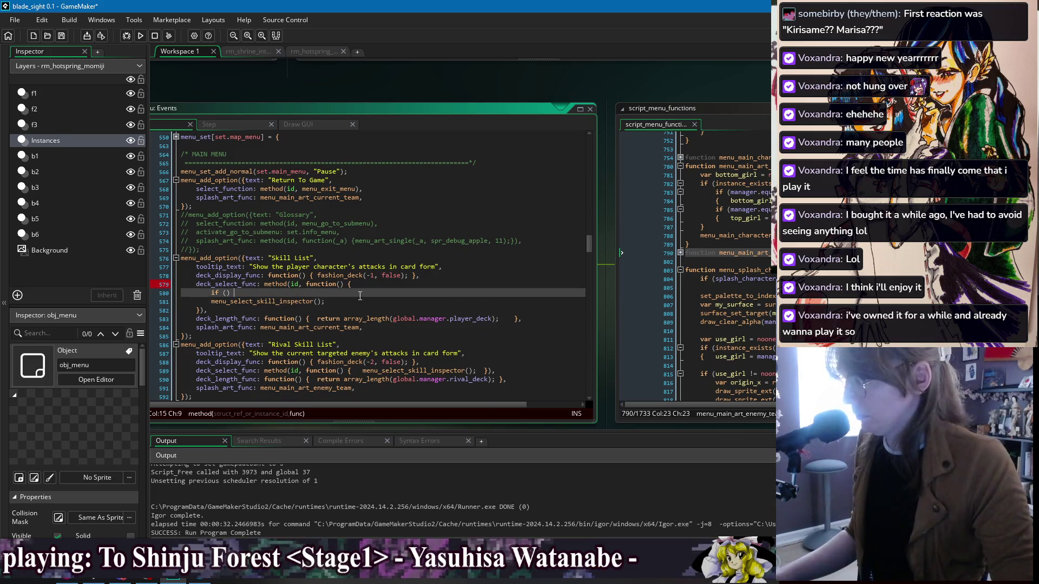
pyautogui.press('Return')
pyautogui.write('else')
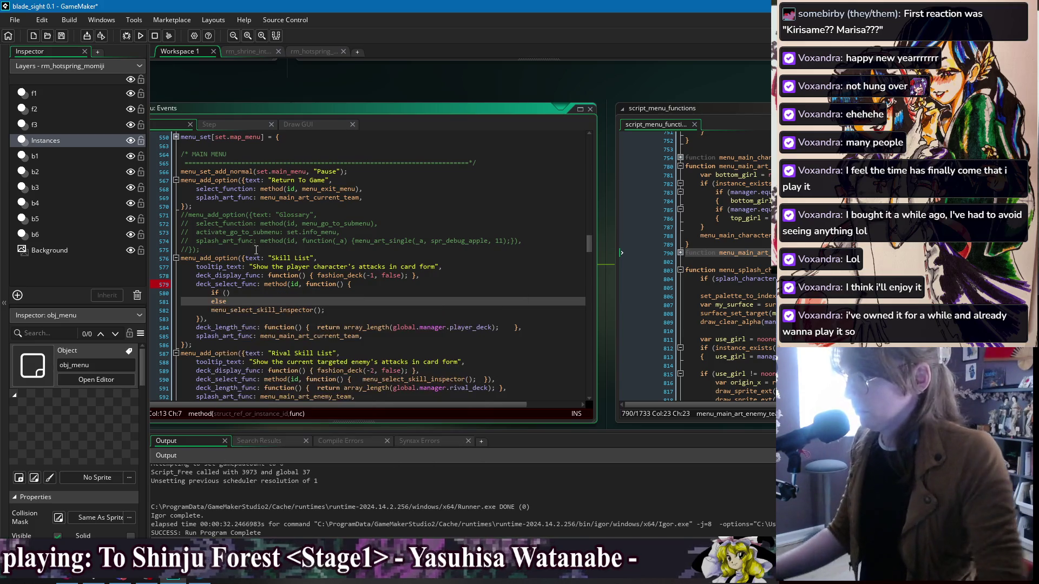
pyautogui.click(211, 310)
pyautogui.write('{')
pyautogui.press('Tab')
pyautogui.click(356, 308)
pyautogui.press('Up')
pyautogui.press('Up')
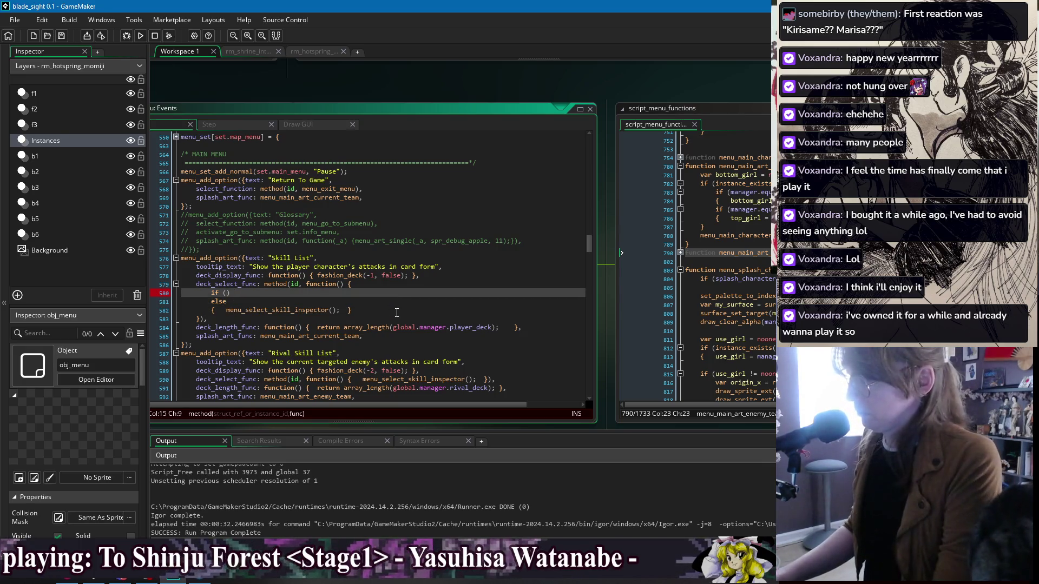
pyautogui.press('Return')
pyautogui.write('{')
pyautogui.press('Tab')
pyautogui.write('}')
pyautogui.press('Up')
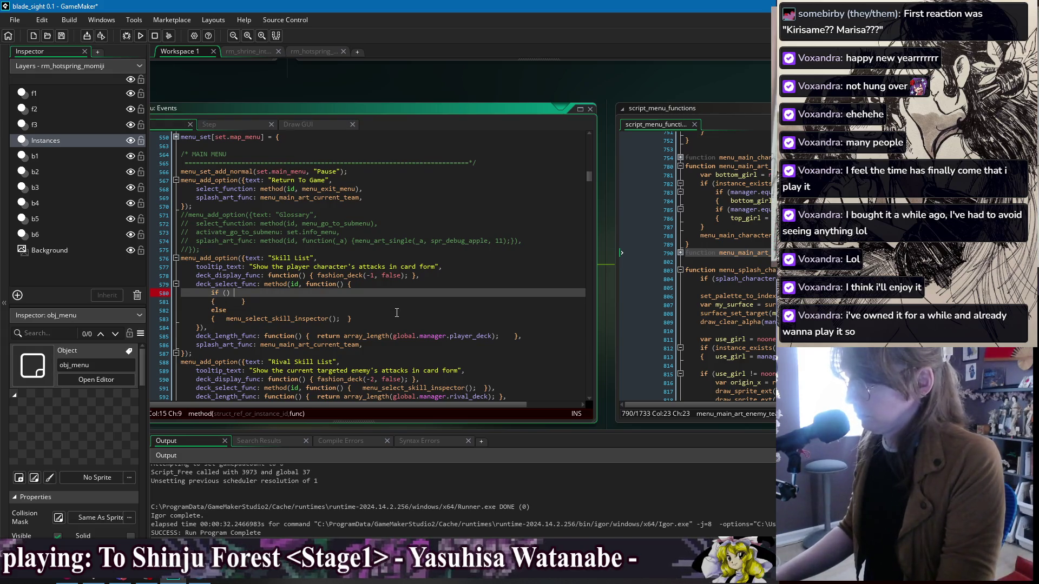
# Step: Fill the if condition with instance_exists(manager.show_rival) and clear the empty if braces
pyautogui.write('manager.')
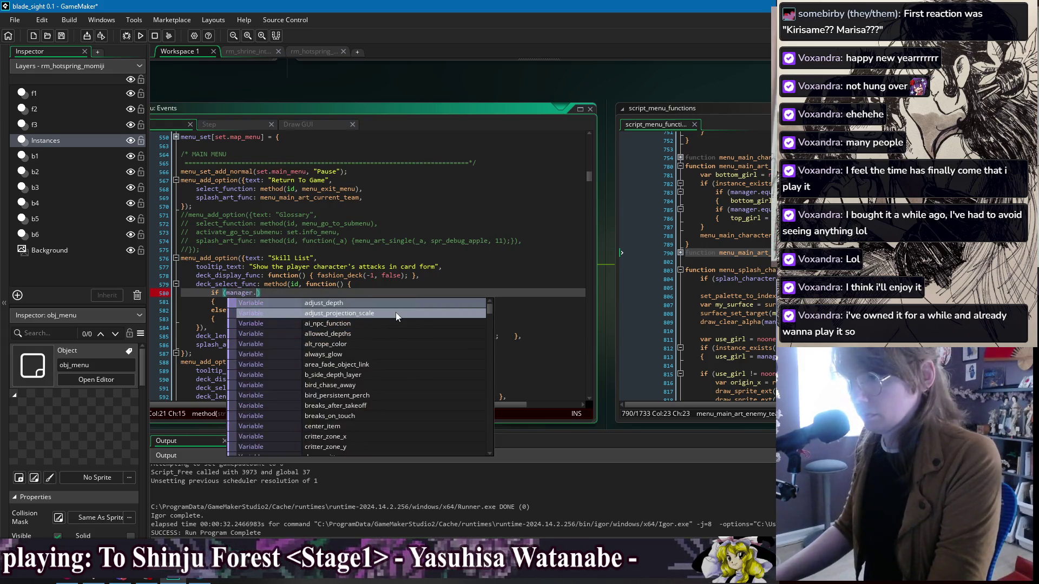
pyautogui.moveTo(714, 87); pyautogui.dragTo(546, 93)
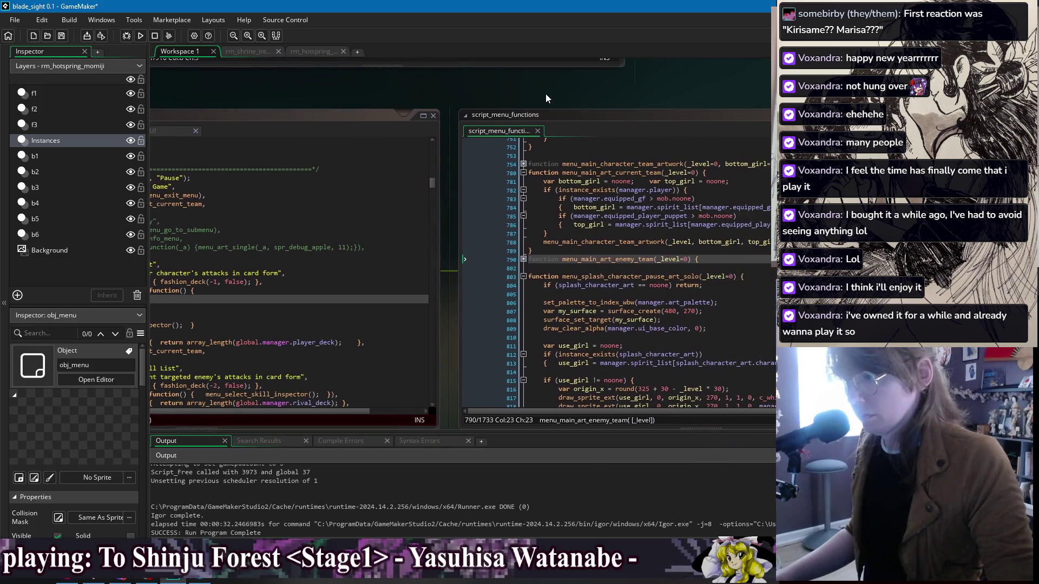
pyautogui.click(524, 260)
pyautogui.moveTo(560, 277); pyautogui.dragTo(691, 277)
pyautogui.moveTo(315, 90); pyautogui.dragTo(516, 87)
pyautogui.hotkey('ctrl', 'z')
pyautogui.hotkey('ctrl', 'z')
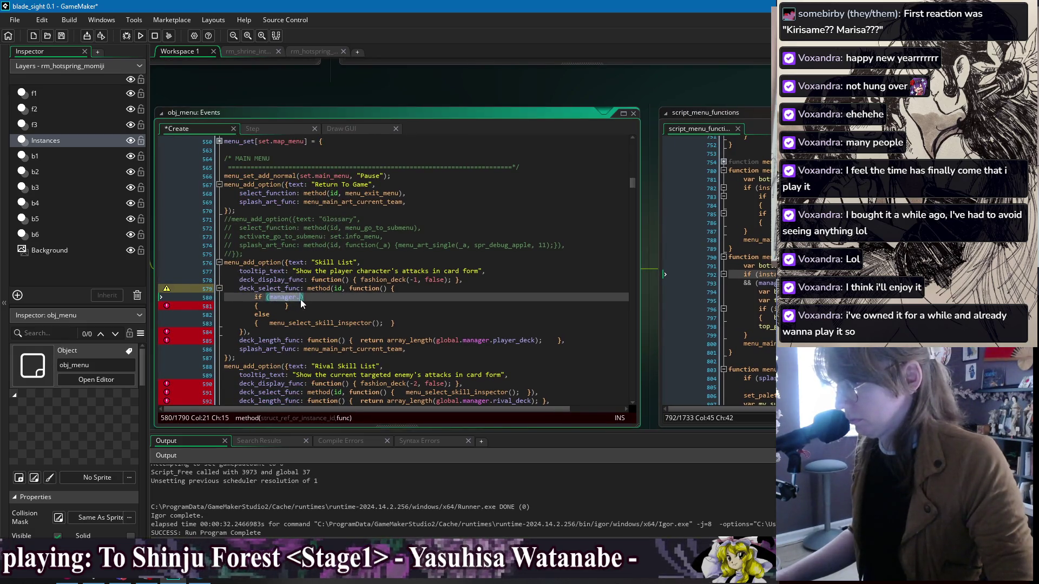
pyautogui.click(331, 307)
pyautogui.doubleClick(279, 307)
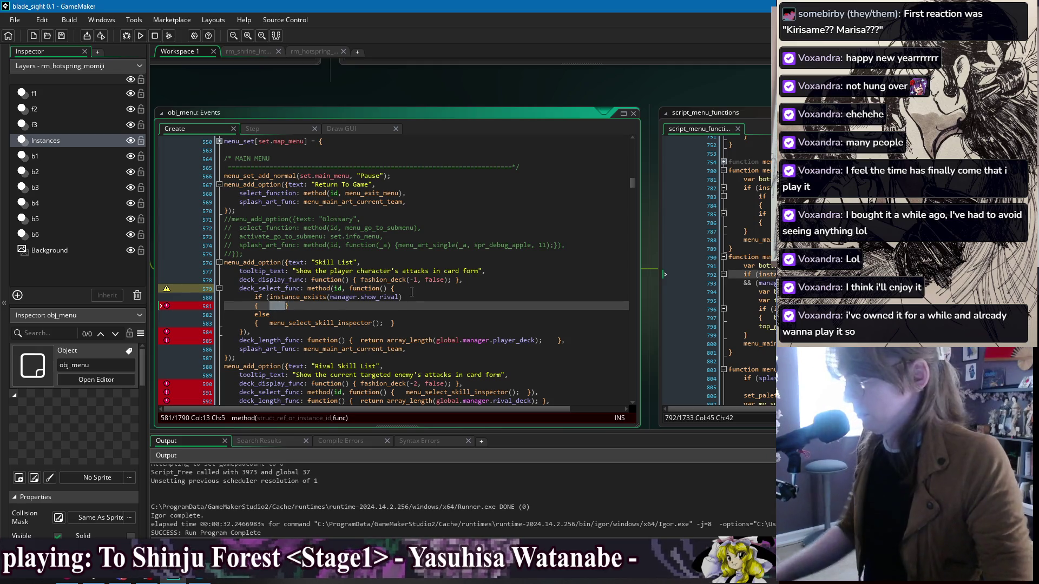
pyautogui.press('Left')
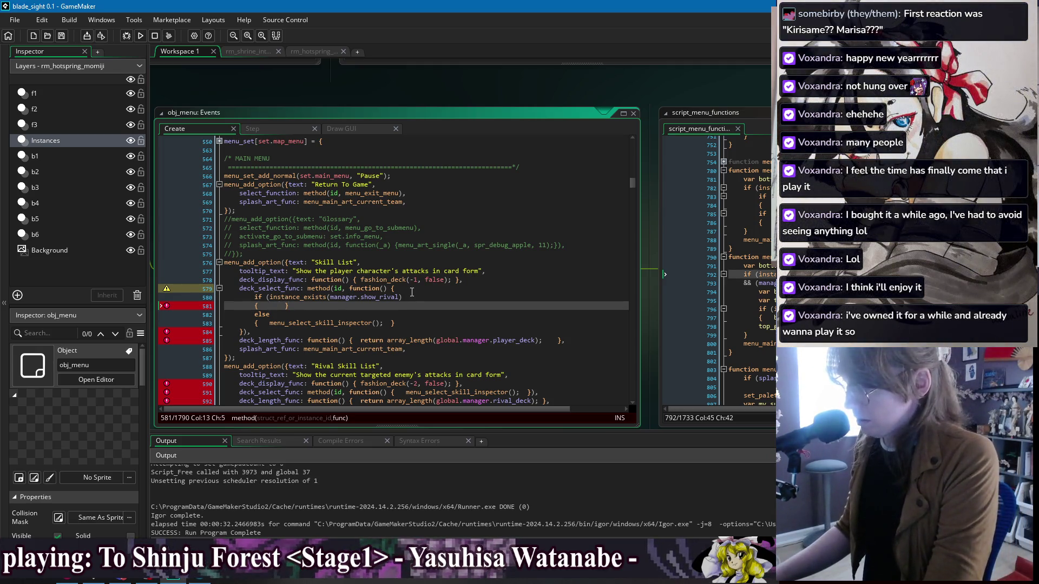
# Step: Move menu_select_skill_inspector() into the if branch and call menu_play_a_sound() in the else
pyautogui.moveTo(270, 323)
pyautogui.mouseDown()
pyautogui.moveTo(385, 333)
pyautogui.moveTo(381, 323)
pyautogui.mouseUp()
pyautogui.hotkey('ctrl', 'x')
pyautogui.press('Up')
pyautogui.press('Up')
pyautogui.hotkey('ctrl', 'v')
pyautogui.press('Down')
pyautogui.press('Down')
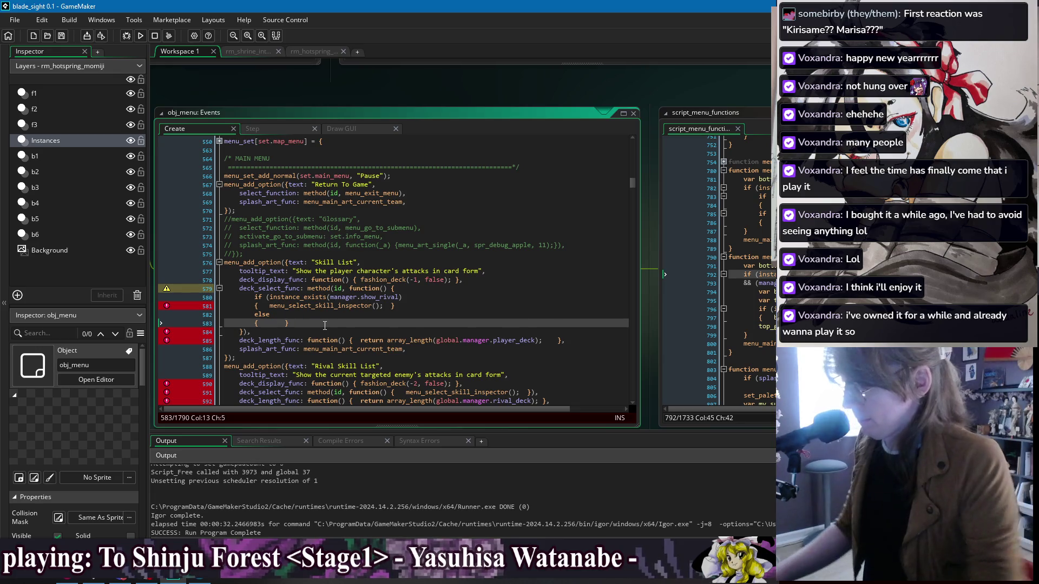
pyautogui.write('menu)')
pyautogui.write('_play')
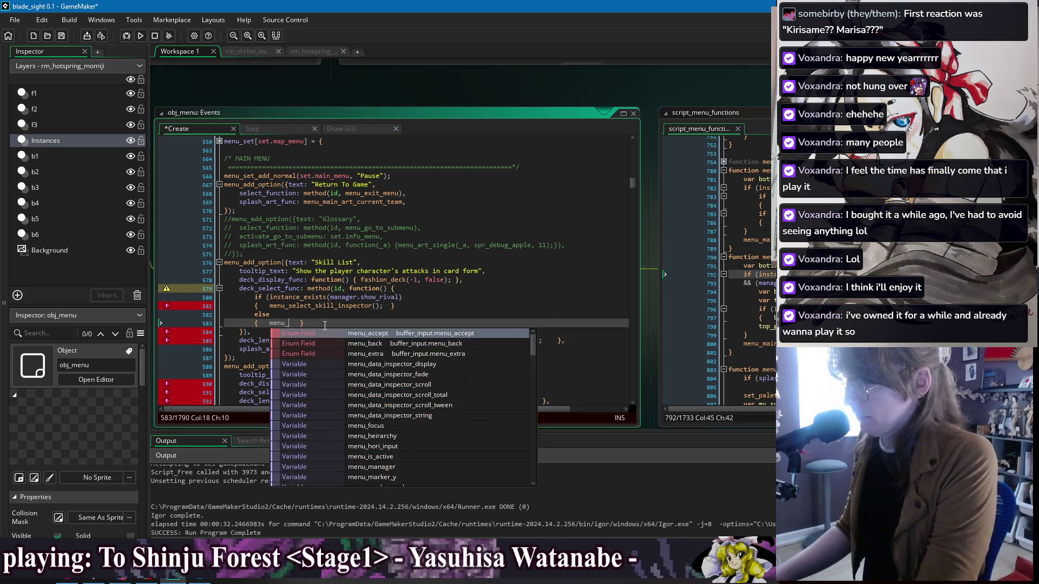
pyautogui.press('Return')
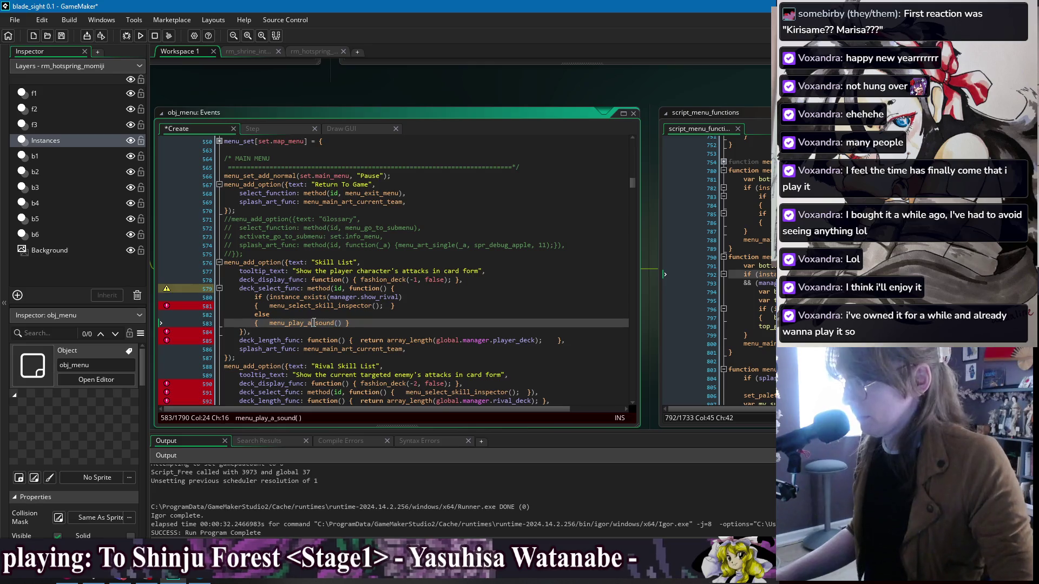
# Step: Check the menu_play_a_sound definition, then save the obj_menu Create event
pyautogui.middleClick(325, 325)
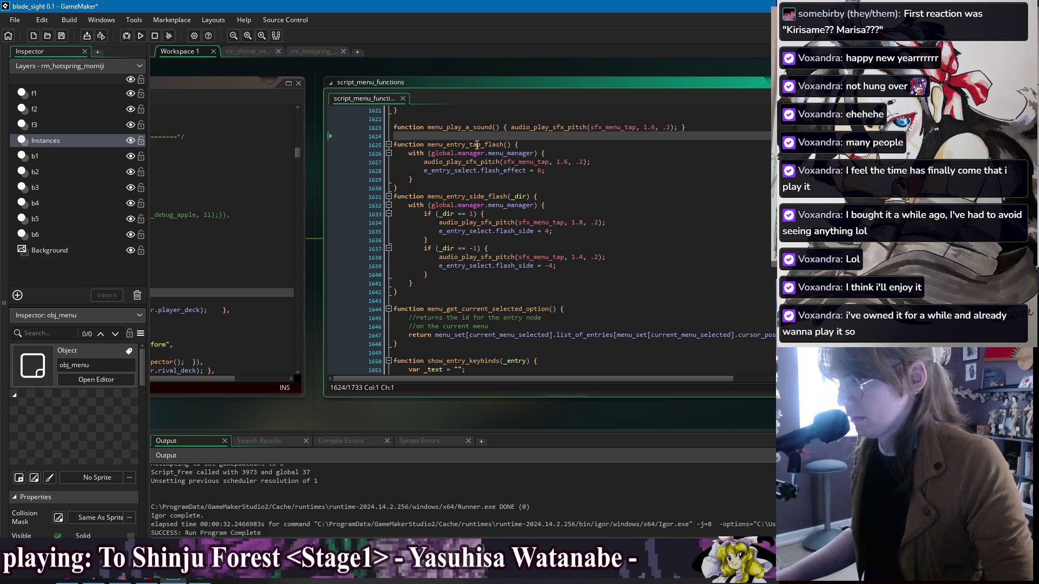
pyautogui.doubleClick(467, 127)
pyautogui.scroll(3, 475, 157)
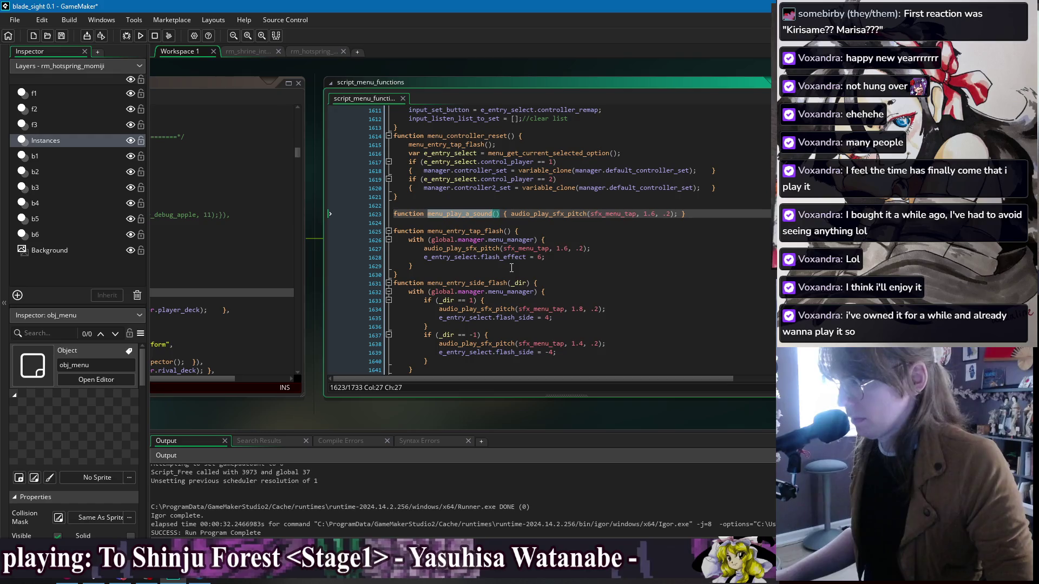
pyautogui.scroll(1, 511, 268)
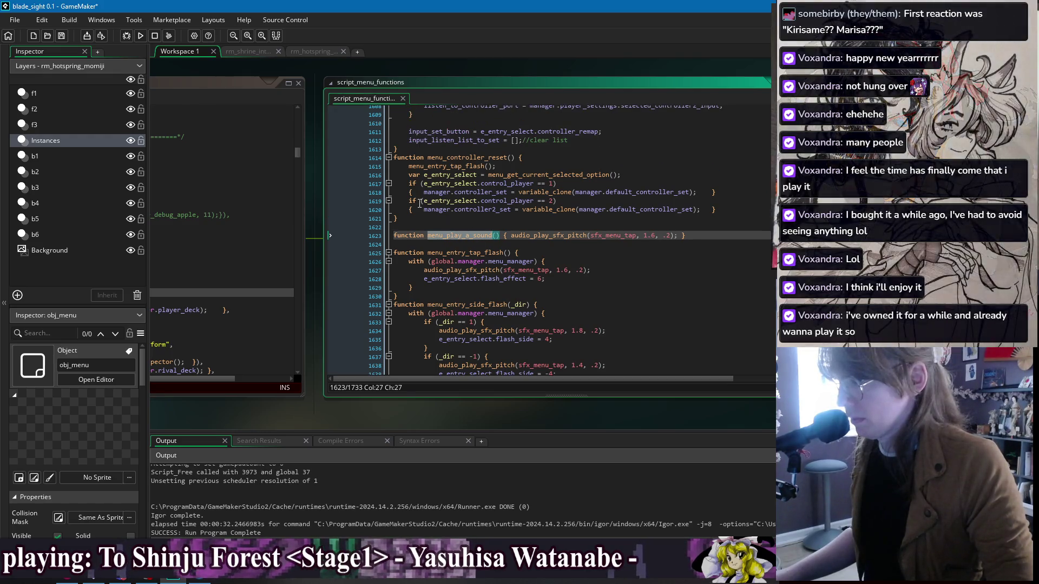
pyautogui.moveTo(208, 69); pyautogui.dragTo(523, 70)
pyautogui.click(473, 285)
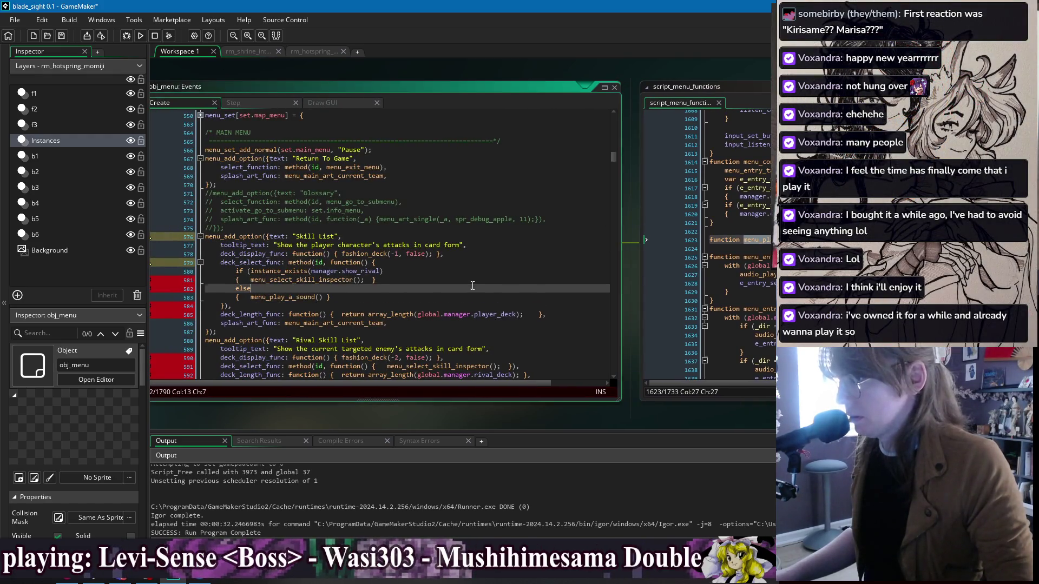
pyautogui.moveTo(306, 80); pyautogui.dragTo(380, 72)
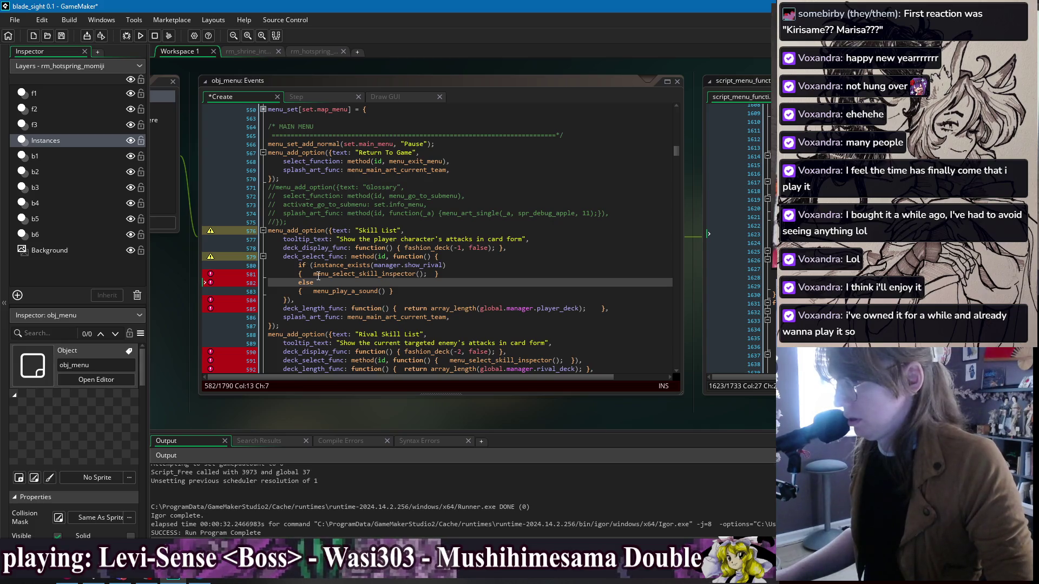
pyautogui.click(470, 265)
pyautogui.hotkey('ctrl', 's')
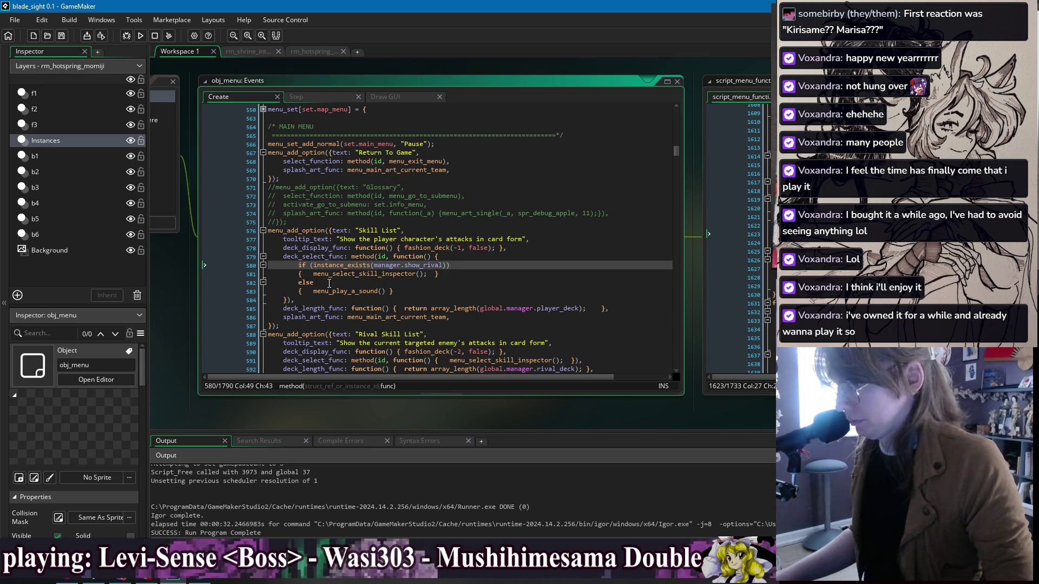
# Step: Highlight every deck_select_func occurrence and move to the end of line 581
pyautogui.doubleClick(309, 256)
pyautogui.scroll(-3, 362, 282)
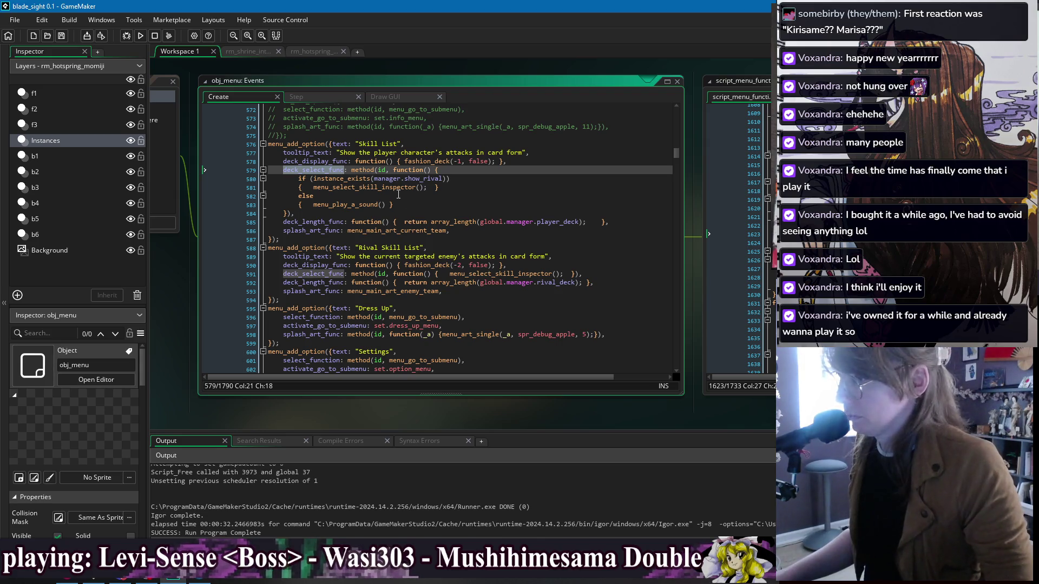
pyautogui.press('Down')
pyautogui.press('Down')
pyautogui.press('End')
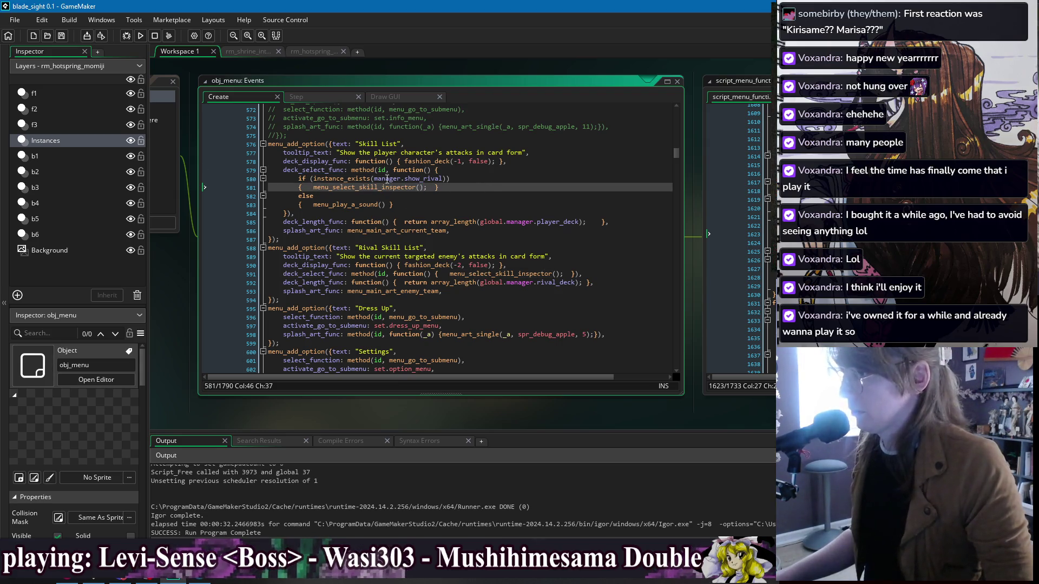
# Step: Highlight the deck_display_func and deck_length_func occurrences to review the Skill List option
pyautogui.doubleClick(325, 162)
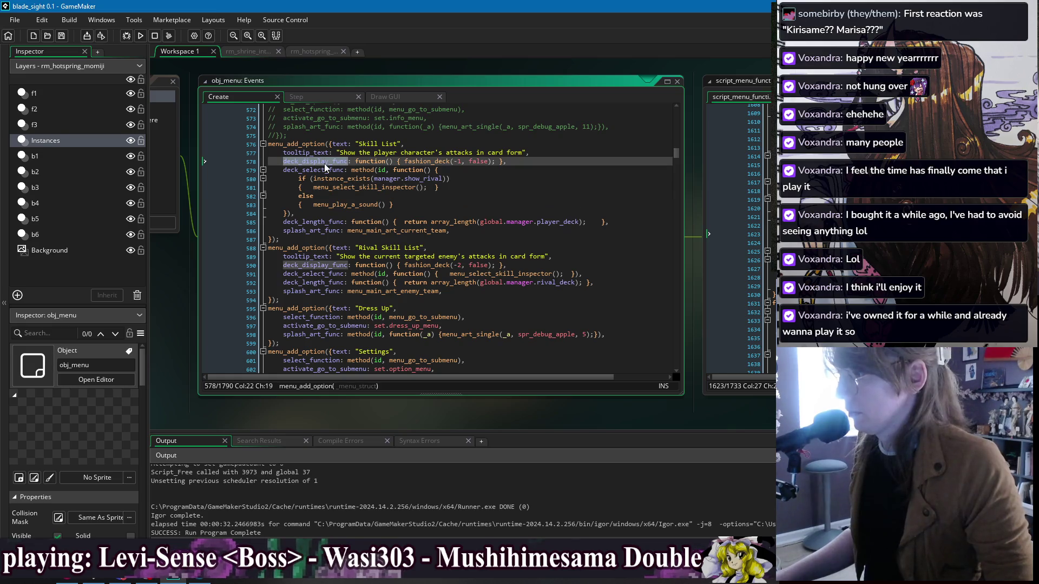
pyautogui.click(335, 162)
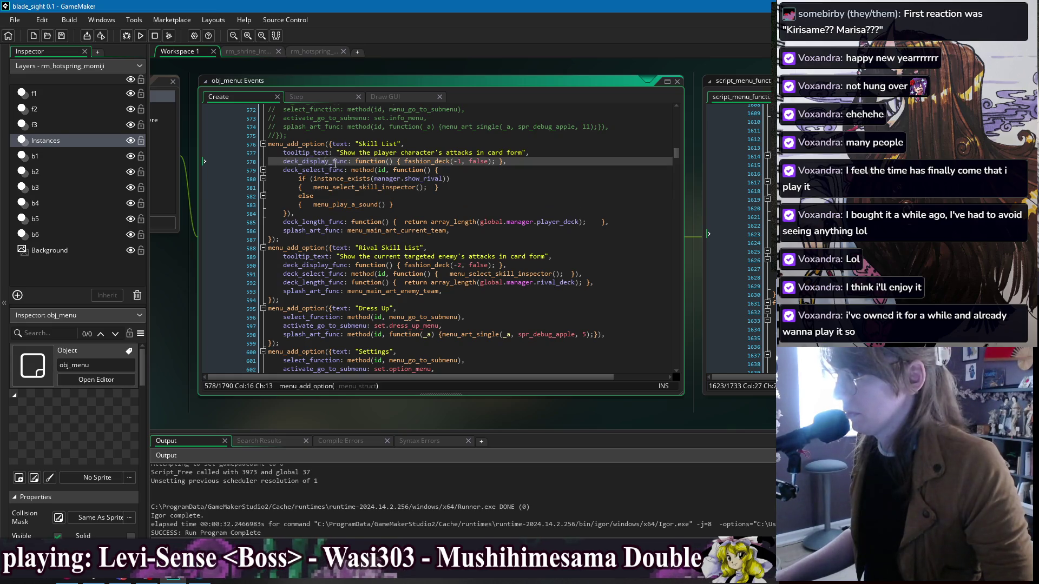
pyautogui.doubleClick(335, 163)
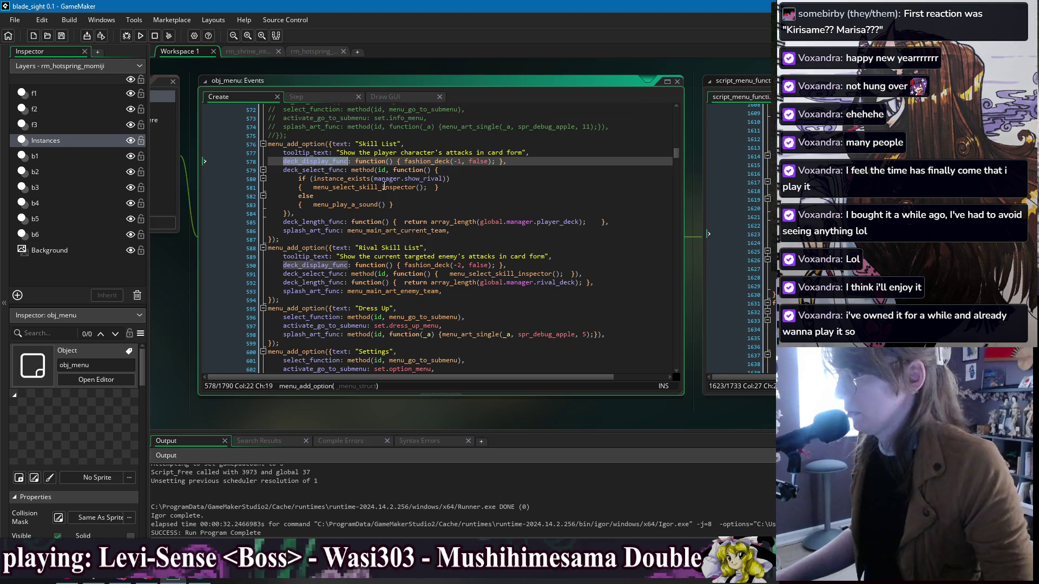
pyautogui.click(409, 206)
pyautogui.doubleClick(315, 223)
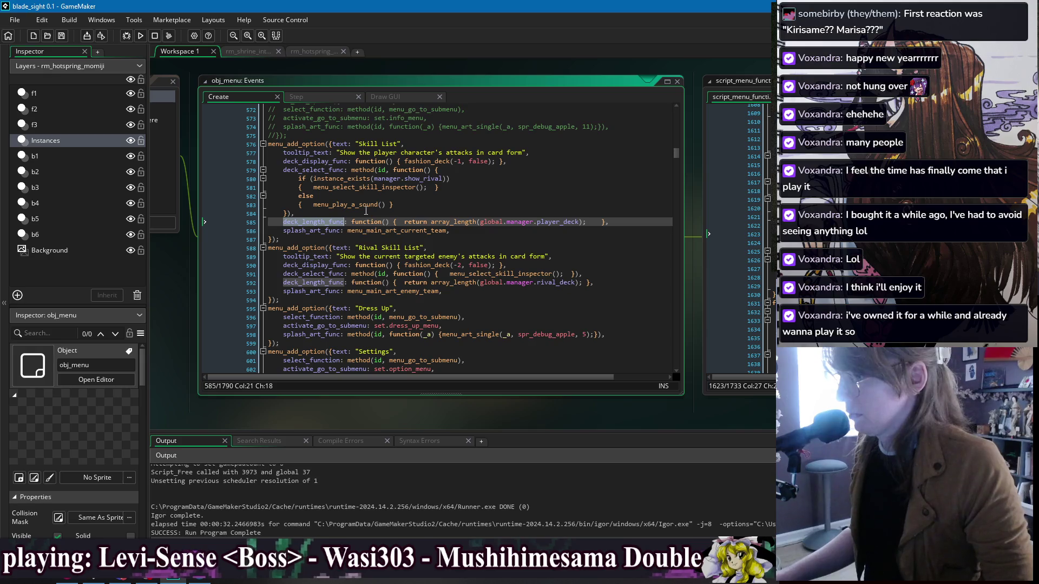
pyautogui.click(430, 204)
pyautogui.click(399, 211)
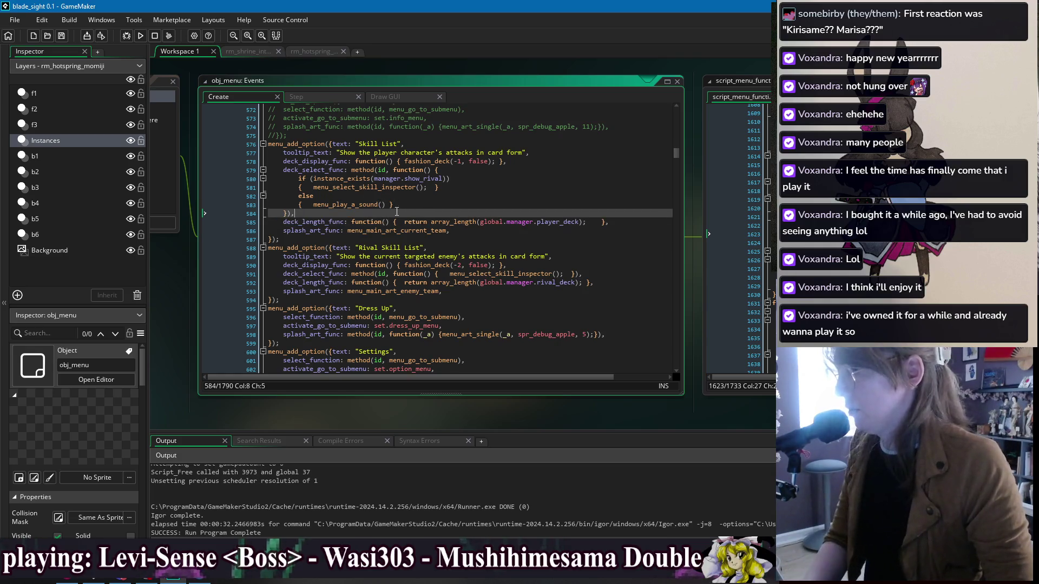
pyautogui.click(476, 204)
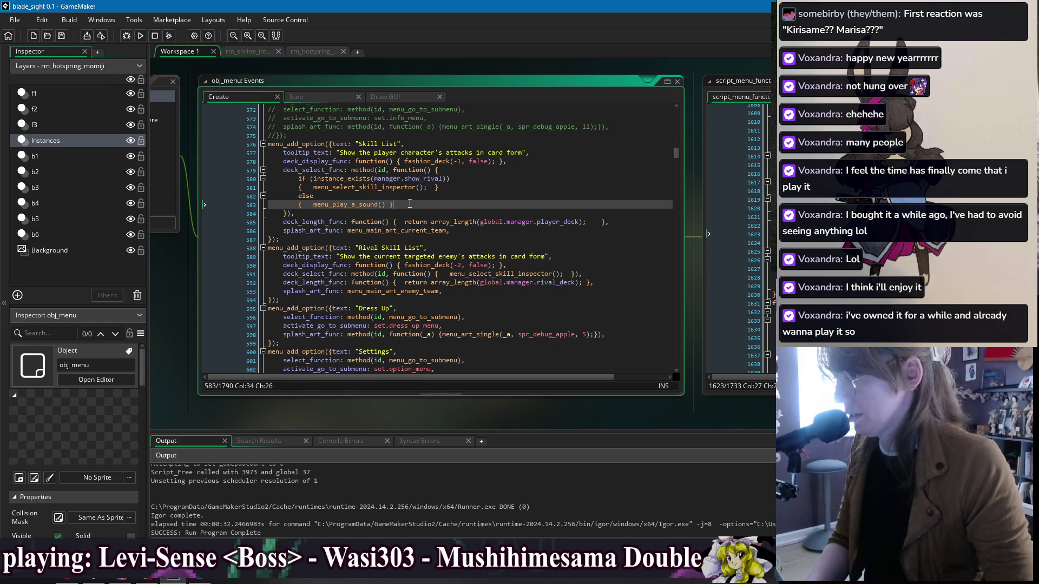
# Step: Remove the if/else so deck_select_func calls menu_select_skill_inspector() directly, and save
pyautogui.moveTo(409, 205); pyautogui.dragTo(461, 187)
pyautogui.press('BackSpace')
pyautogui.press('BackSpace')
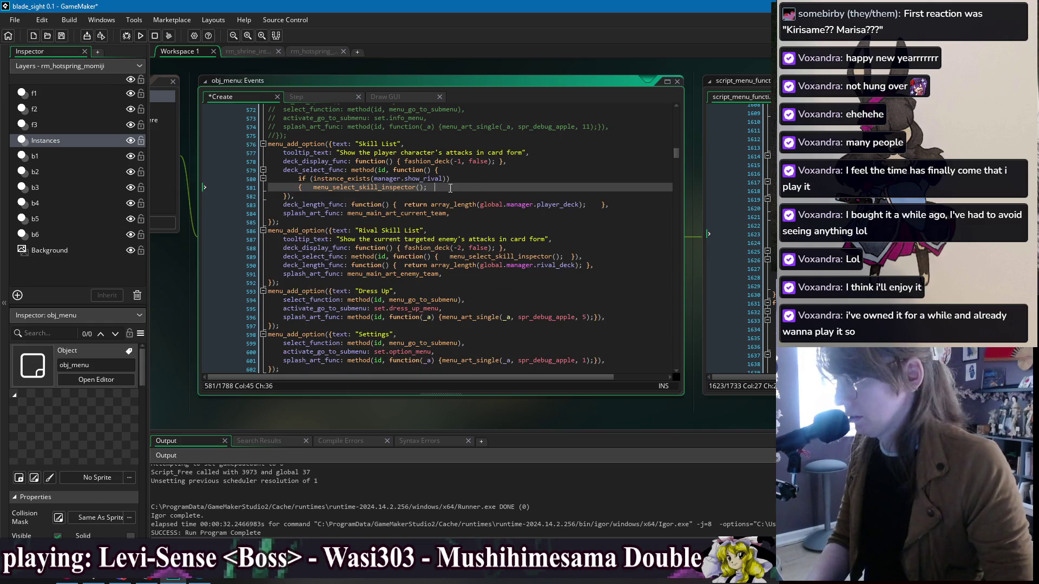
pyautogui.moveTo(314, 187); pyautogui.dragTo(439, 170)
pyautogui.press('BackSpace')
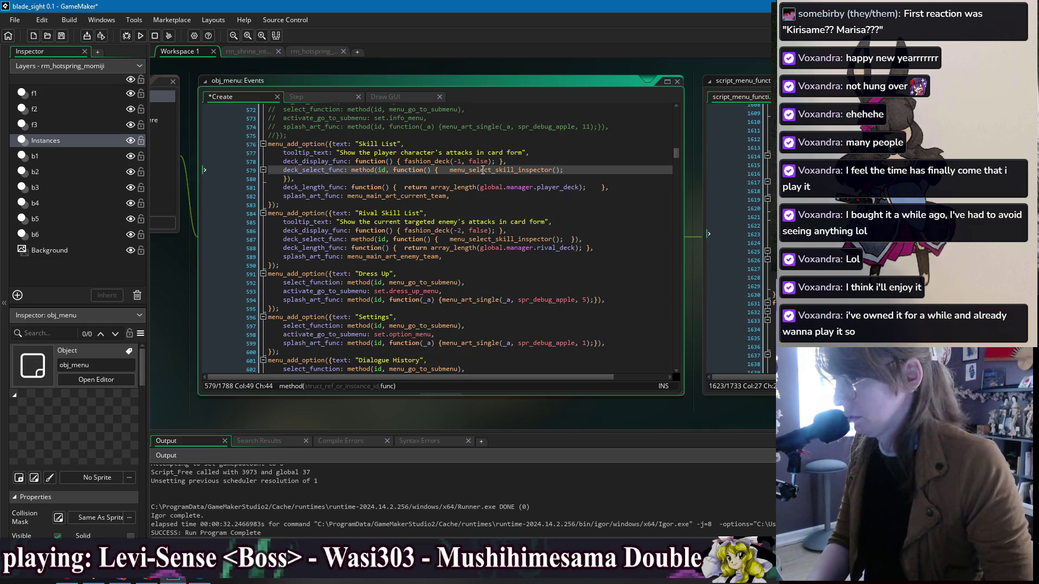
pyautogui.click(285, 179)
pyautogui.press('BackSpace')
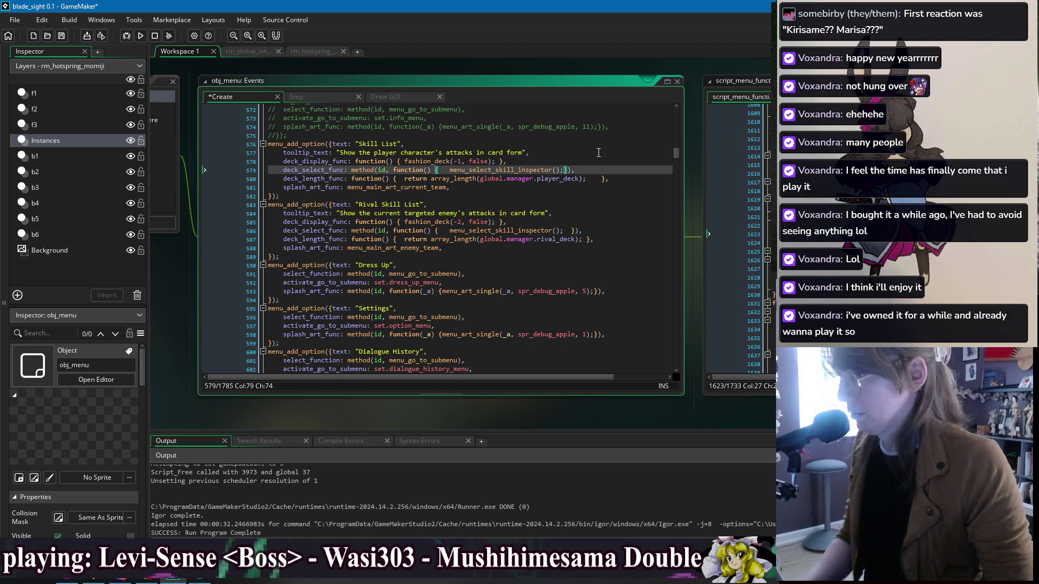
pyautogui.hotkey('ctrl', 'Left')
pyautogui.hotkey('ctrl', 'Left')
pyautogui.press('BackSpace')
pyautogui.press('BackSpace')
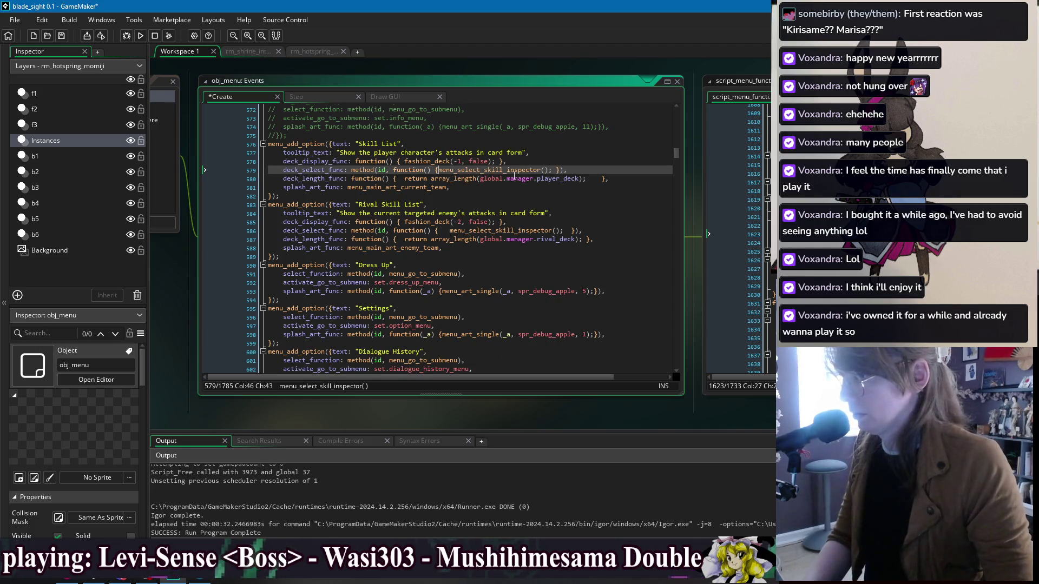
pyautogui.press('Up')
pyautogui.press('Up')
pyautogui.press('Up')
pyautogui.hotkey('ctrl', 's')
# Step: Tidy the spacing around the Rival Skill List inspector call and save
pyautogui.scroll(2, 403, 223)
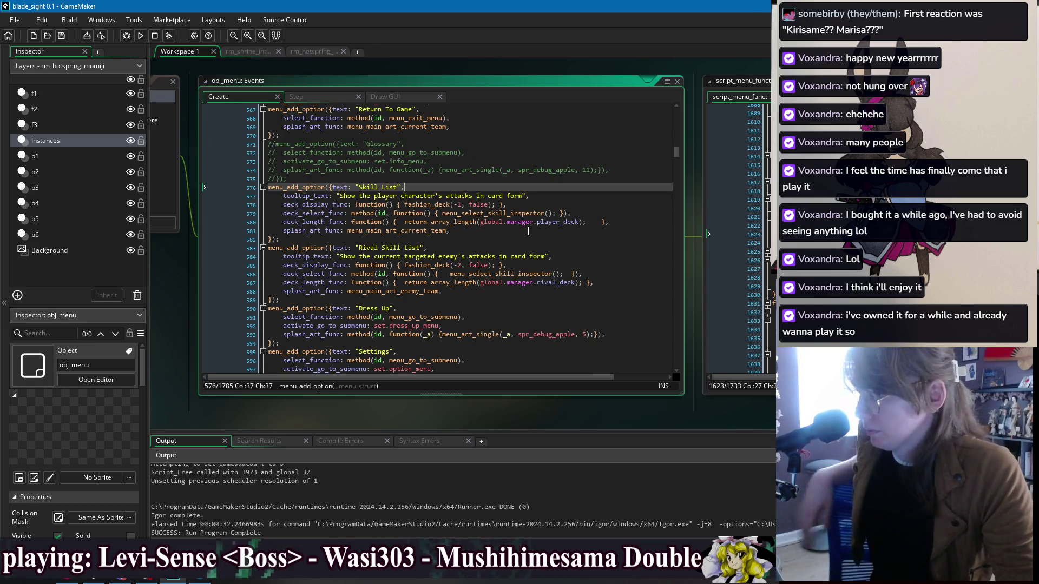
pyautogui.click(451, 274)
pyautogui.press('BackSpace')
pyautogui.press('BackSpace')
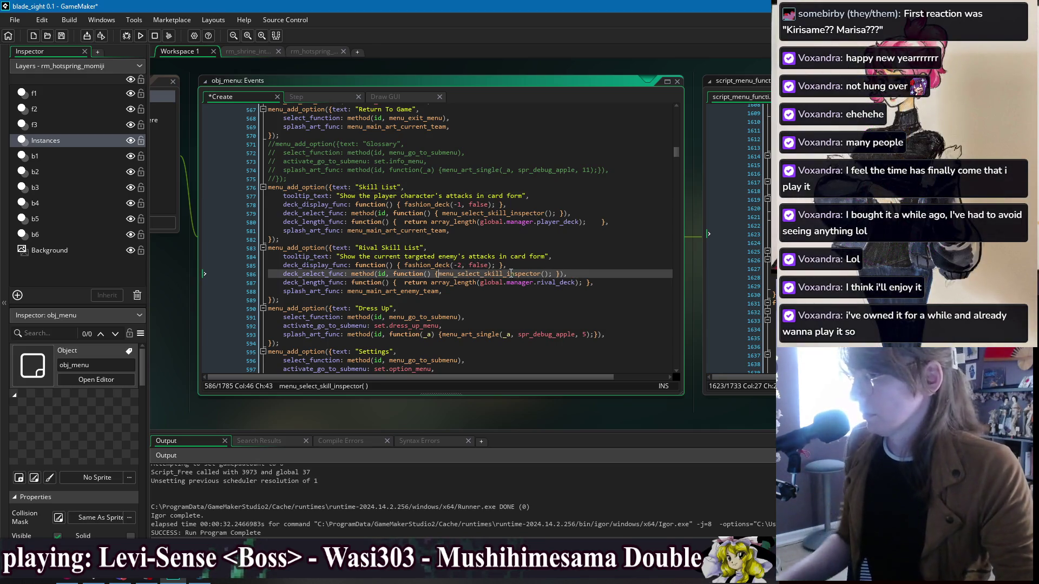
pyautogui.click(563, 274)
pyautogui.press('BackSpace')
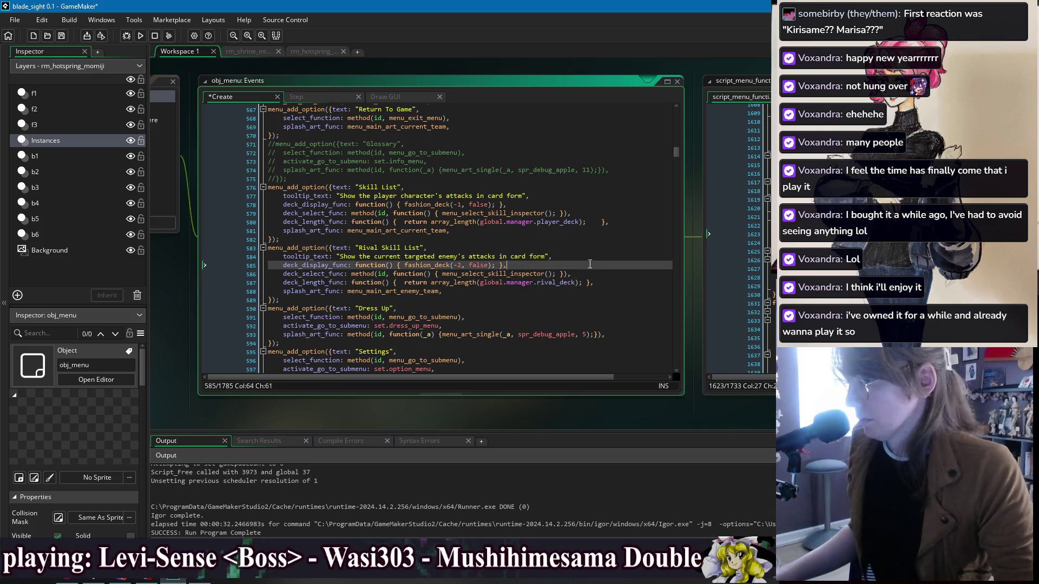
pyautogui.click(587, 265)
pyautogui.hotkey('ctrl', 's')
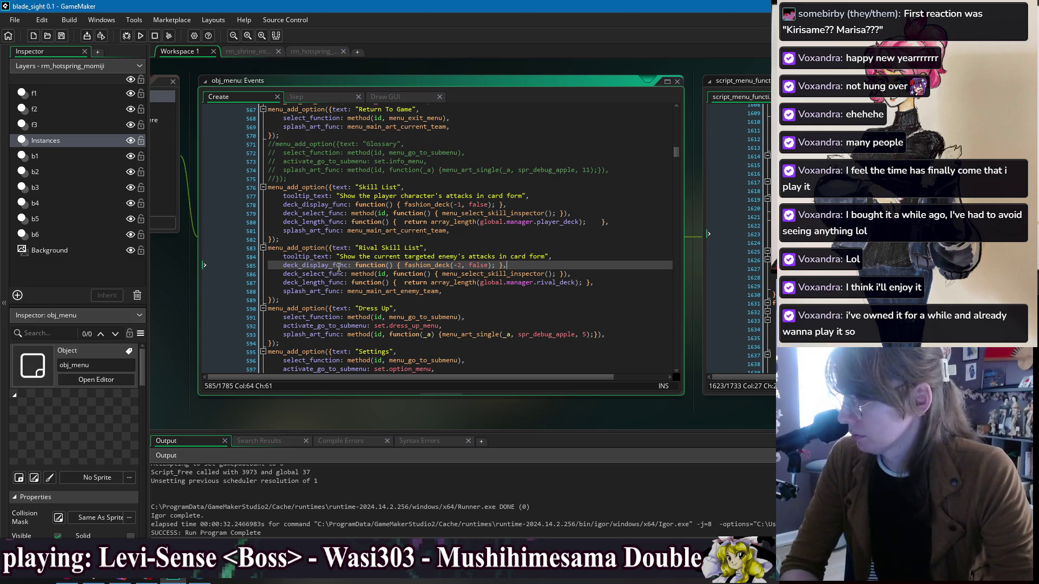
# Step: Search the whole project for rival_deck and list all matches
pyautogui.click(458, 282)
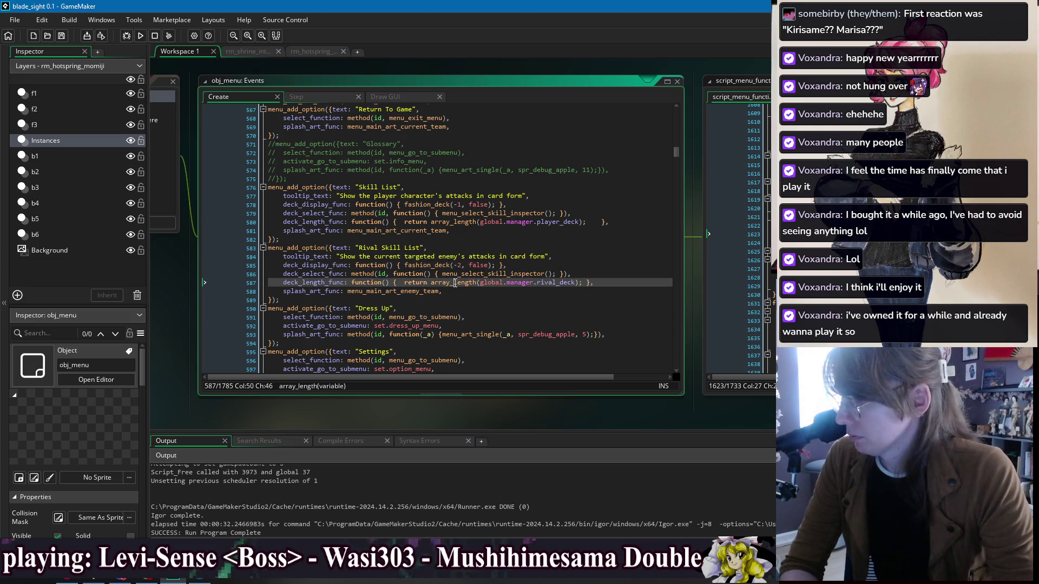
pyautogui.click(548, 295)
pyautogui.doubleClick(557, 284)
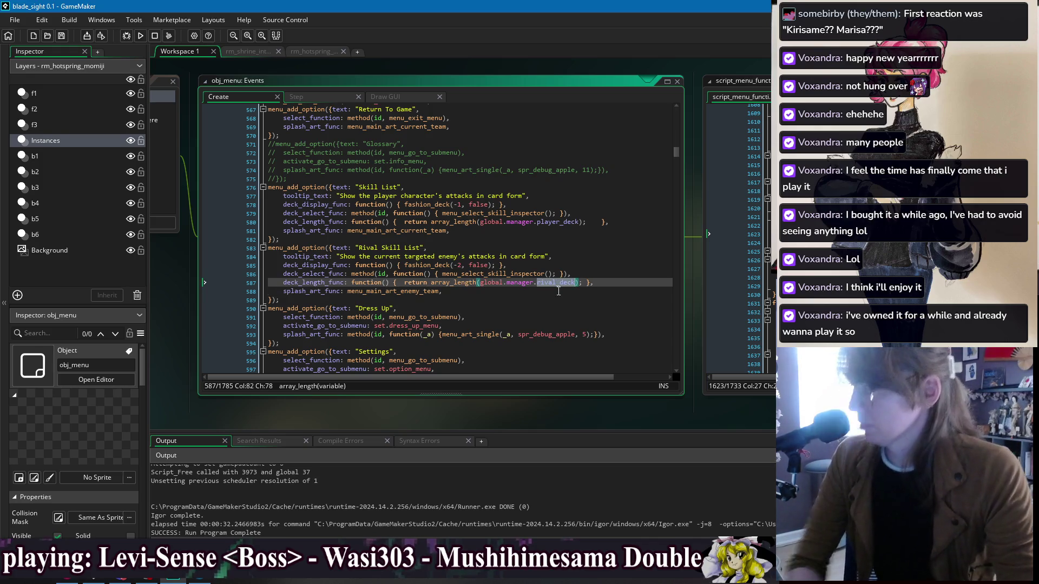
pyautogui.hotkey('ctrl', 'shift', 'f')
pyautogui.click(280, 145)
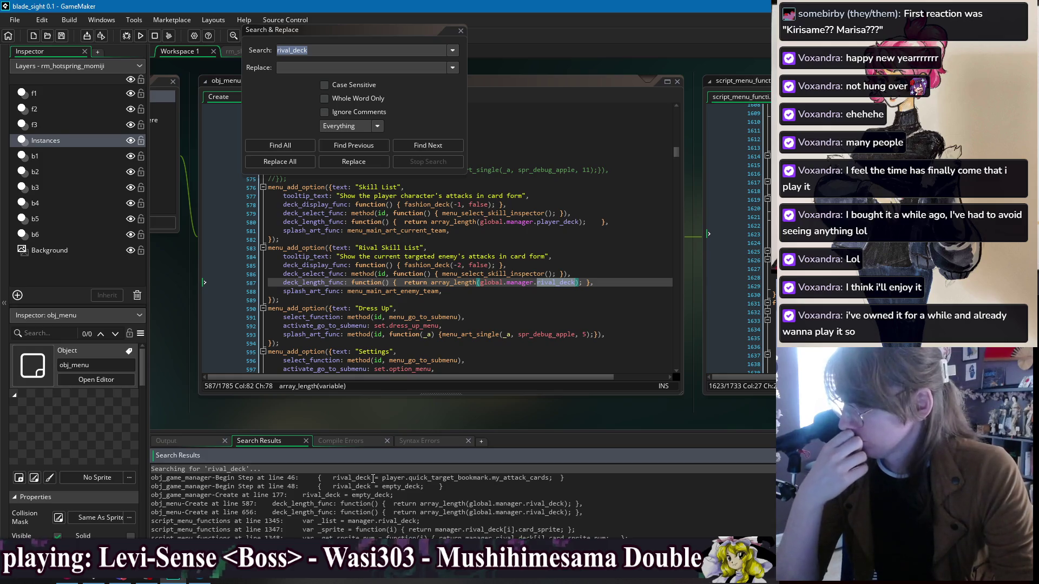
# Step: Open the rival_deck match at Begin Step line 48 and search the project for empty_deck
pyautogui.doubleClick(372, 486)
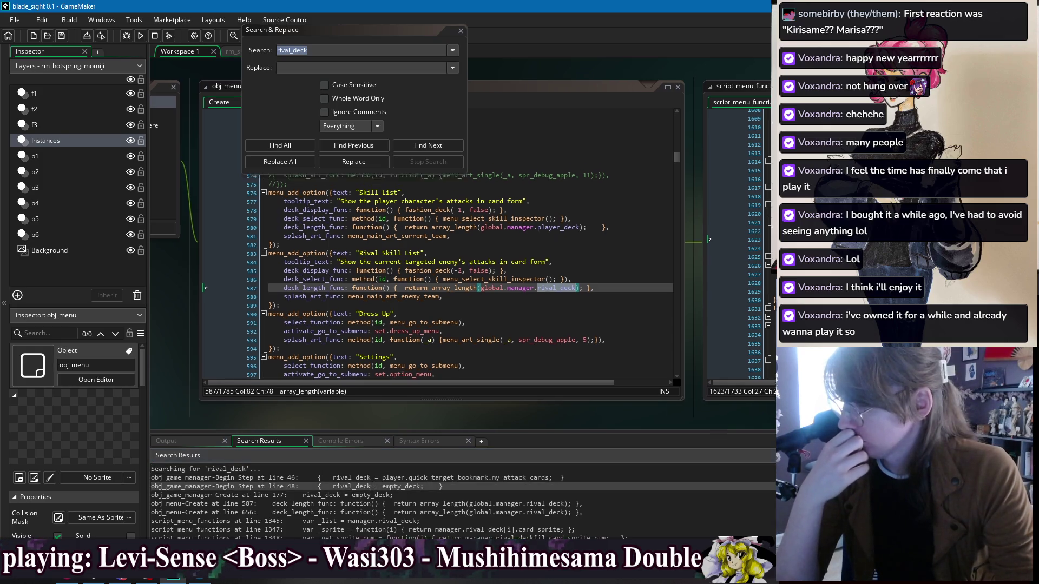
pyautogui.click(460, 31)
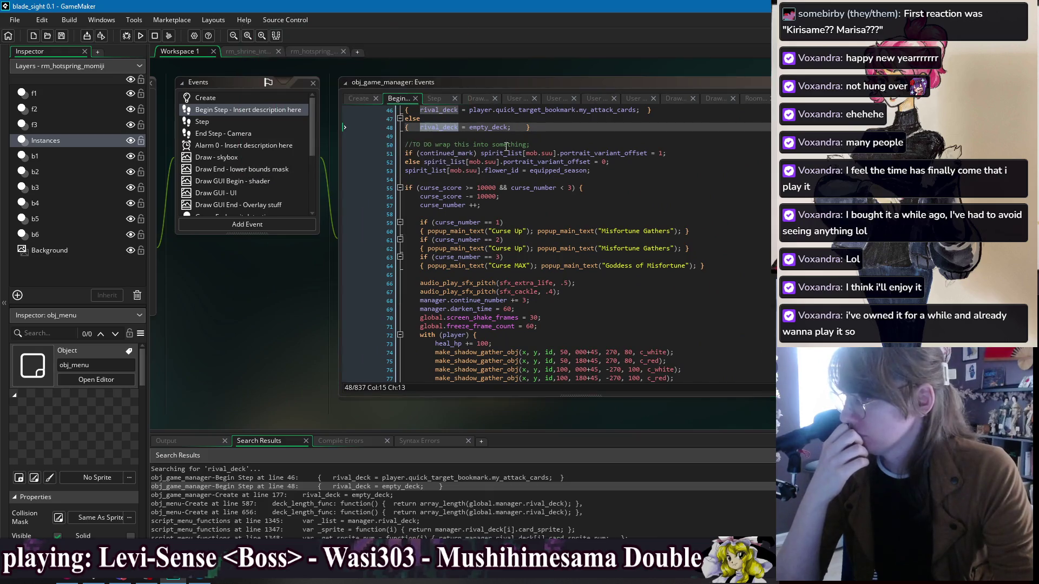
pyautogui.doubleClick(488, 127)
pyautogui.scroll(5, 557, 254)
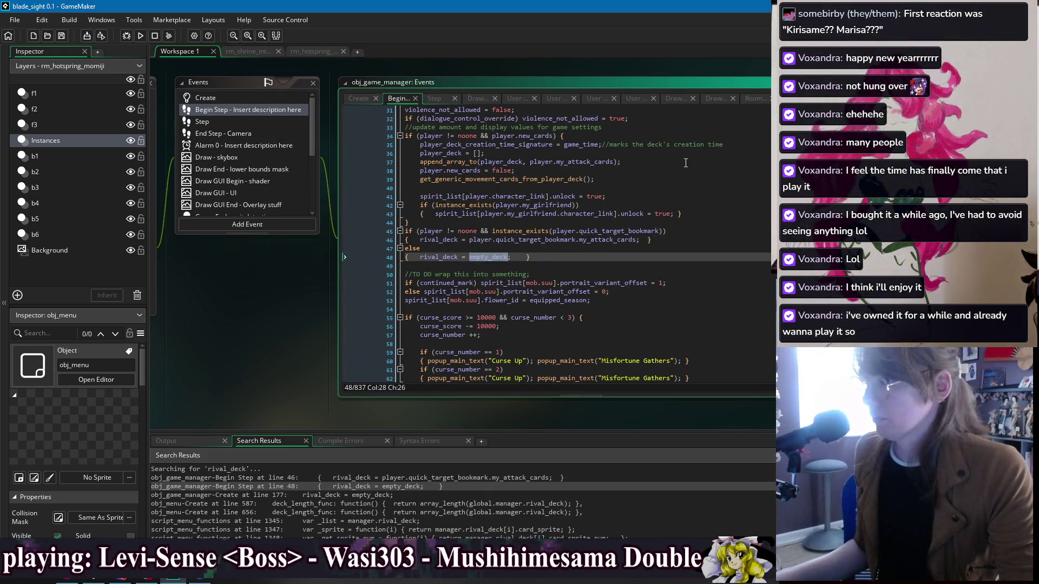
pyautogui.hotkey('ctrl', 'f')
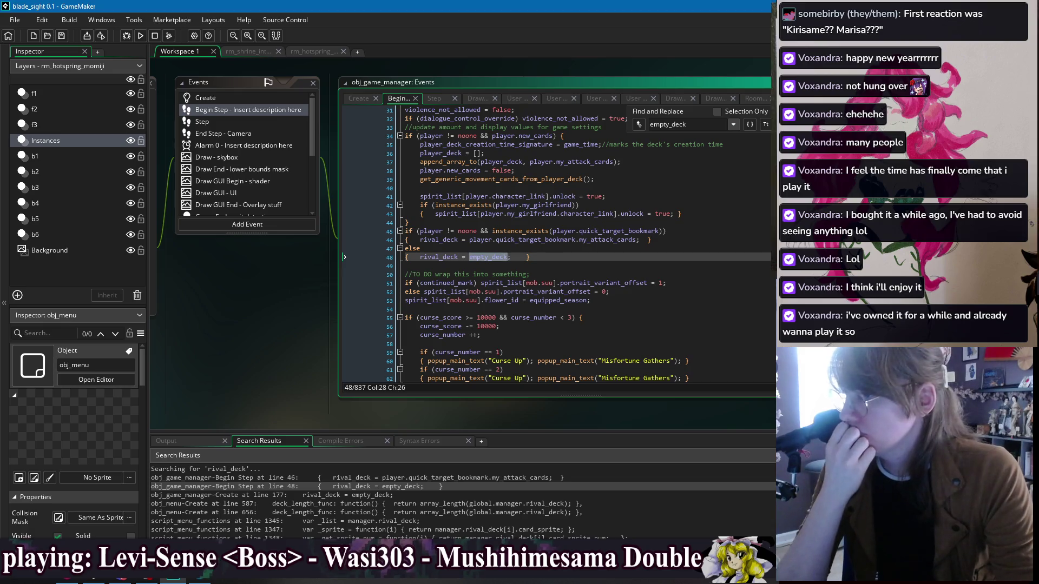
pyautogui.click(622, 118)
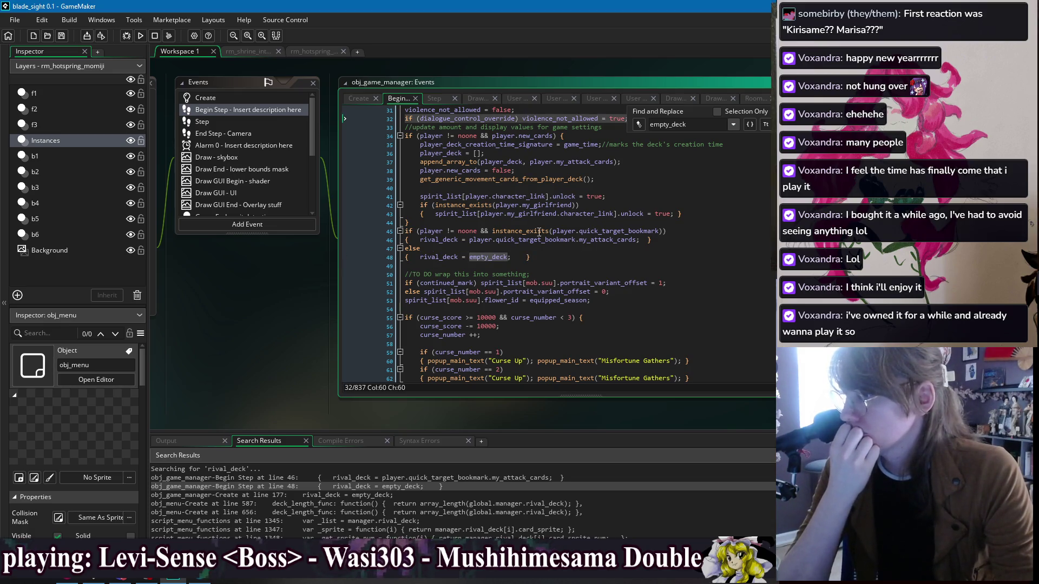
pyautogui.doubleClick(488, 257)
pyautogui.hotkey('ctrl', 'shift', 'f')
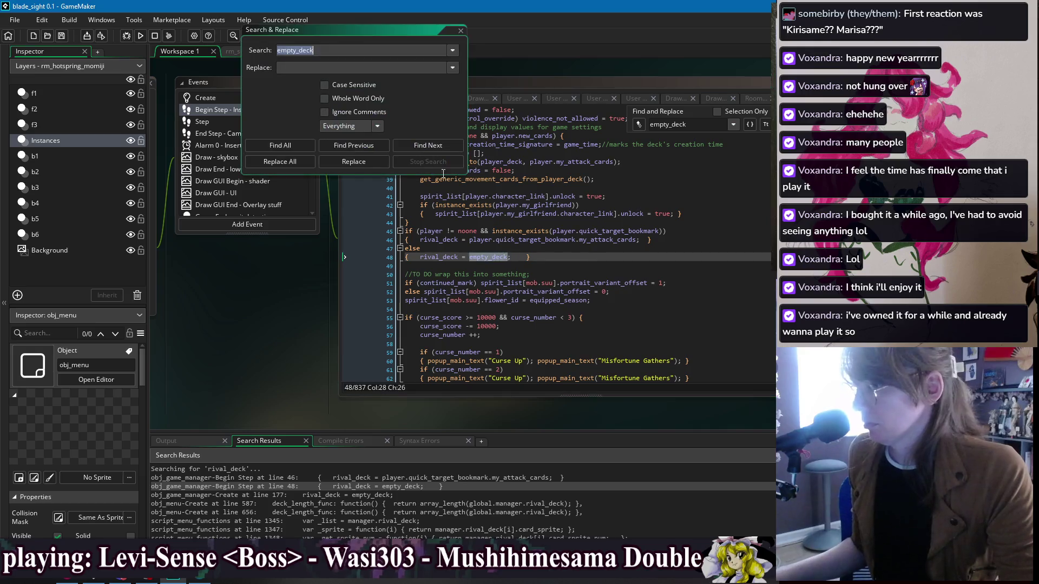
pyautogui.click(280, 145)
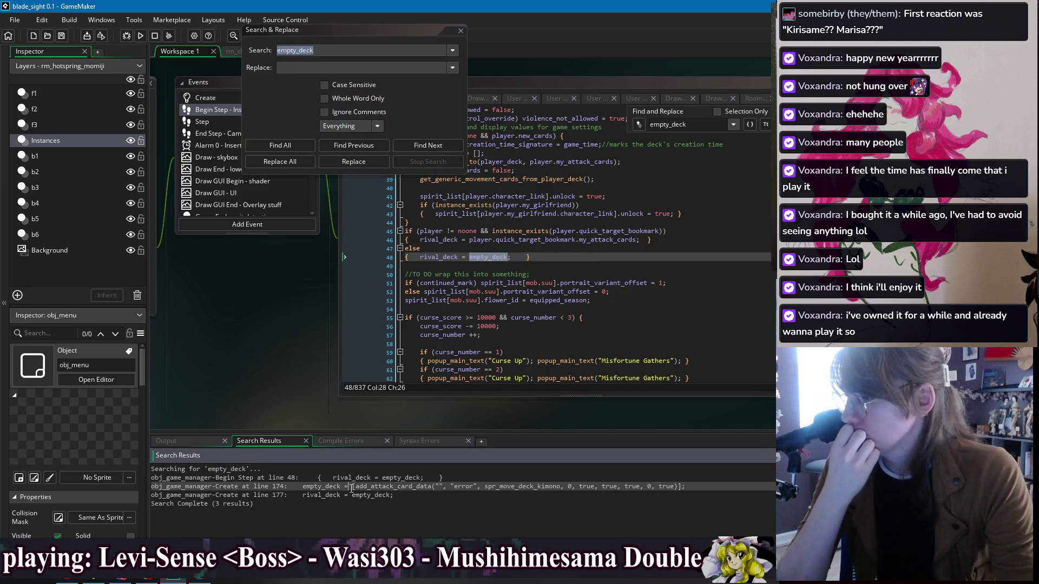
# Step: Delete the error card on line 174 so it reads empty_deck = [];, and rerun the search
pyautogui.doubleClick(352, 487)
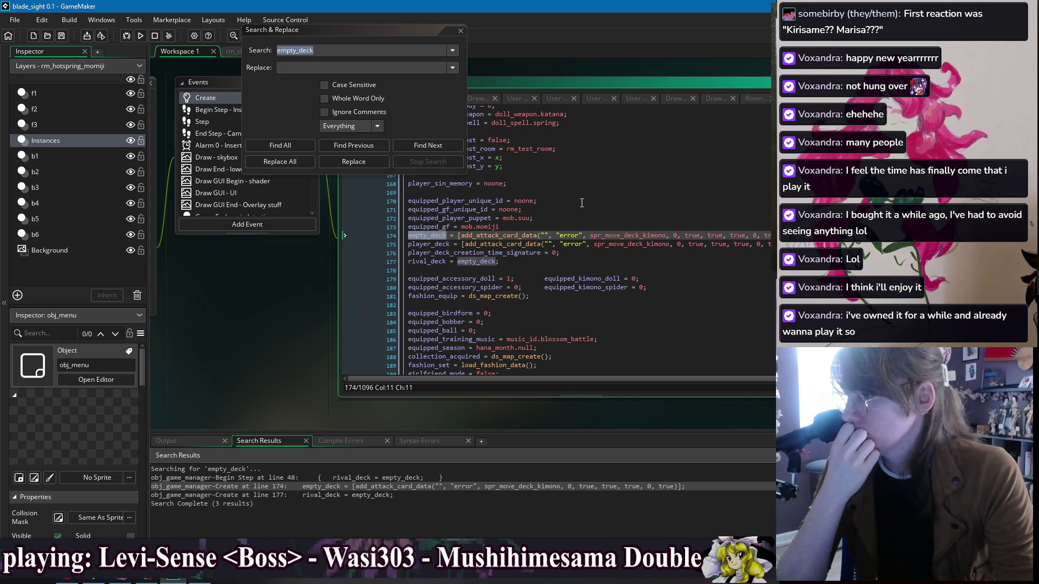
pyautogui.click(581, 209)
pyautogui.click(552, 265)
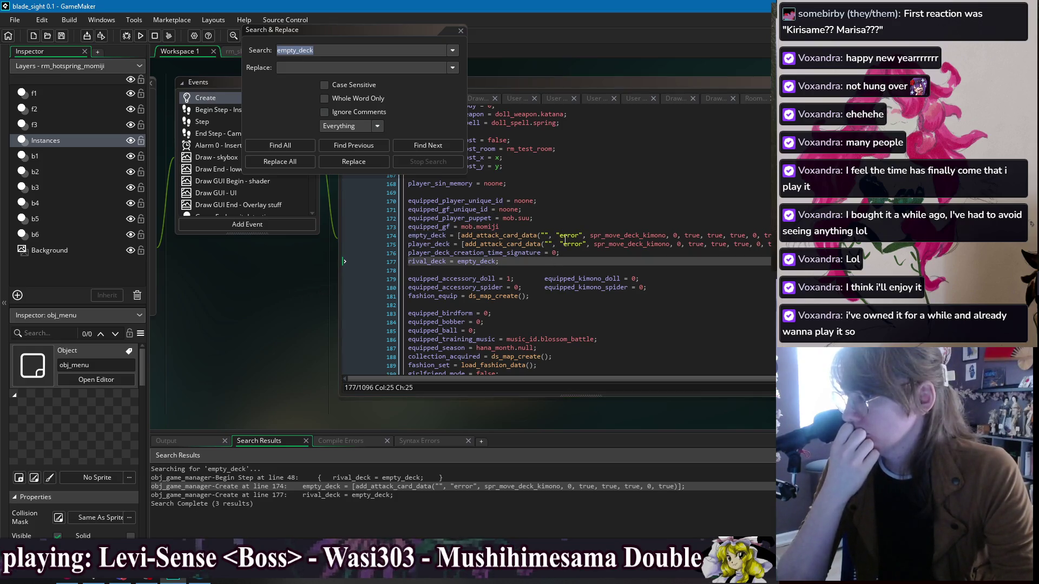
pyautogui.moveTo(461, 236); pyautogui.dragTo(771, 236)
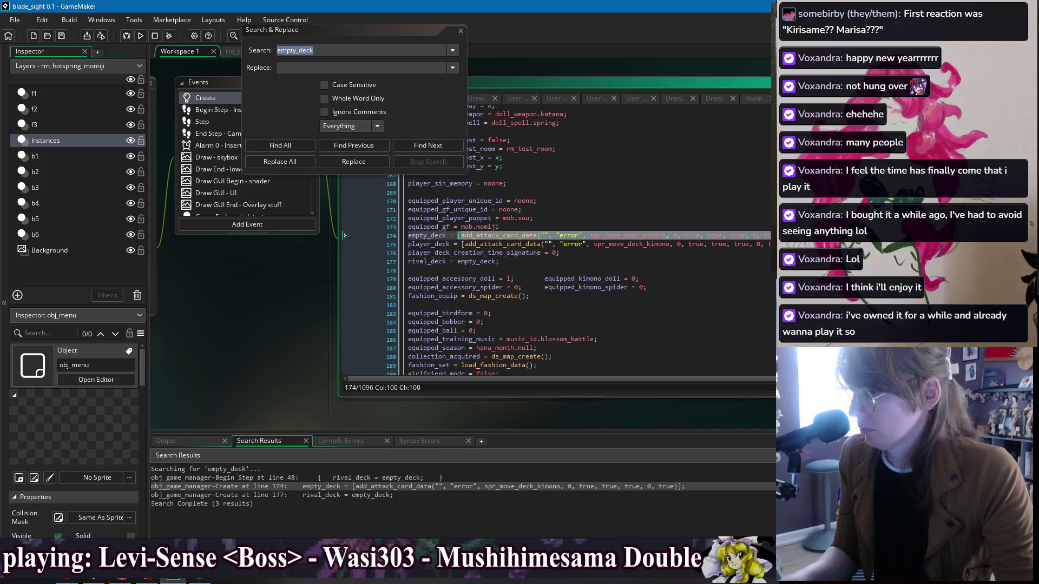
pyautogui.press('BackSpace')
pyautogui.click(490, 236)
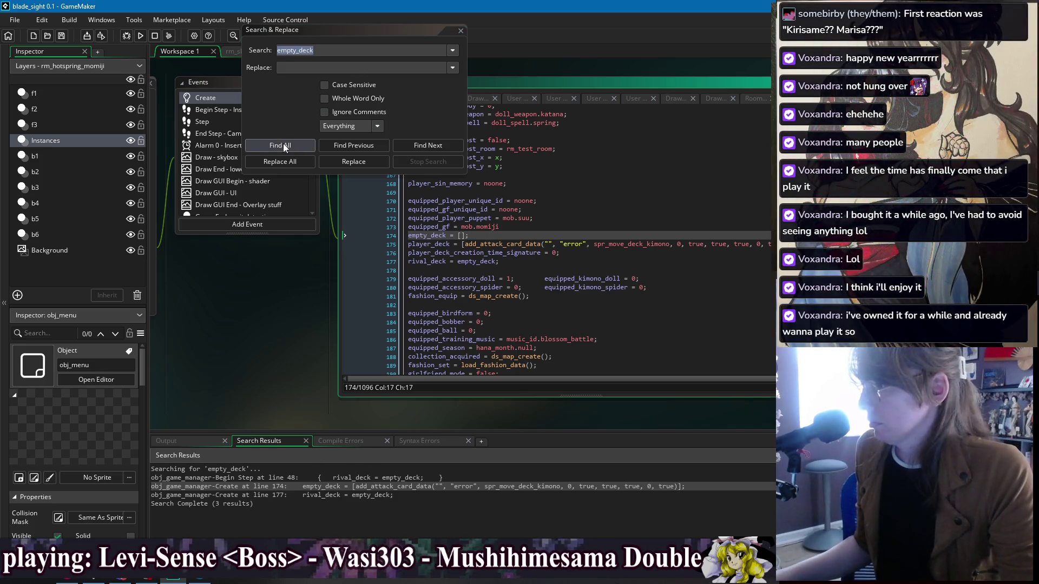
pyautogui.click(284, 147)
pyautogui.click(461, 31)
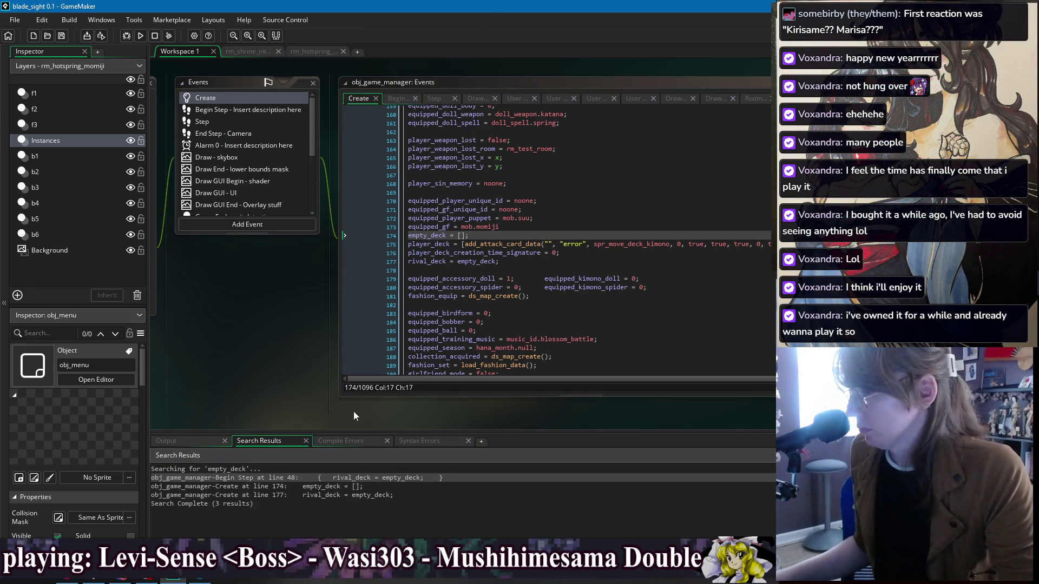
pyautogui.click(270, 308)
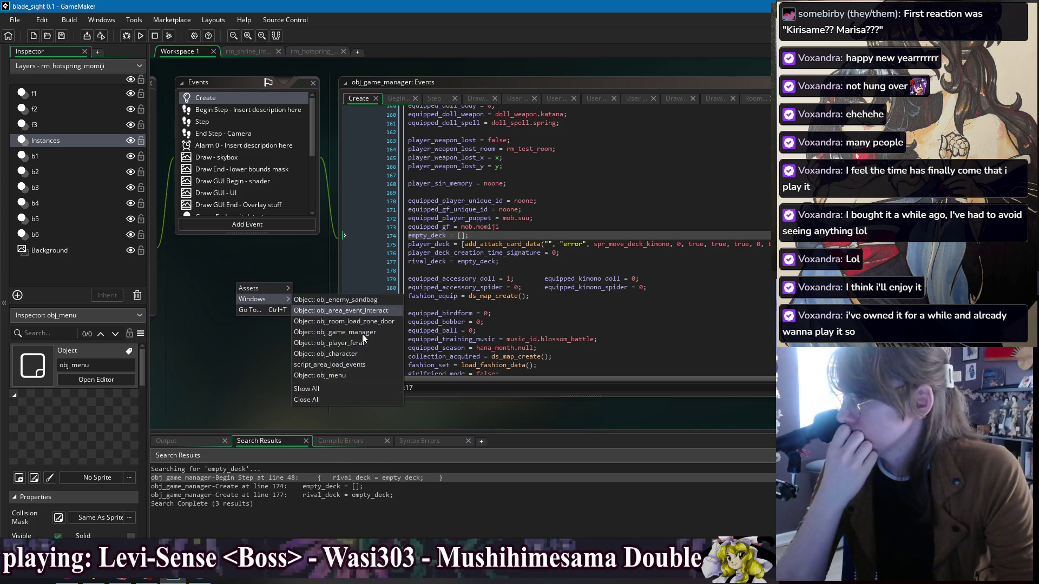
# Step: Locate every deck_display_func use across obj_menu's Rival Skill List option and Step event
pyautogui.click(353, 377)
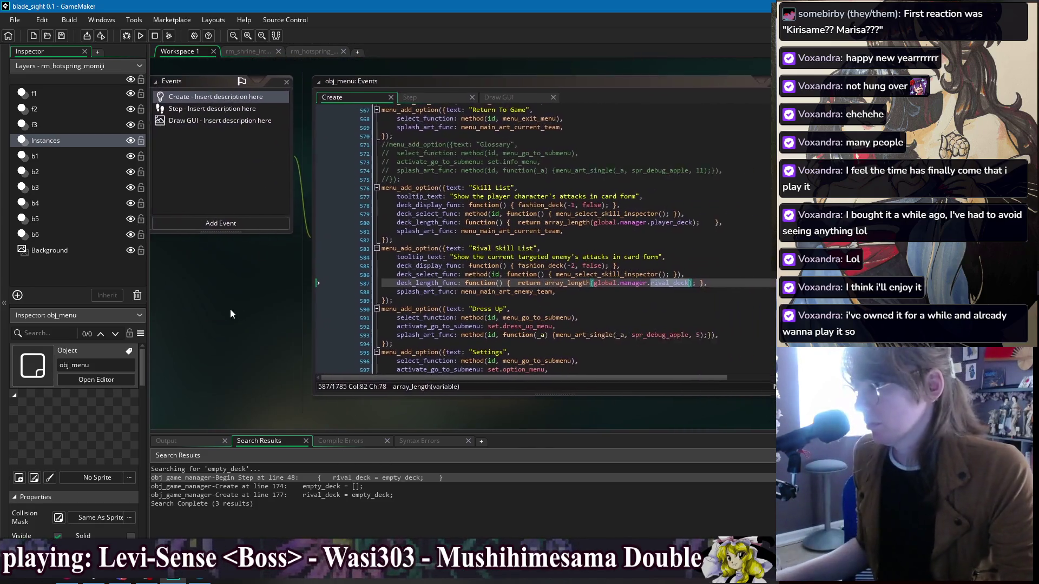
pyautogui.click(387, 264)
pyautogui.doubleClick(387, 263)
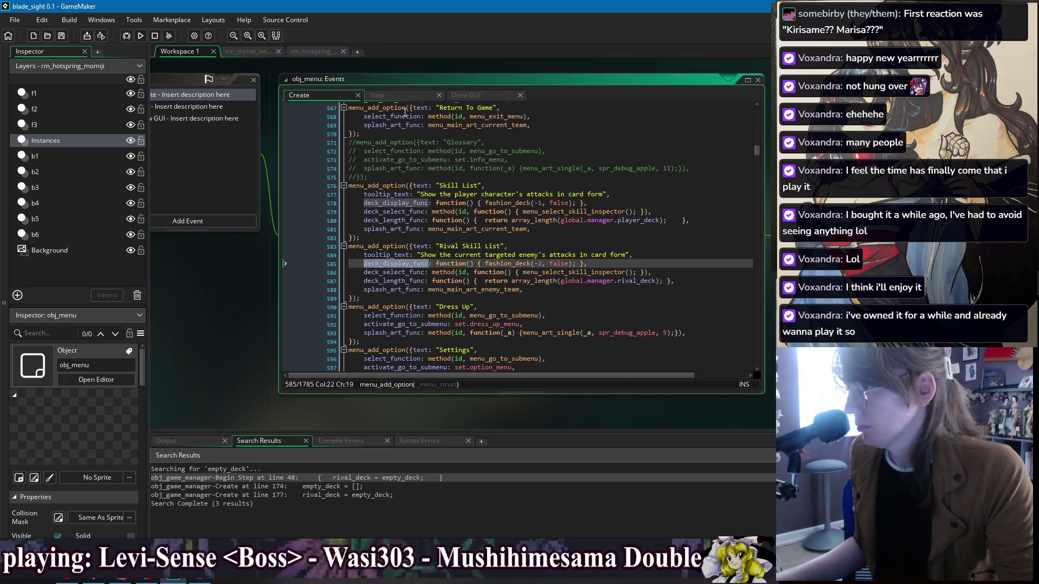
pyautogui.hotkey('ctrl', 'f')
pyautogui.press('Return')
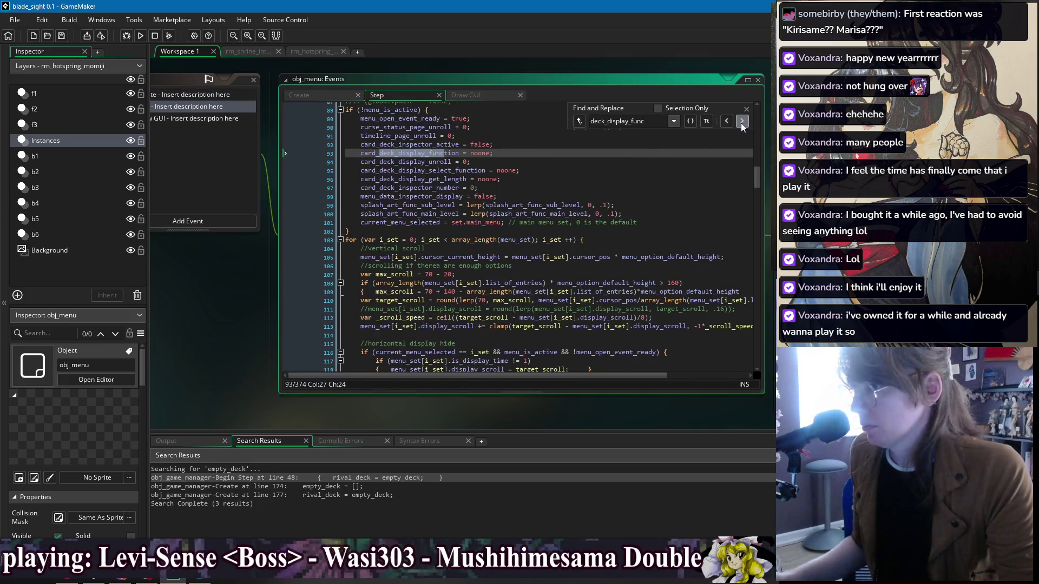
pyautogui.click(741, 122)
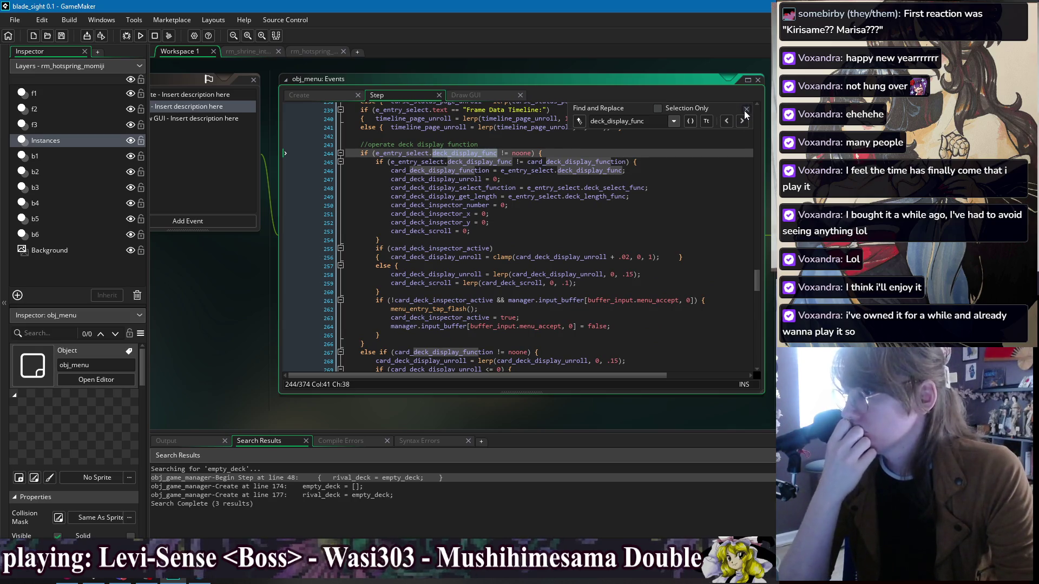
pyautogui.click(747, 110)
pyautogui.click(501, 207)
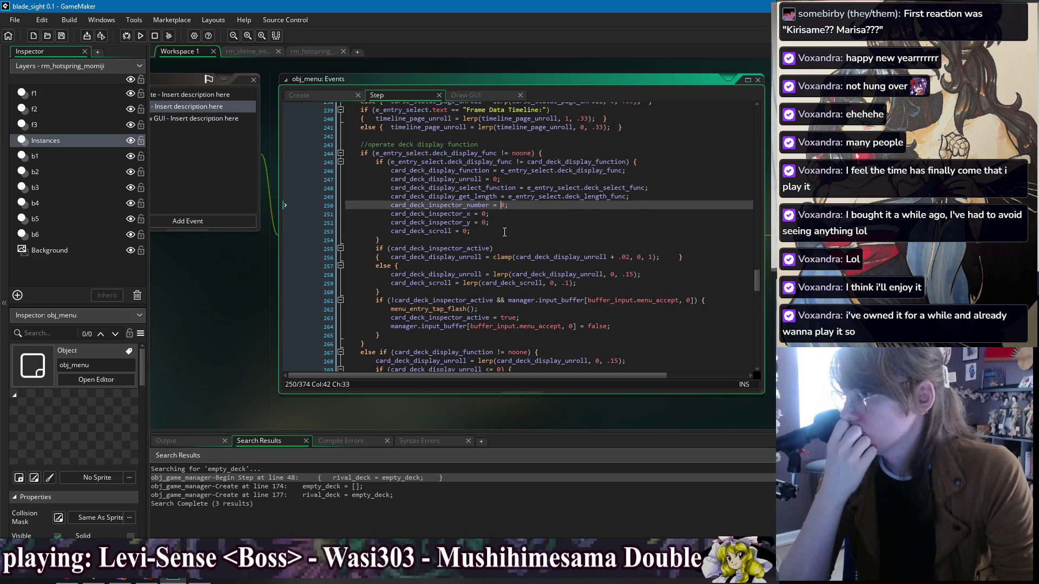
pyautogui.click(503, 232)
pyautogui.click(560, 151)
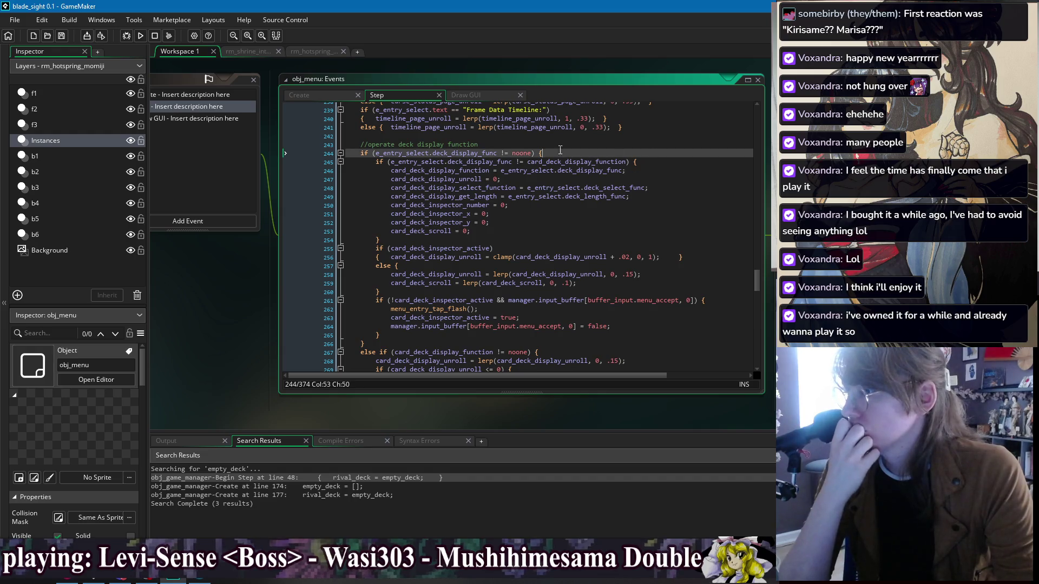
pyautogui.doubleClick(437, 154)
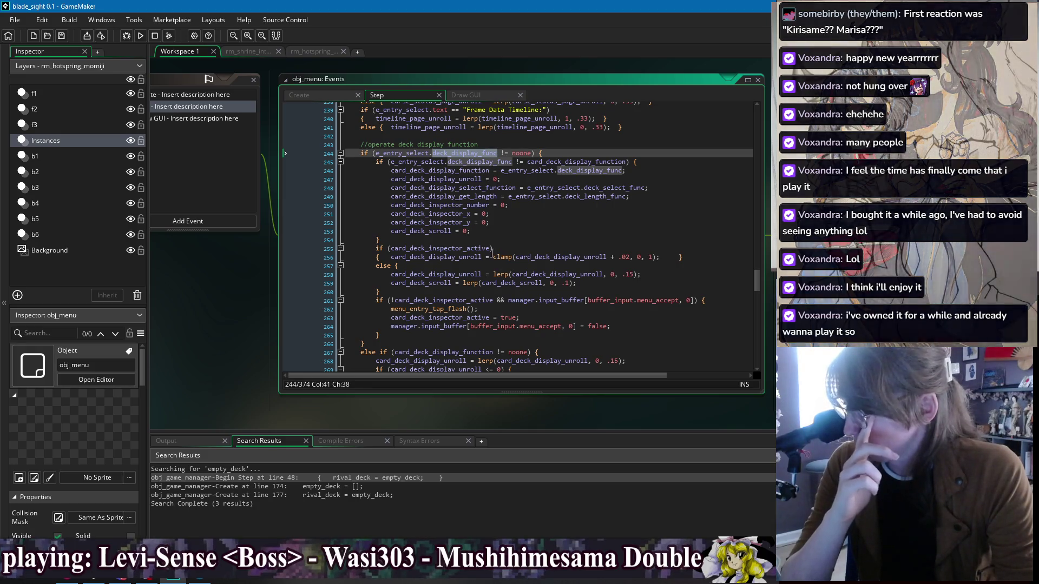
# Step: Add an e_entry_select.deck_length_func() check on a new line inside the line-261 accept condition
pyautogui.click(713, 302)
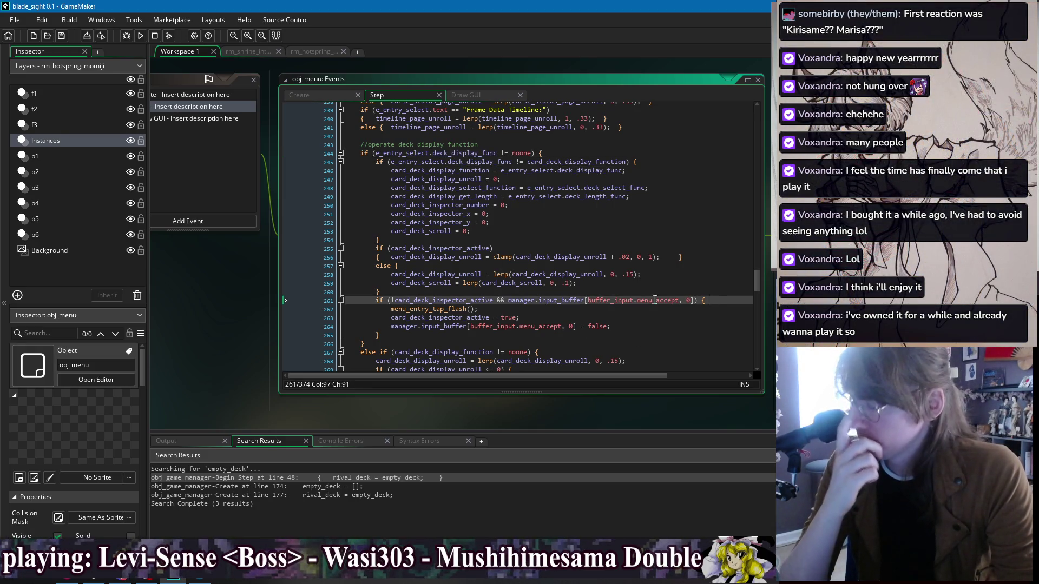
pyautogui.click(695, 301)
pyautogui.write(')')
pyautogui.press('BackSpace')
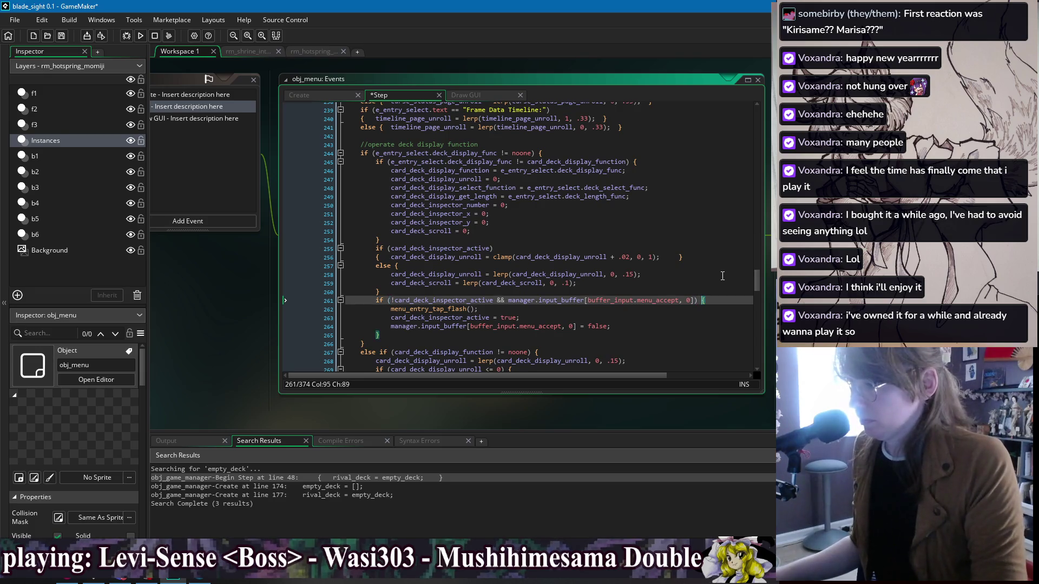
pyautogui.press('End')
pyautogui.press('Return')
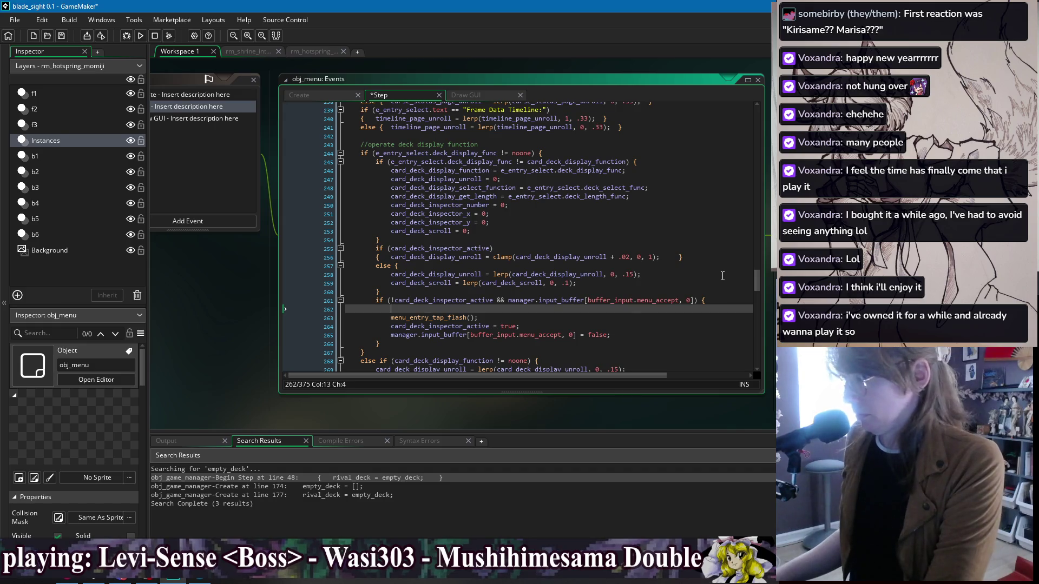
pyautogui.write('deck_display_func')
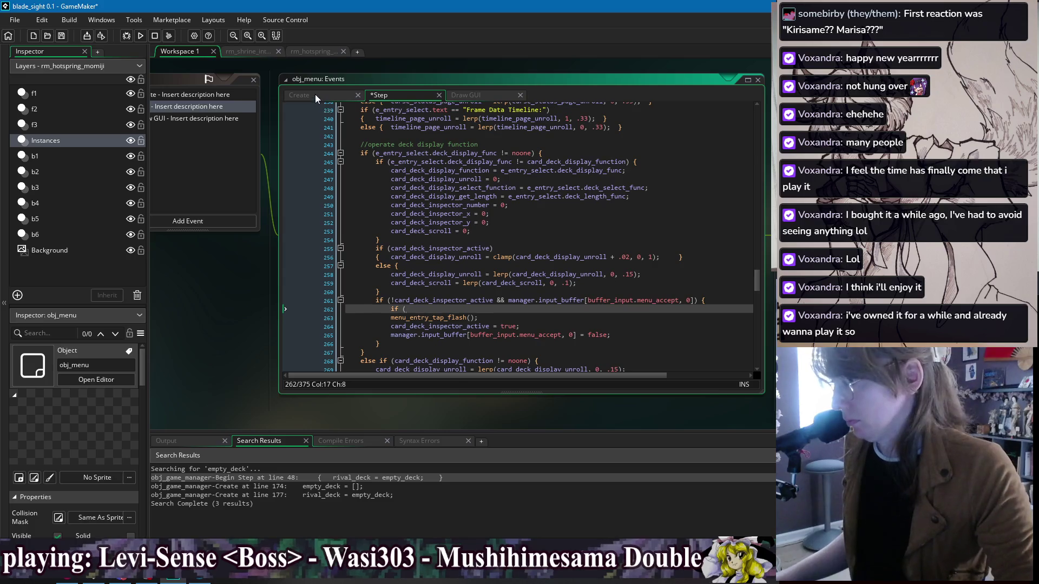
pyautogui.press('F12')
pyautogui.click(394, 281)
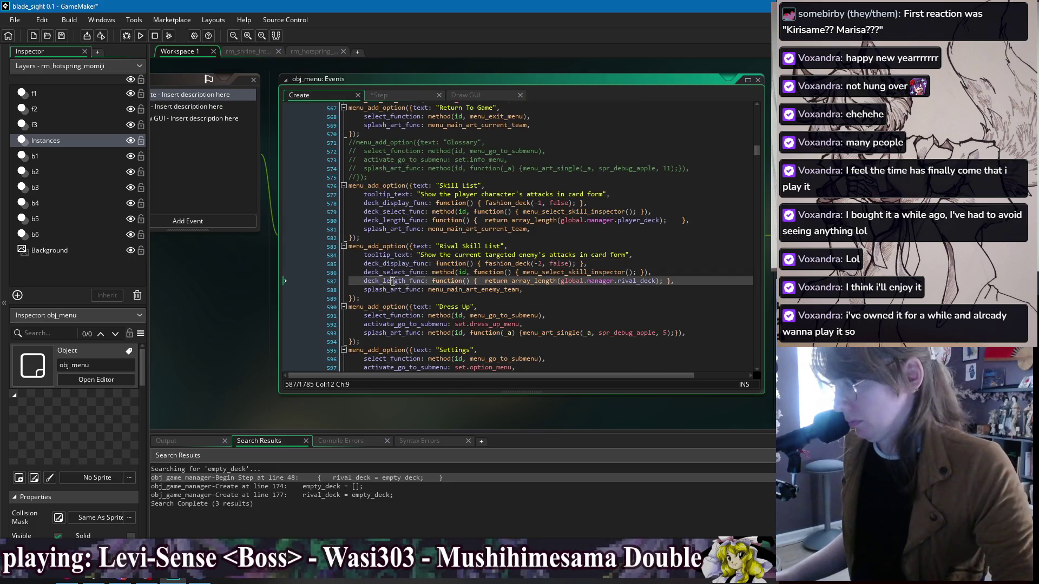
pyautogui.hotkey('ctrl', 'Tab')
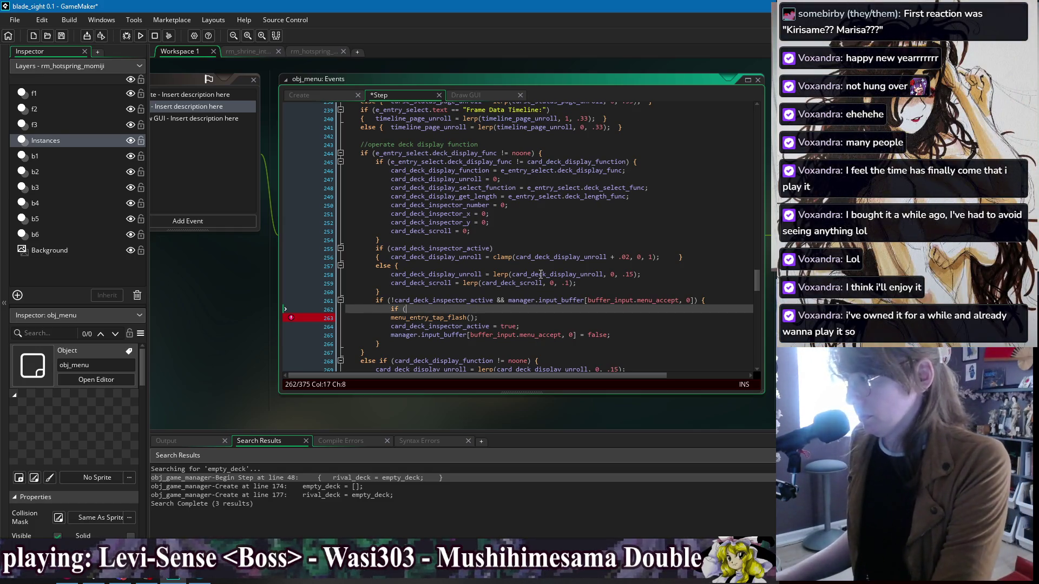
pyautogui.write('e_entry_select.deck_length_func')
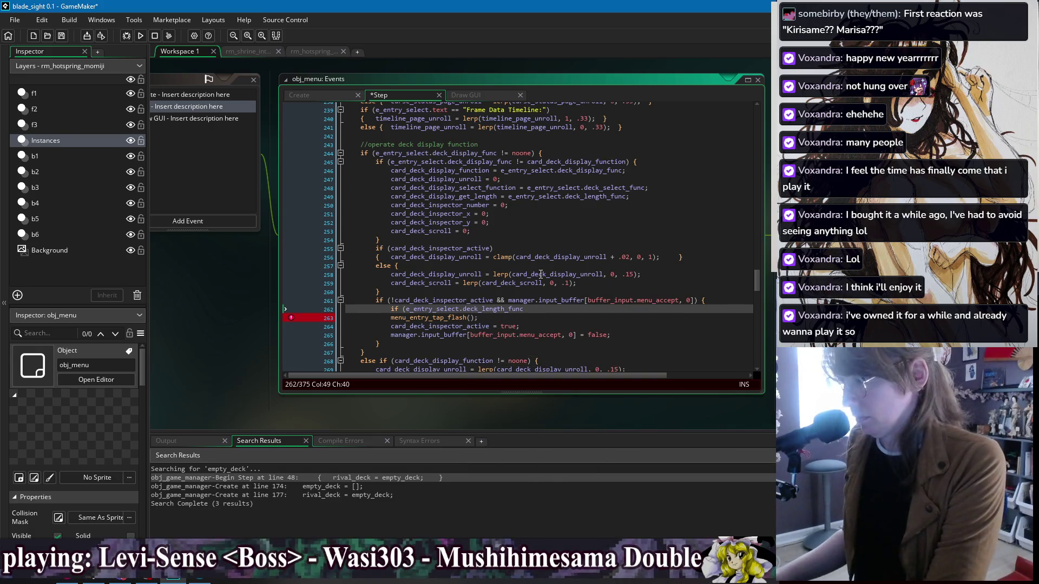
pyautogui.write('() == 0')
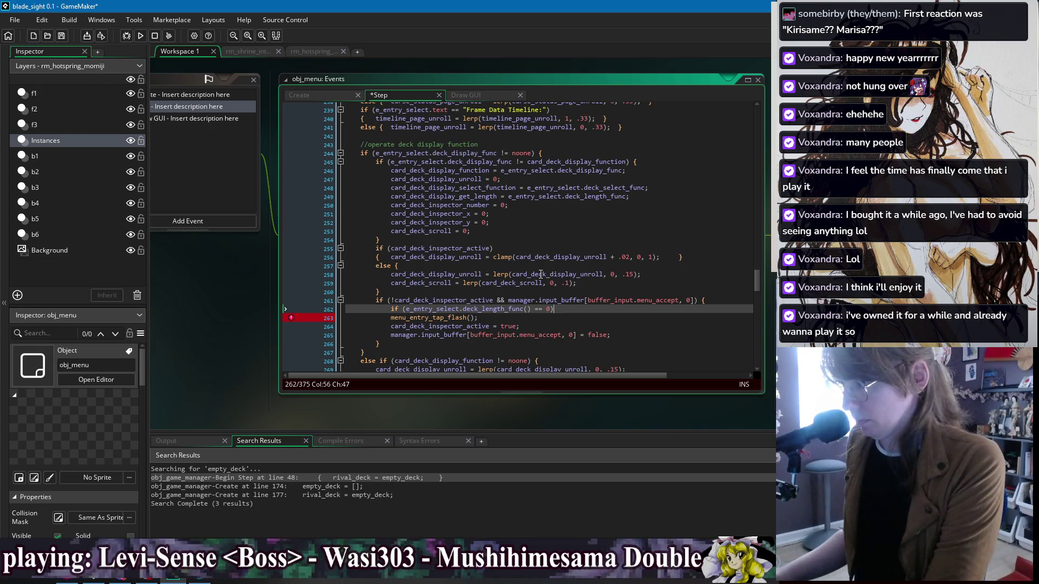
# Step: Add an empty-deck block plus an else branch, moving the original accept-handling lines into the else
pyautogui.press('Return')
pyautogui.write('{        }')
pyautogui.press('Return')
pyautogui.write('else {')
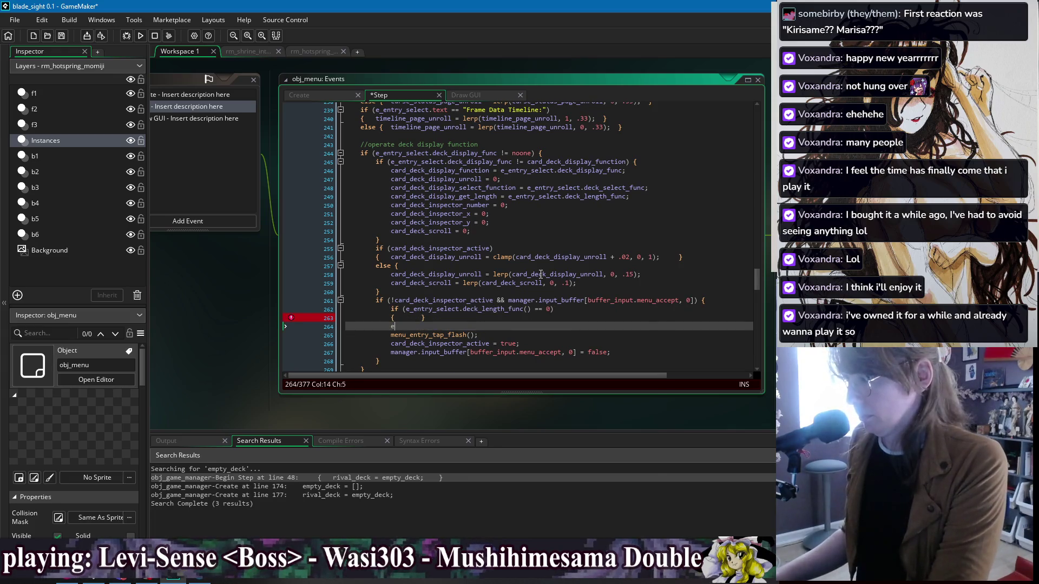
pyautogui.press('Return')
pyautogui.press('Return')
pyautogui.write('}')
pyautogui.scroll(-3, 606, 302)
pyautogui.moveTo(605, 302)
pyautogui.mouseDown()
pyautogui.moveTo(624, 291)
pyautogui.moveTo(620, 275)
pyautogui.mouseUp()
pyautogui.hotkey('ctrl', 'x')
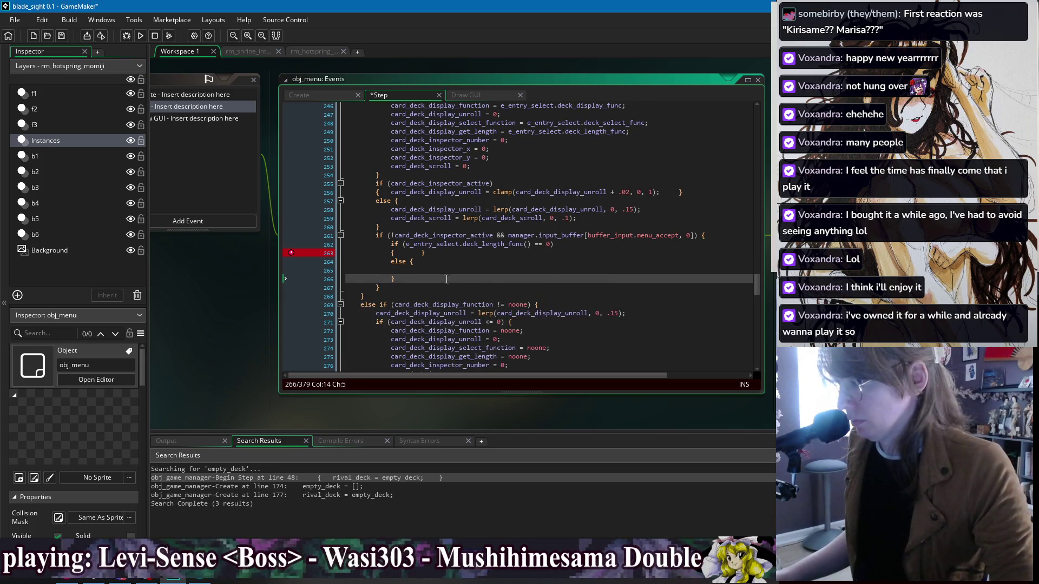
pyautogui.click(440, 262)
pyautogui.hotkey('ctrl', 'v')
# Step: Indent the else statements and paste menu_entry_tap_flash(); into the empty-deck braces on line 263
pyautogui.moveTo(388, 286); pyautogui.dragTo(385, 268)
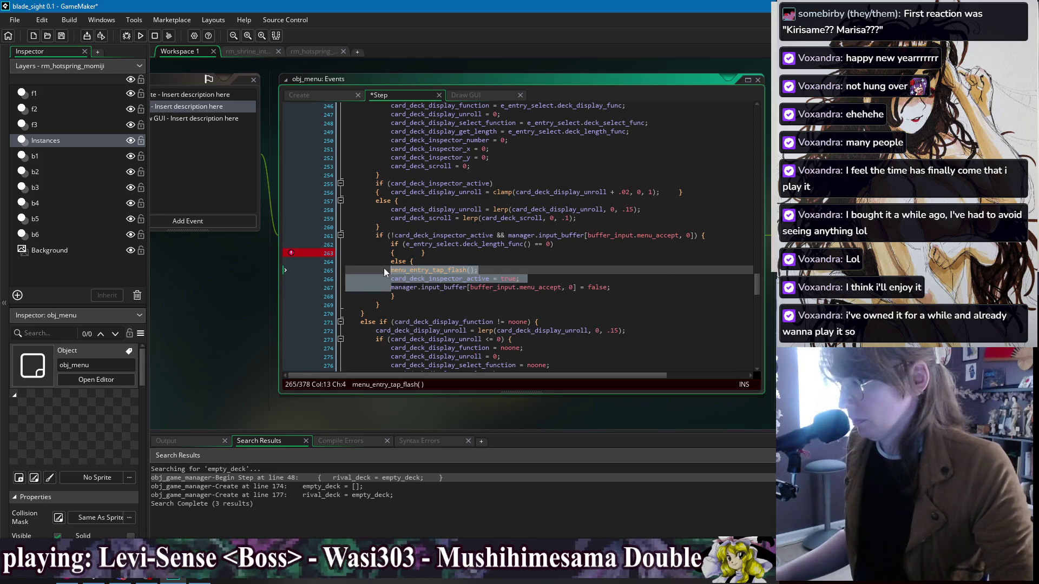
pyautogui.press('Tab')
pyautogui.click(414, 253)
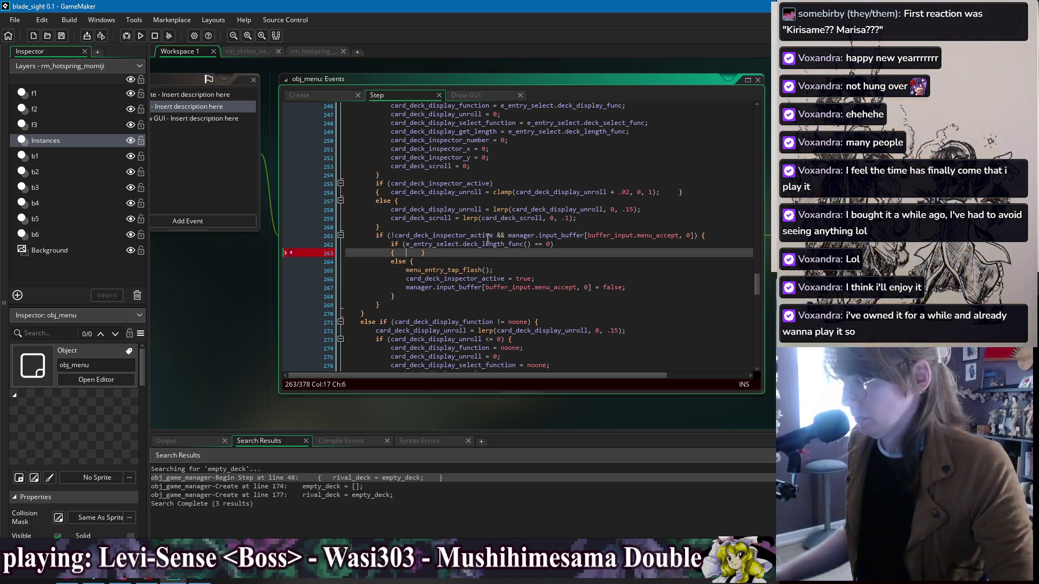
pyautogui.press('Left')
pyautogui.press('Left')
pyautogui.write('a')
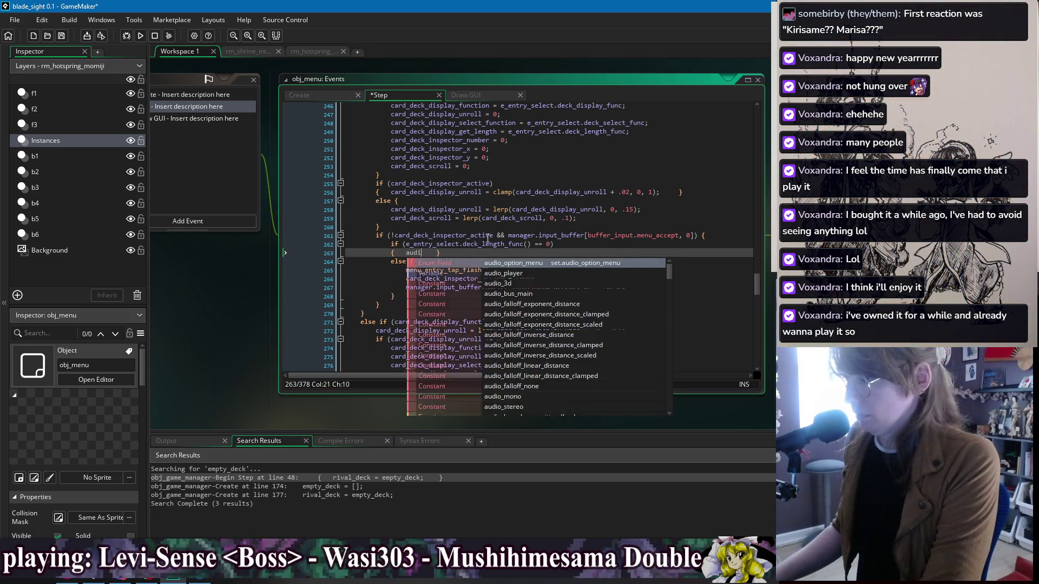
pyautogui.hotkey('ctrl', 'z')
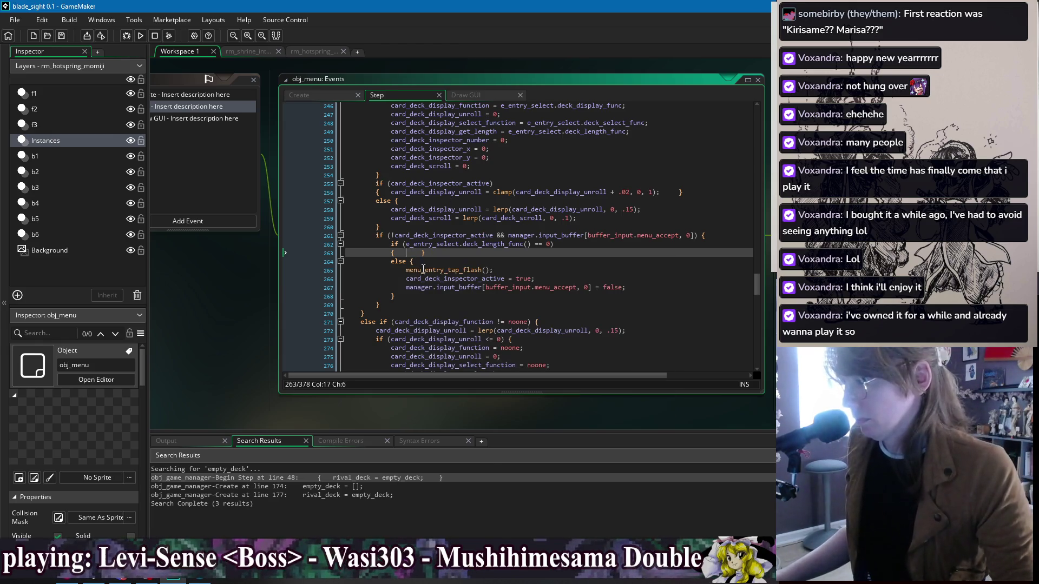
pyautogui.moveTo(493, 270); pyautogui.dragTo(435, 273)
pyautogui.hotkey('ctrl', 'c')
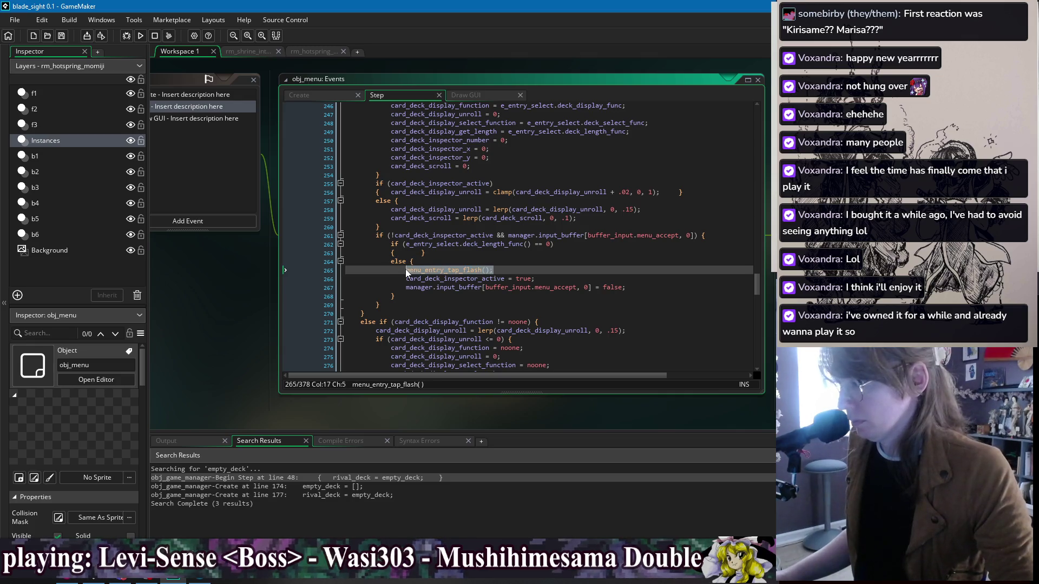
pyautogui.click(409, 253)
pyautogui.hotkey('ctrl', 'v')
pyautogui.middleClick(460, 270)
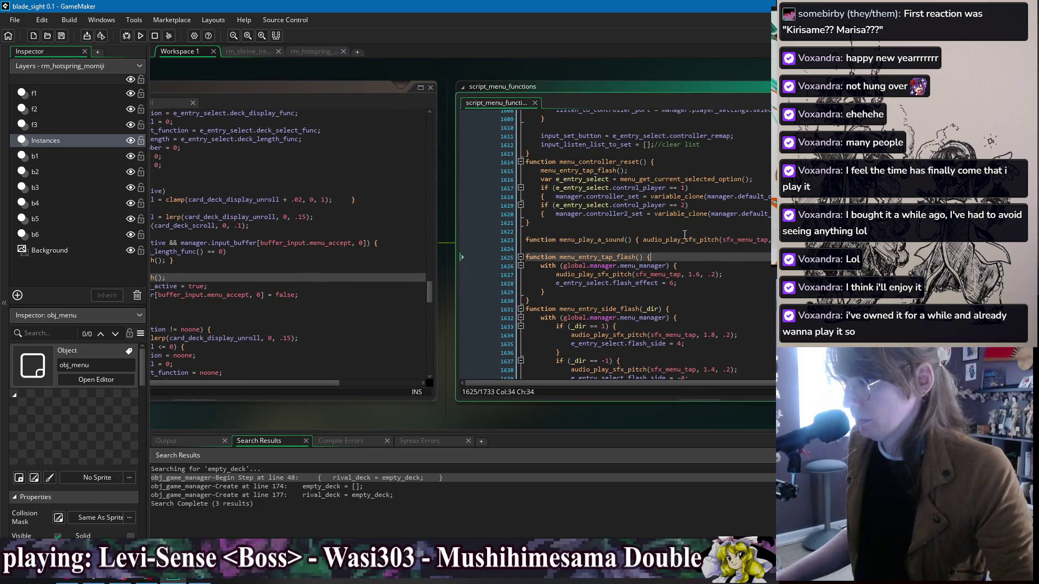
# Step: Search script_menu_functions for audio_play_sfx_pitch starting from menu_entry_tap_flash's sound call
pyautogui.click(632, 275)
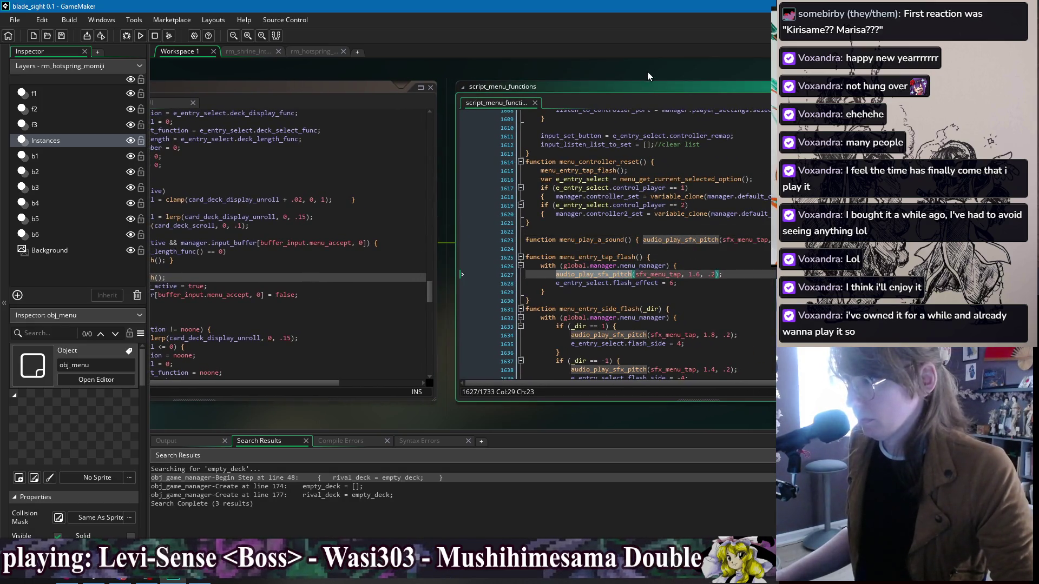
pyautogui.scroll(-3, 528, 210)
pyautogui.click(527, 210)
pyautogui.click(546, 208)
pyautogui.press('End')
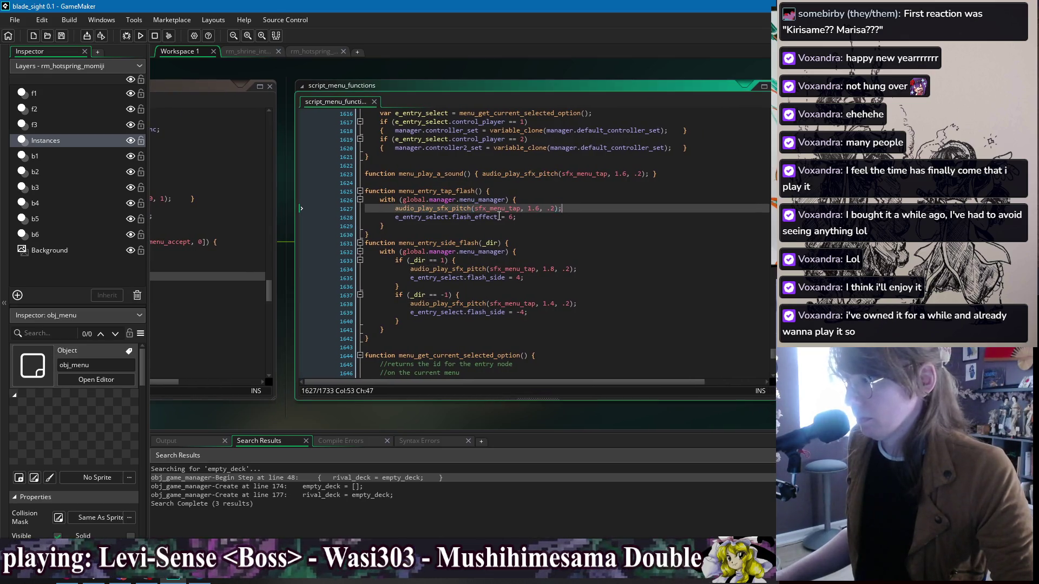
pyautogui.doubleClick(433, 209)
pyautogui.hotkey('ctrl', 'f')
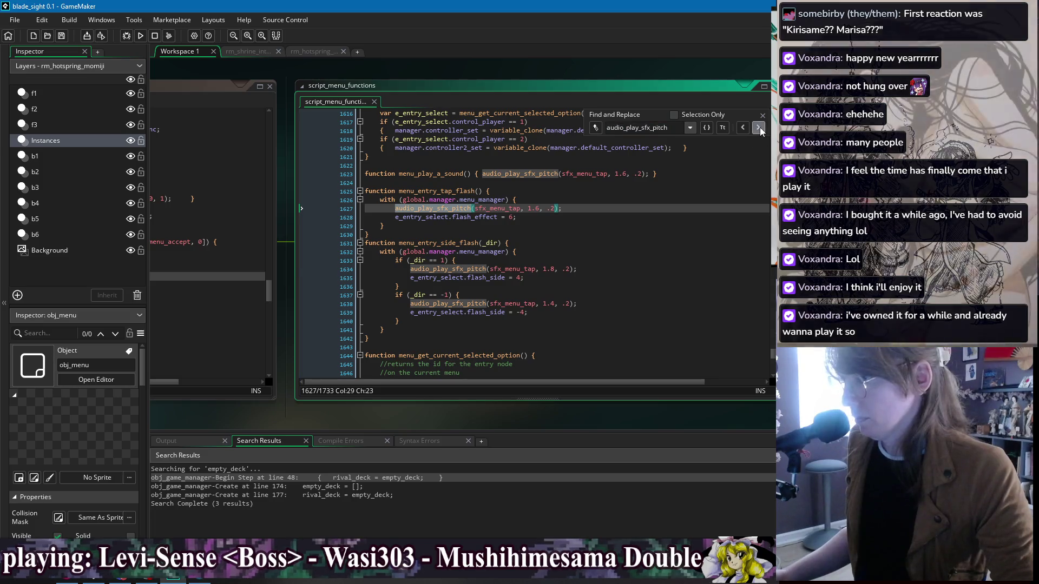
pyautogui.click(759, 127)
pyautogui.click(759, 127)
# Step: Take the sfx_voice_tap_glitch sound call on line 1234, then return to obj_menu's Step code
pyautogui.scroll(4, 487, 243)
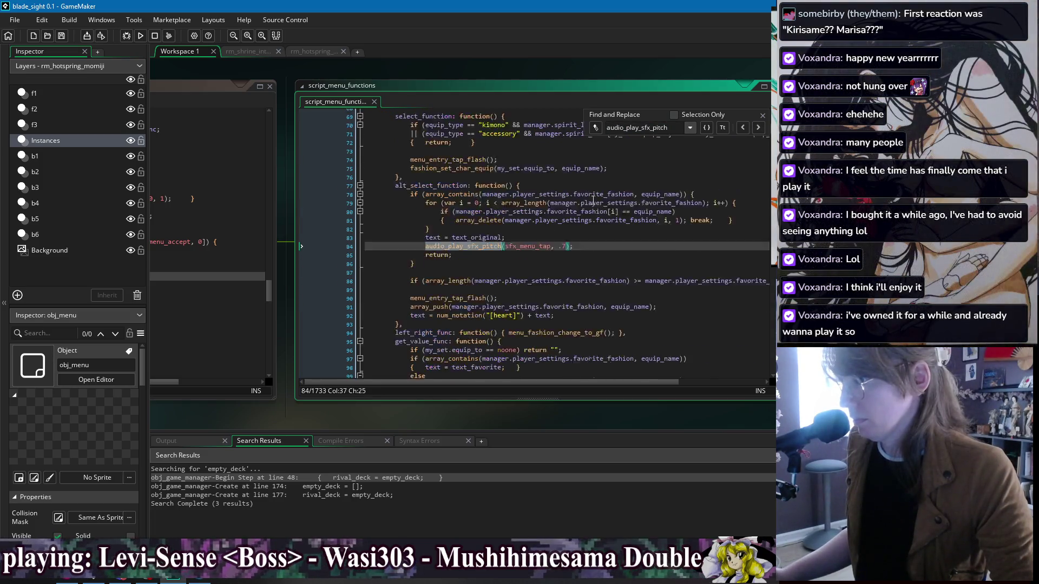
pyautogui.click(427, 268)
pyautogui.moveTo(427, 268); pyautogui.dragTo(577, 268)
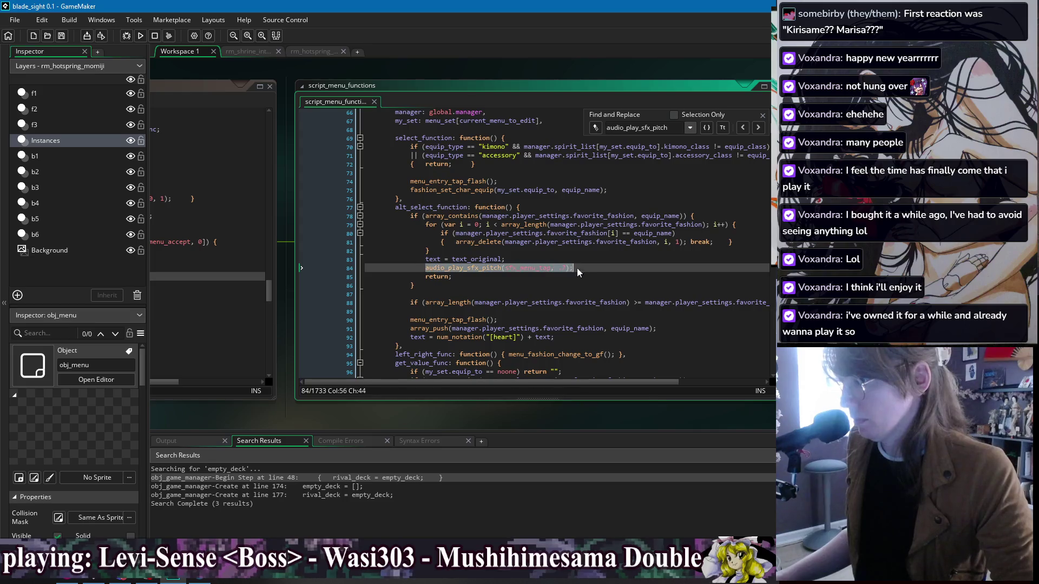
pyautogui.click(759, 128)
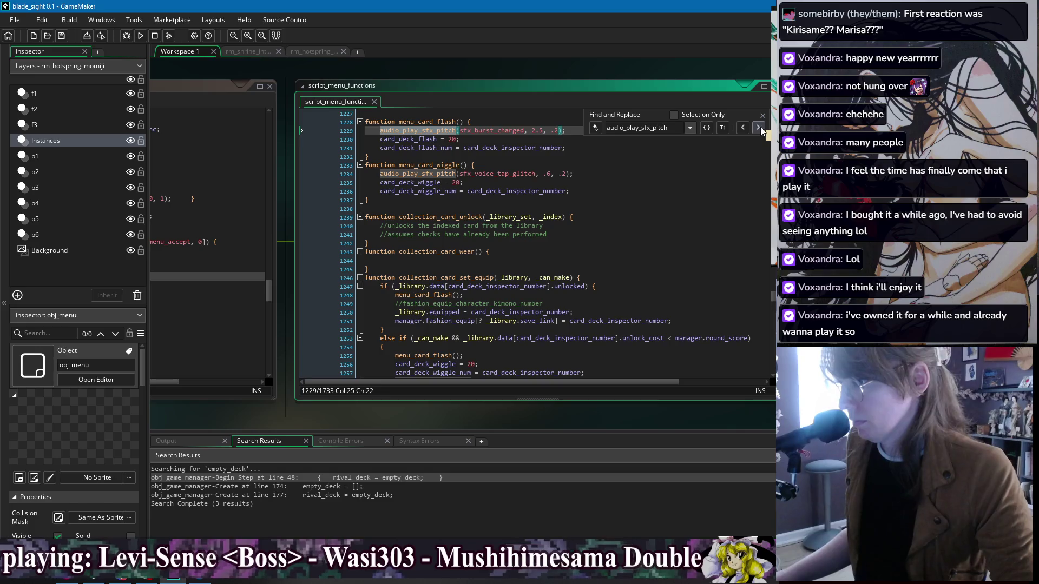
pyautogui.click(405, 175)
pyautogui.moveTo(379, 174); pyautogui.dragTo(584, 172)
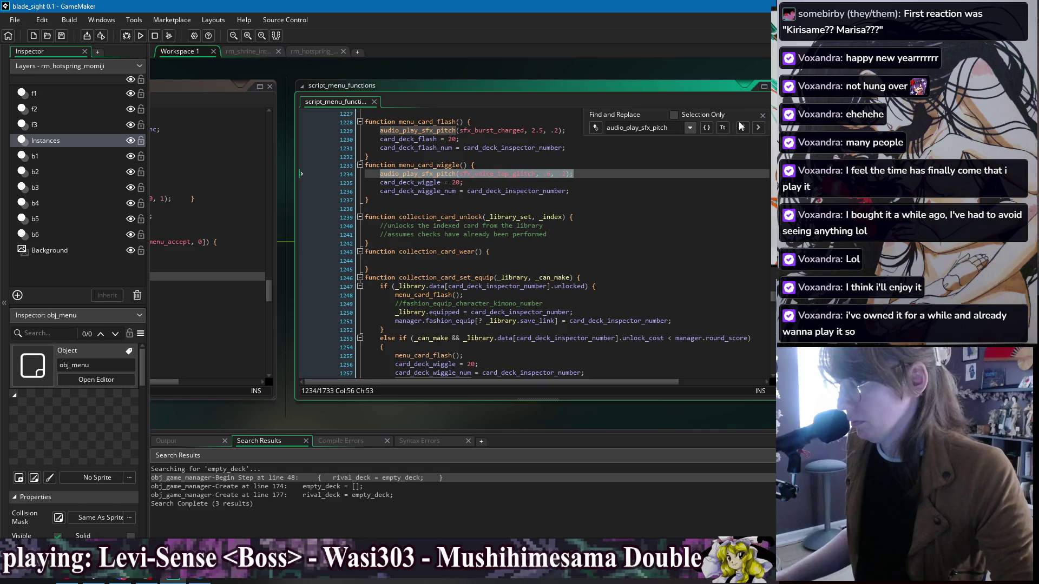
pyautogui.click(762, 115)
pyautogui.click(244, 276)
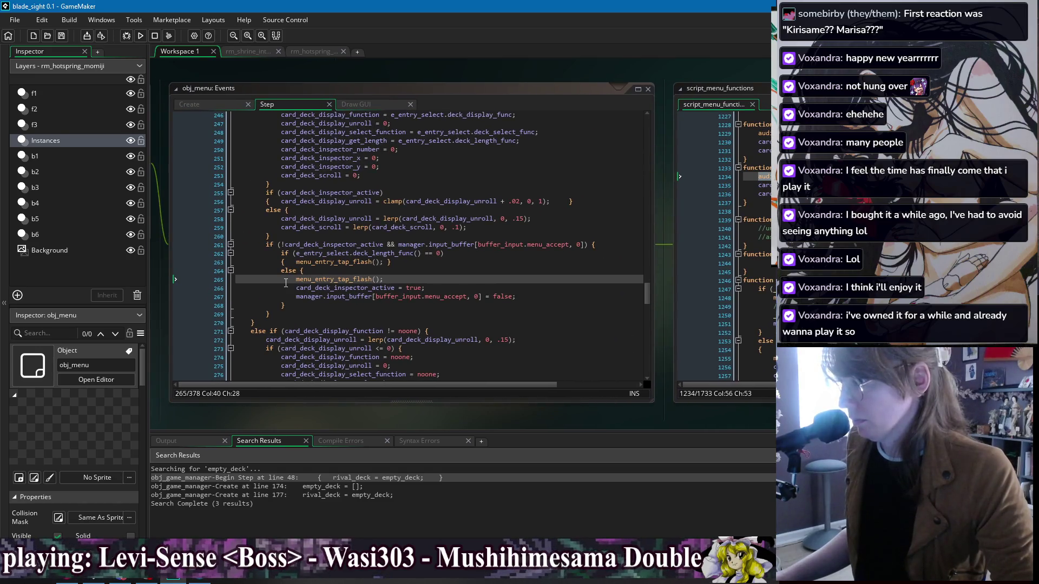
# Step: Replace line 263's tap-flash call with the sfx_voice_tap_glitch sound call, save, and run the game
pyautogui.moveTo(297, 279); pyautogui.dragTo(469, 277)
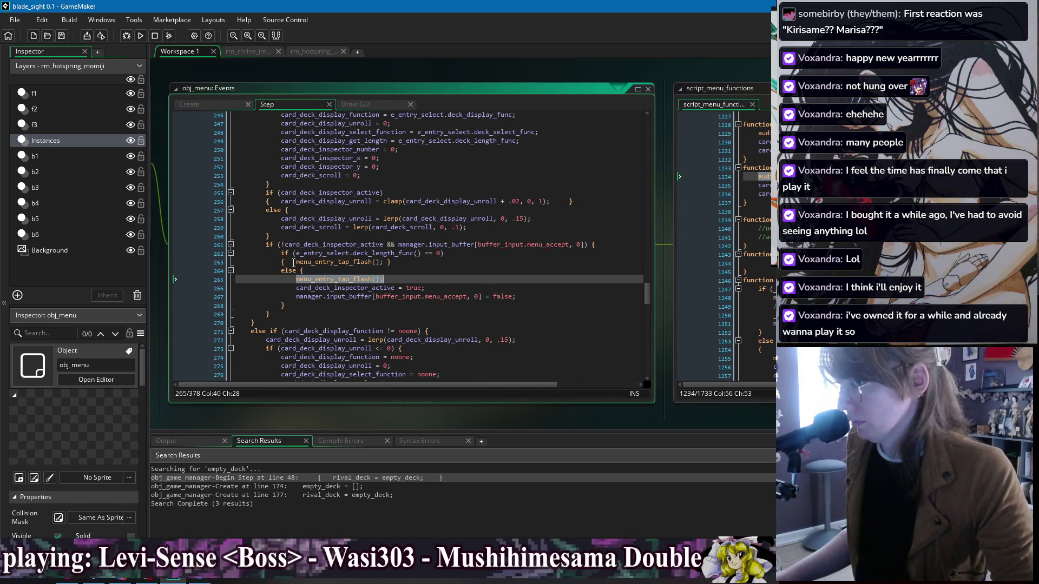
pyautogui.moveTo(296, 262); pyautogui.dragTo(382, 262)
pyautogui.hotkey('ctrl', 'v')
pyautogui.hotkey('ctrl', 's')
pyautogui.click(140, 35)
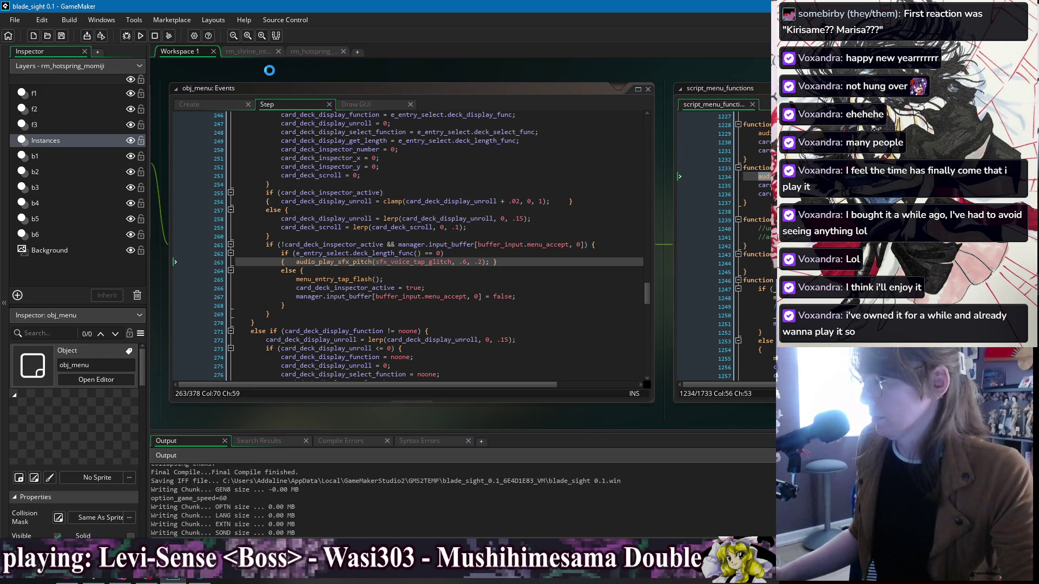
# Step: Move the accept-input reset line to sit directly under the if on line 261
pyautogui.moveTo(295, 298); pyautogui.dragTo(523, 297)
pyautogui.hotkey('ctrl', 'x')
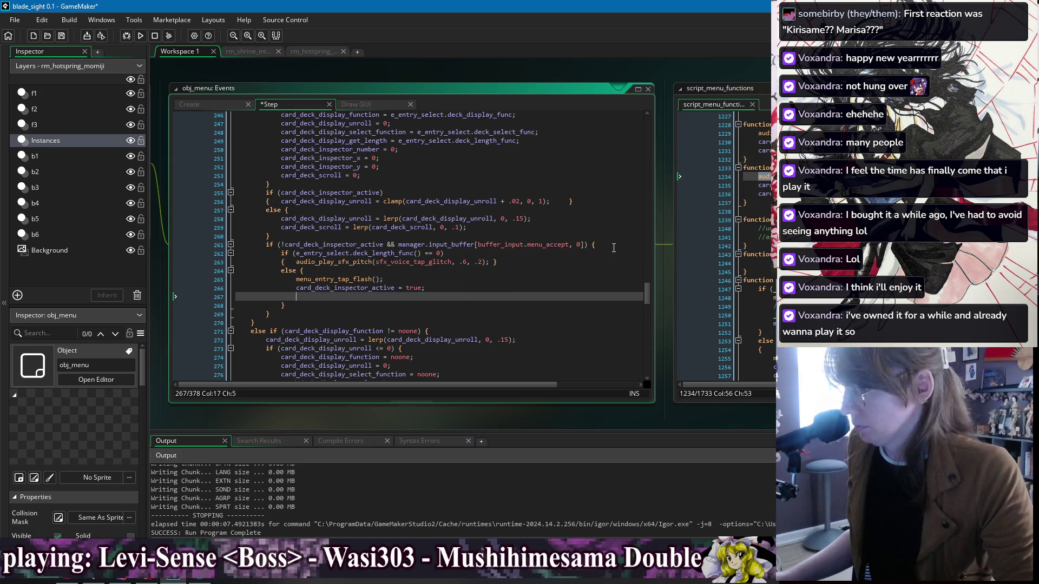
pyautogui.click(613, 246)
pyautogui.press('Return')
pyautogui.hotkey('ctrl', 'v')
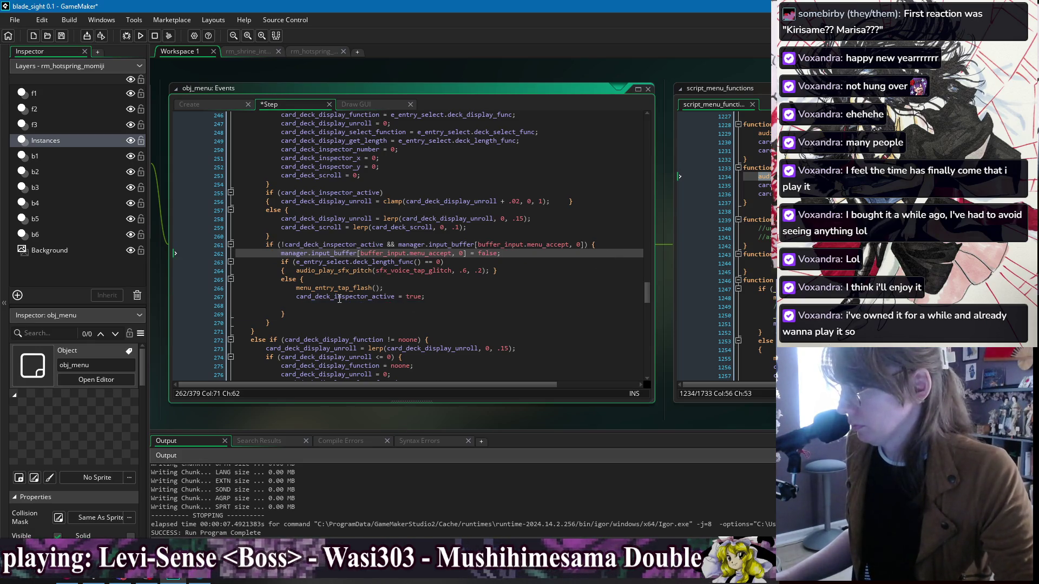
pyautogui.click(457, 303)
pyautogui.press('BackSpace')
# Step: Compact the else block into a tidy indented body, save the Step event, and relaunch with F5
pyautogui.click(293, 297)
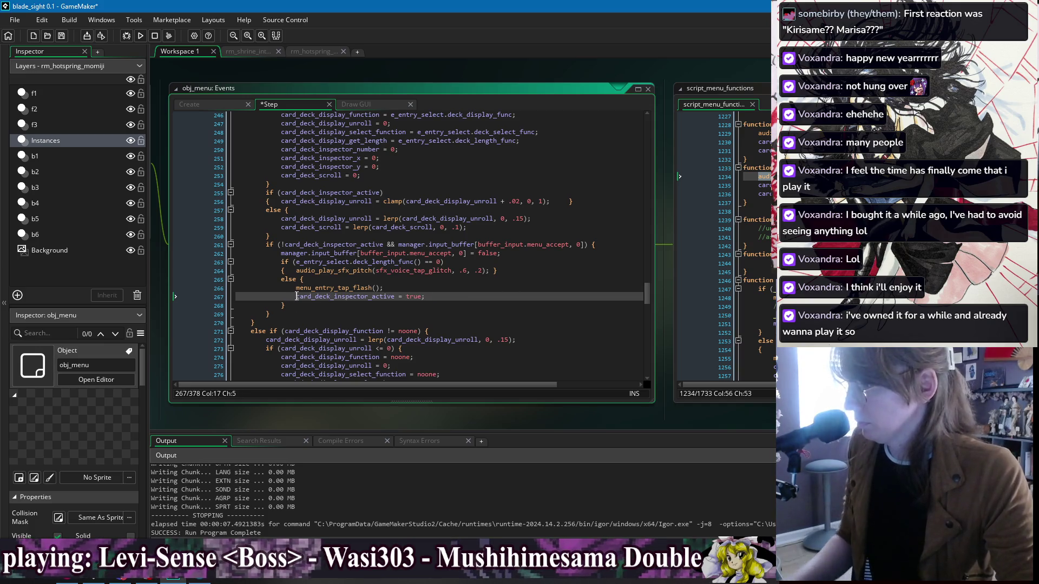
pyautogui.press('BackSpace')
pyautogui.press('BackSpace')
pyautogui.press('BackSpace')
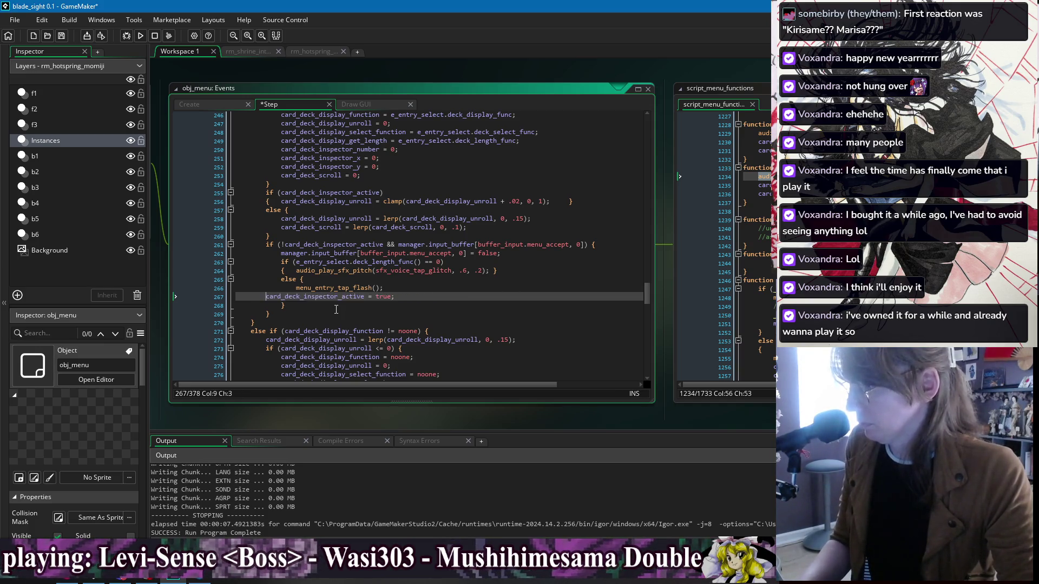
pyautogui.click(281, 297)
pyautogui.press('BackSpace')
pyautogui.press('BackSpace')
pyautogui.press('BackSpace')
pyautogui.click(297, 289)
pyautogui.press('BackSpace')
pyautogui.press('BackSpace')
pyautogui.press('BackSpace')
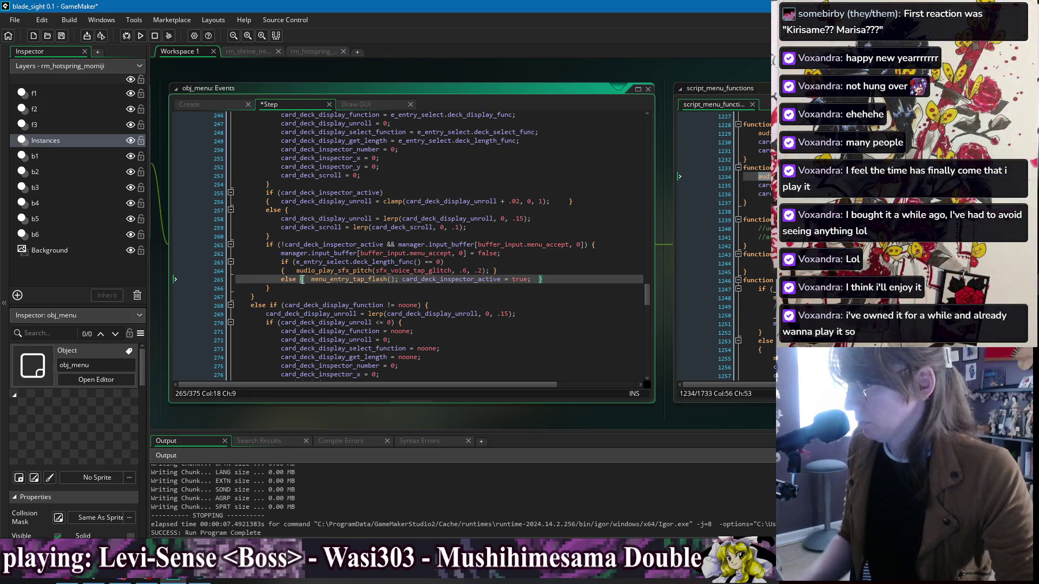
pyautogui.press('Left')
pyautogui.press('Return')
pyautogui.press('Tab')
pyautogui.hotkey('ctrl', 's')
pyautogui.press('F5')
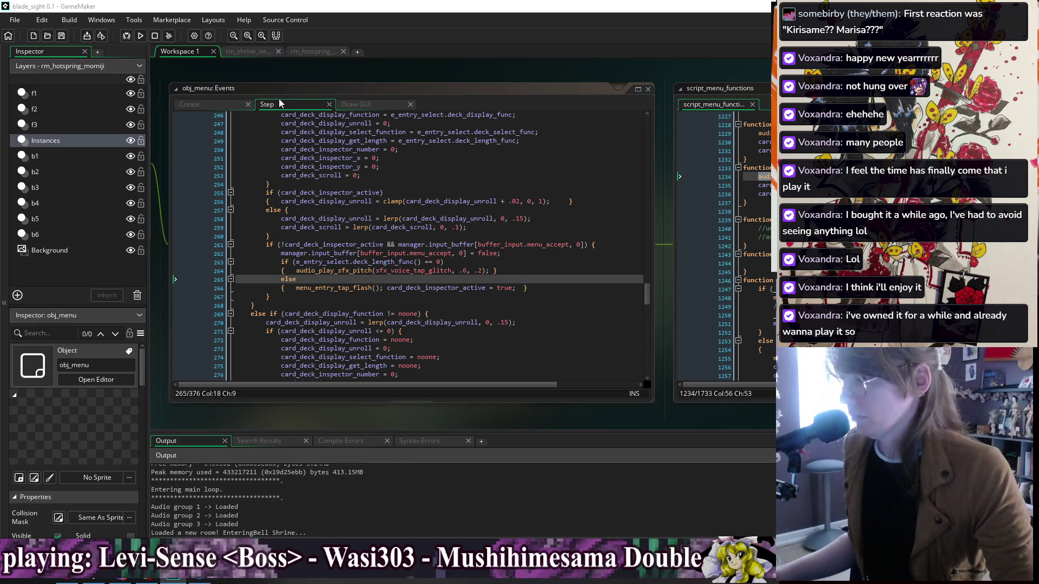
# Step: Pause the game, open and close the Skill List card inspector, then resume play
pyautogui.press('Escape')
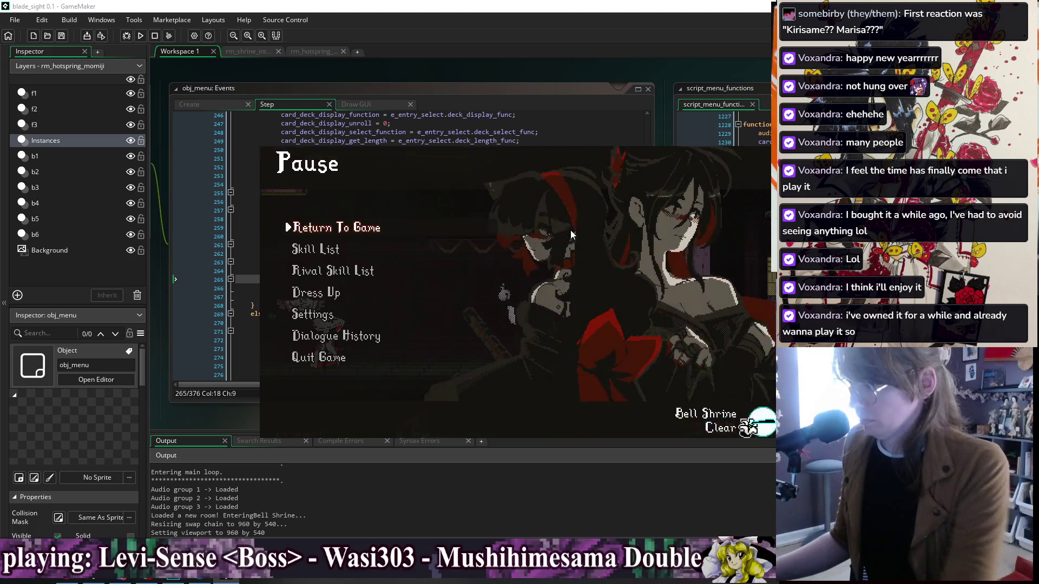
pyautogui.press('Down')
pyautogui.press('Down')
pyautogui.press('Up')
pyautogui.press('Down')
pyautogui.press('Down')
pyautogui.press('Up')
pyautogui.press('Up')
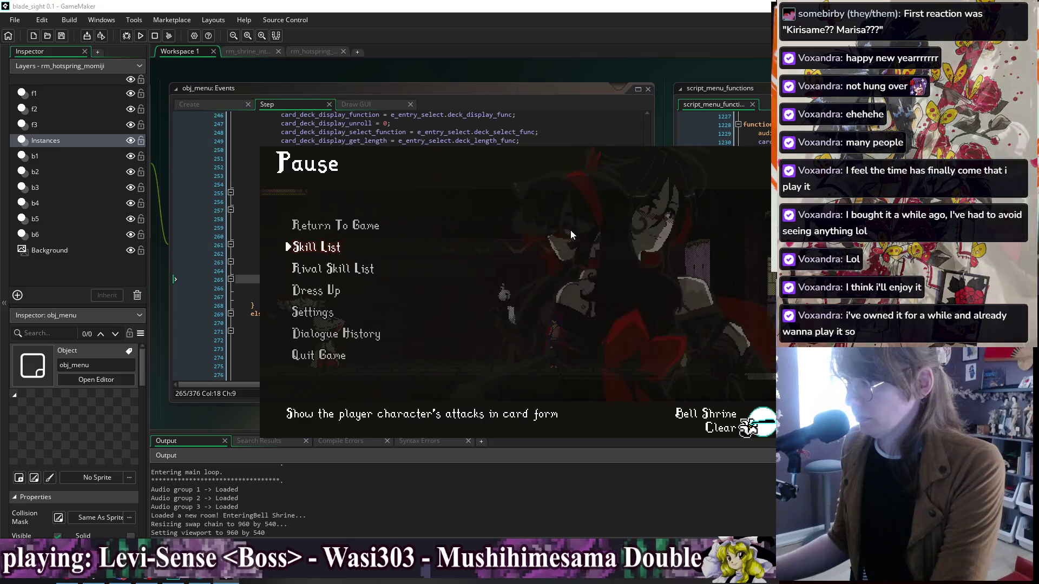
pyautogui.press('Return')
pyautogui.press('Escape')
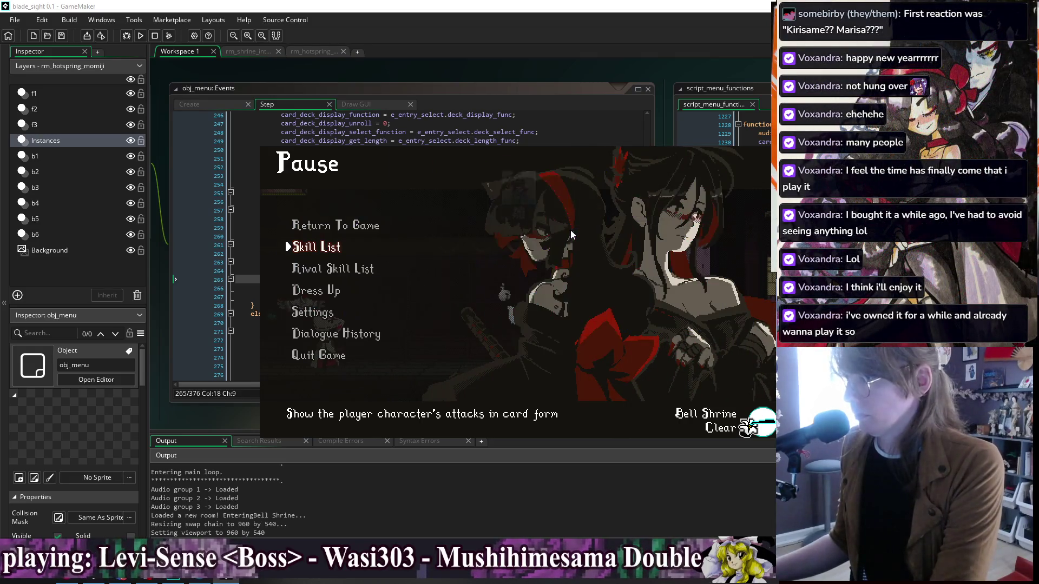
pyautogui.press('Down')
pyautogui.press('Up')
pyautogui.press('Up')
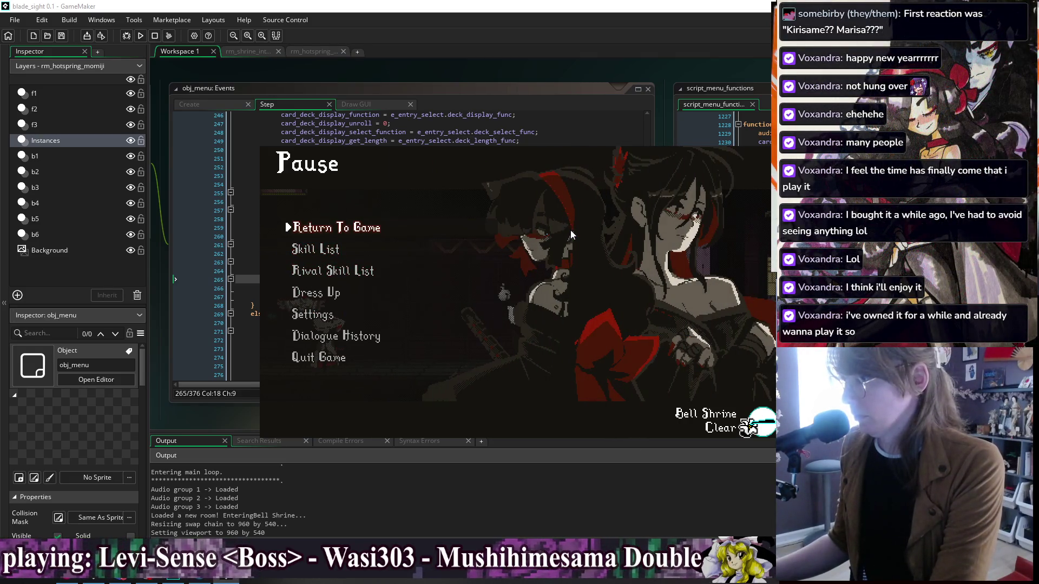
pyautogui.press('Return')
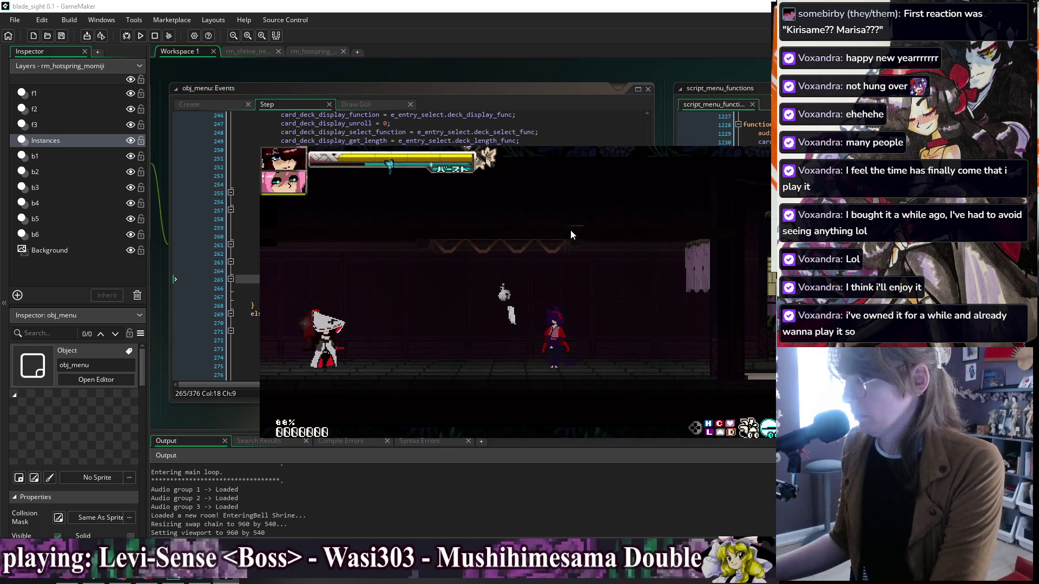
# Step: Pause twice more, browsing between Skill List and Quit Game before resuming each time
pyautogui.press('Escape')
pyautogui.press('Down')
pyautogui.press('Up')
pyautogui.press('Return')
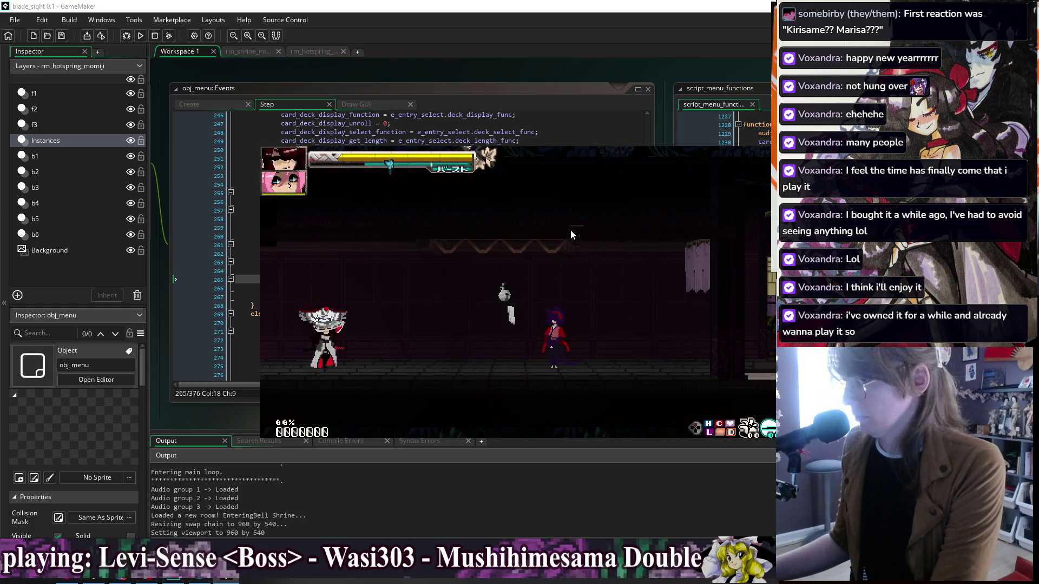
pyautogui.press('Escape')
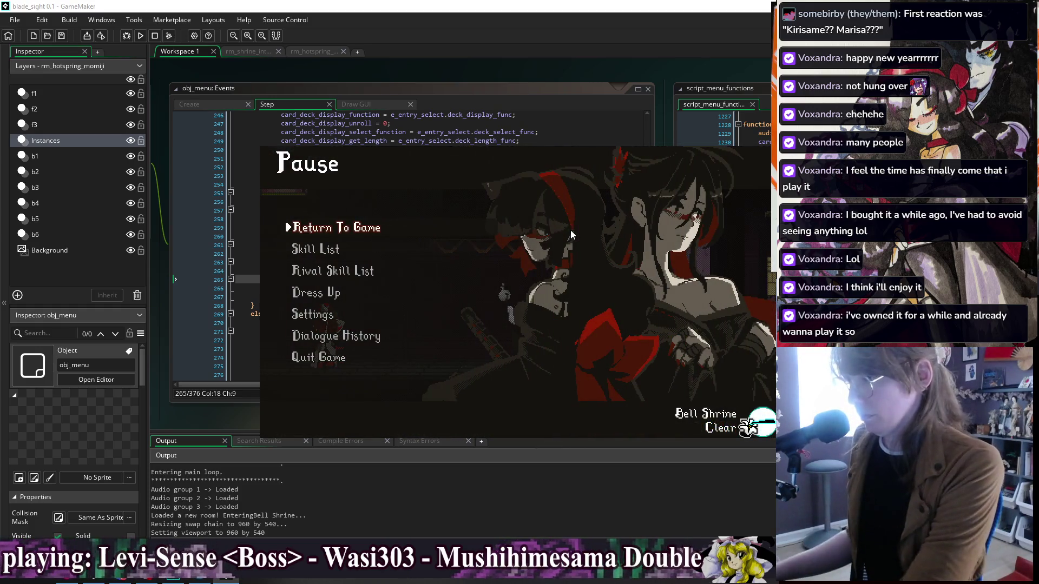
pyautogui.press('Down')
pyautogui.press('Down')
pyautogui.press('Down')
pyautogui.press('Up')
pyautogui.press('Up')
pyautogui.press('Up')
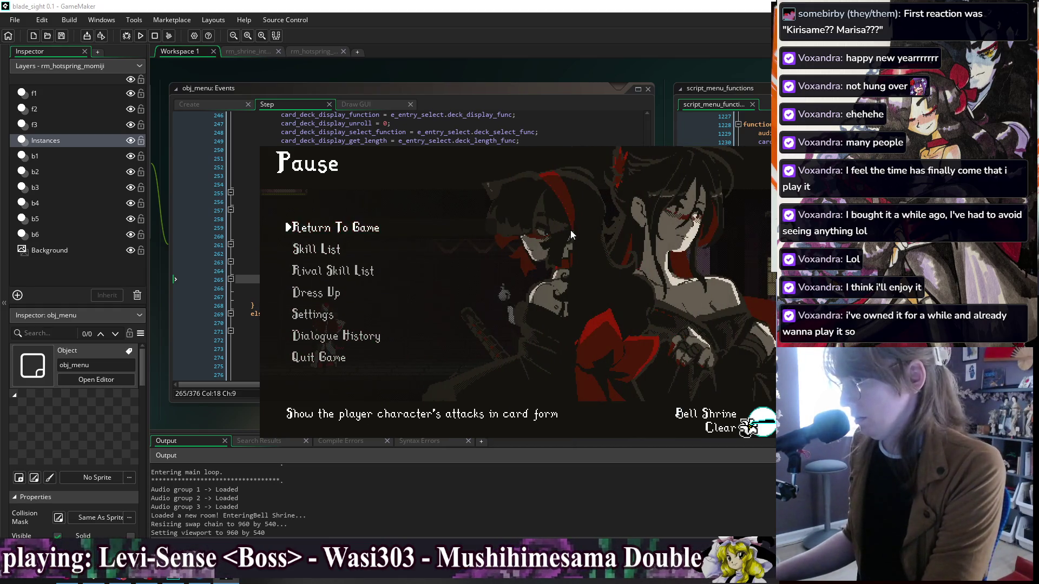
pyautogui.press('Return')
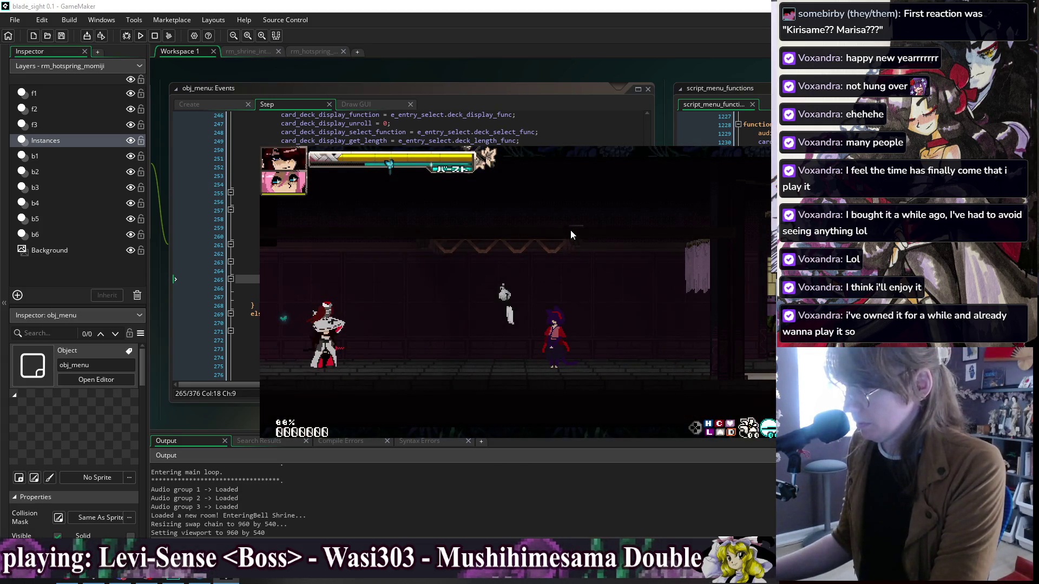
# Step: Pause again and open the Skill List card grid, then back out to the pause menu
pyautogui.press('Escape')
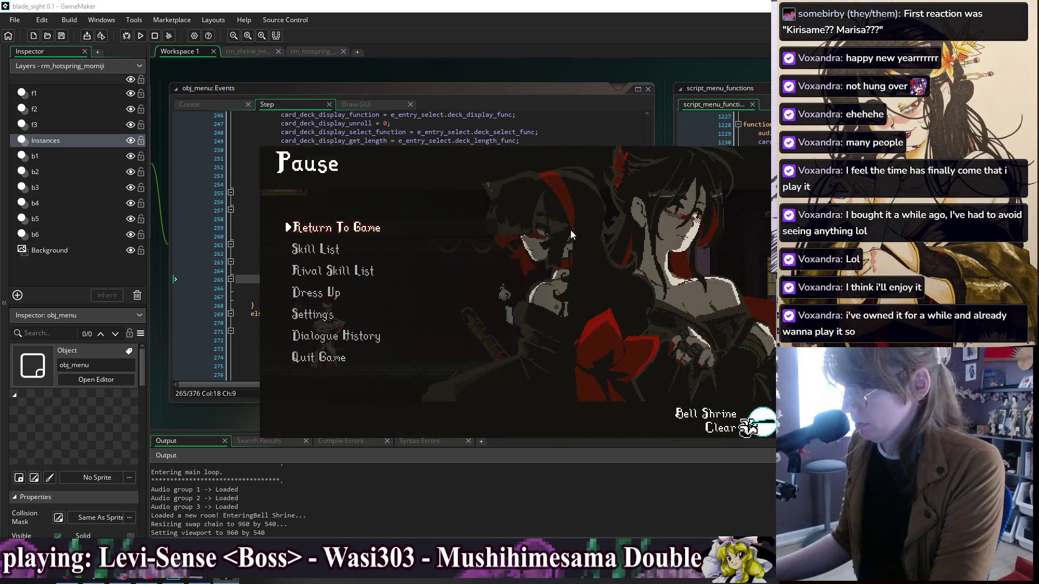
pyautogui.press('Down')
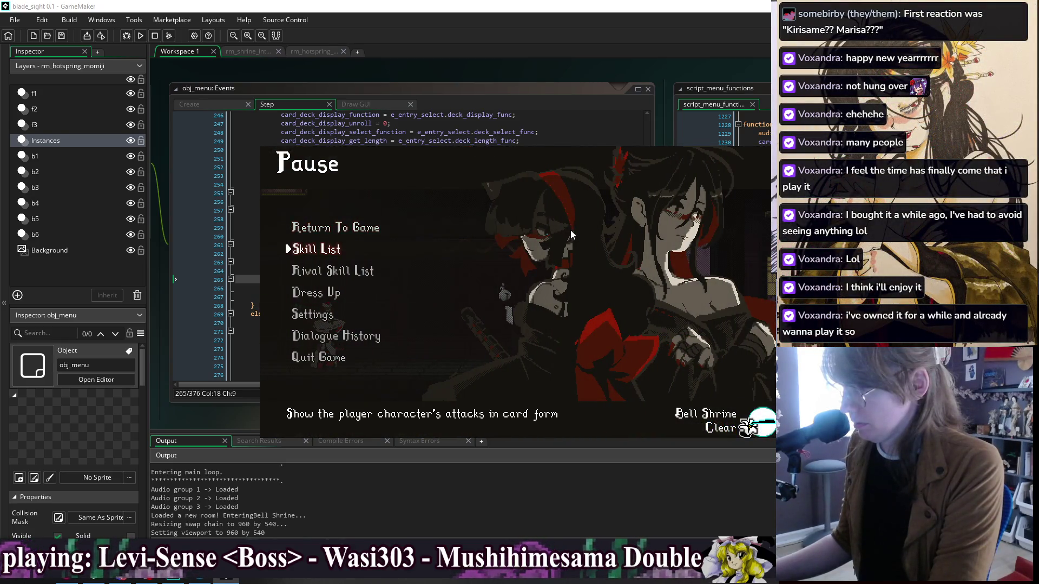
pyautogui.press('Down')
pyautogui.press('Down')
pyautogui.press('Up')
pyautogui.press('Up')
pyautogui.press('Up')
pyautogui.press('Down')
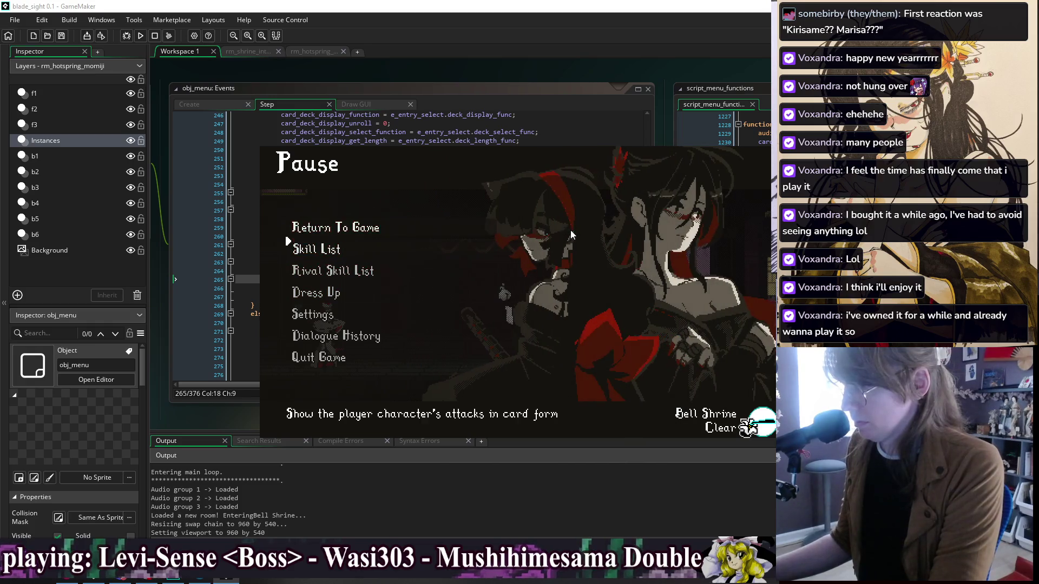
pyautogui.press('Down')
pyautogui.press('Up')
pyautogui.press('Return')
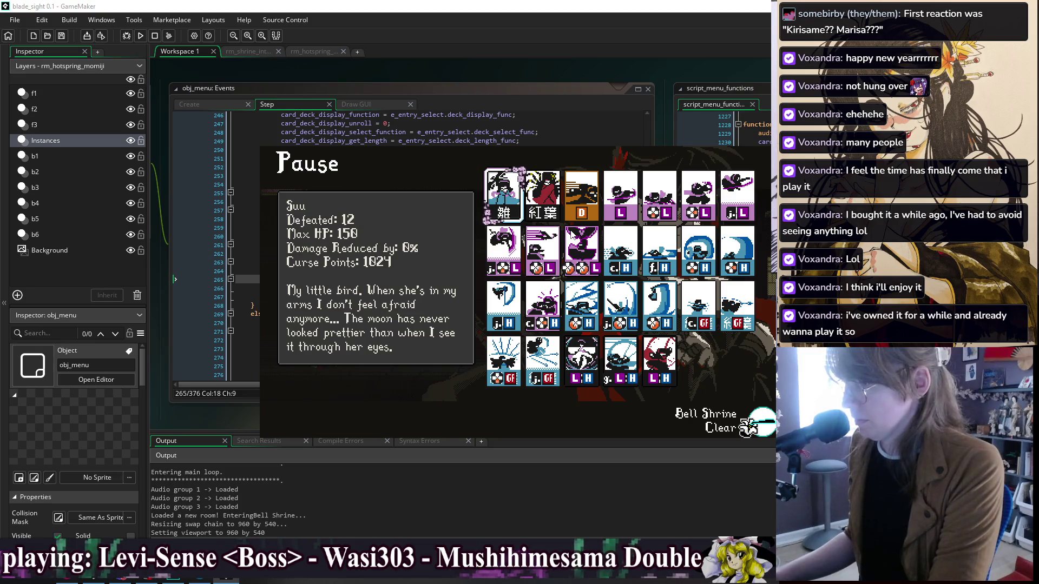
pyautogui.press('Escape')
pyautogui.press('Up')
pyautogui.press('Up')
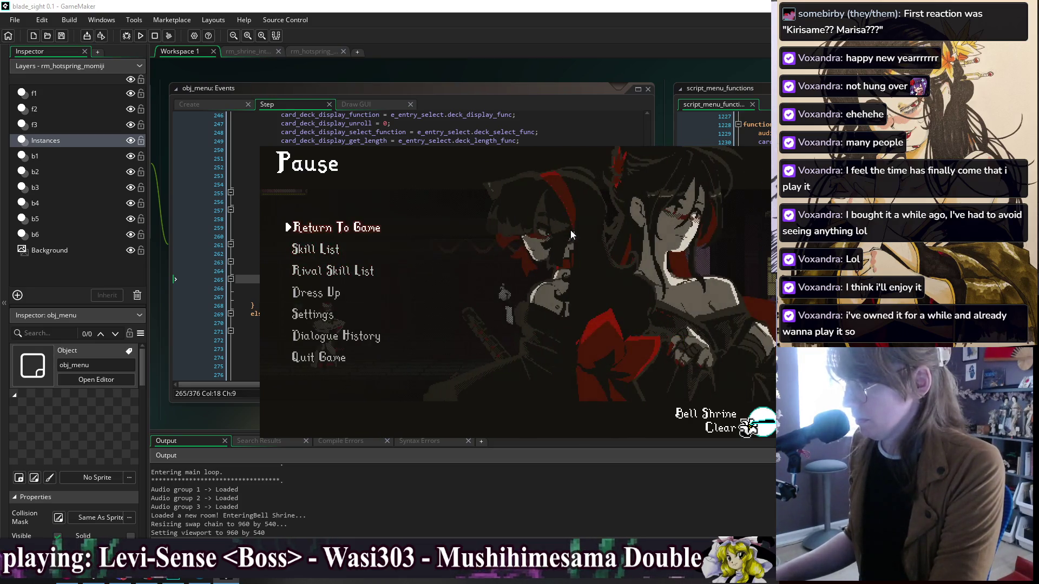
# Step: Step between Return To Game and Skill List, closing and reopening the pause menu before resuming
pyautogui.press('Down')
pyautogui.press('Up')
pyautogui.press('Down')
pyautogui.press('Up')
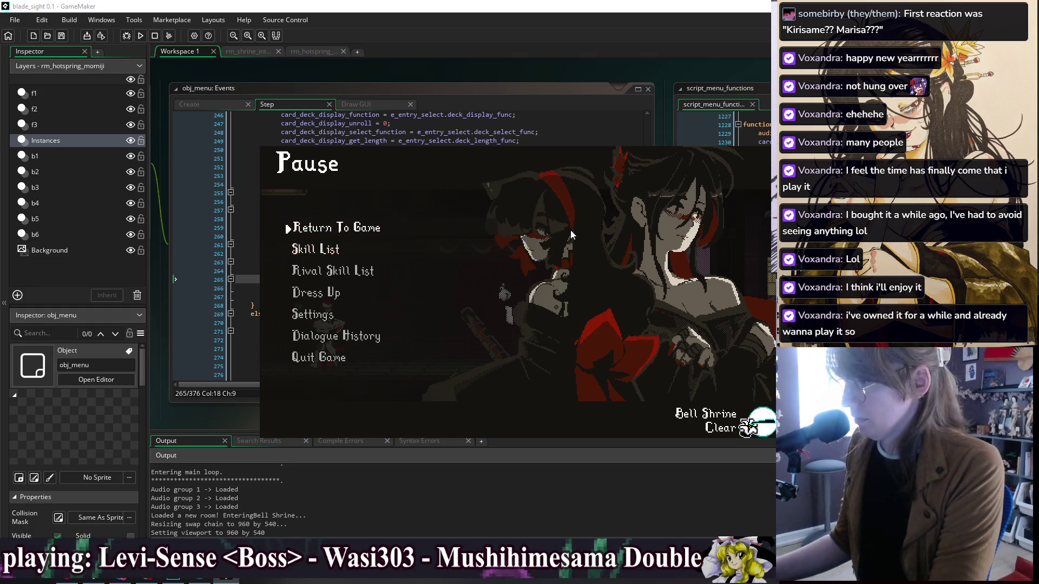
pyautogui.press('Escape')
pyautogui.press('Escape')
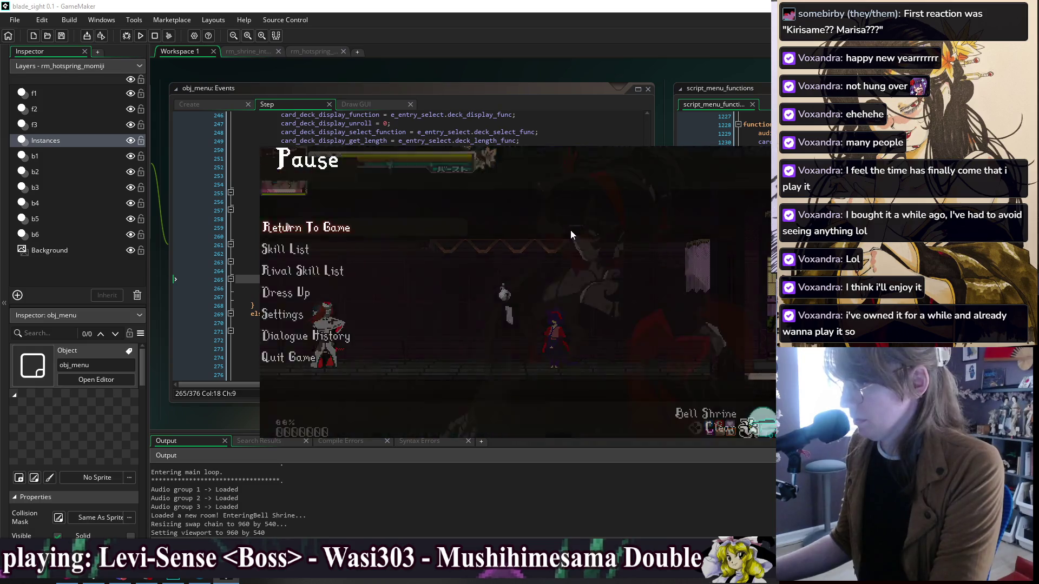
pyautogui.press('Down')
pyautogui.press('Up')
pyautogui.press('Escape')
pyautogui.press('Escape')
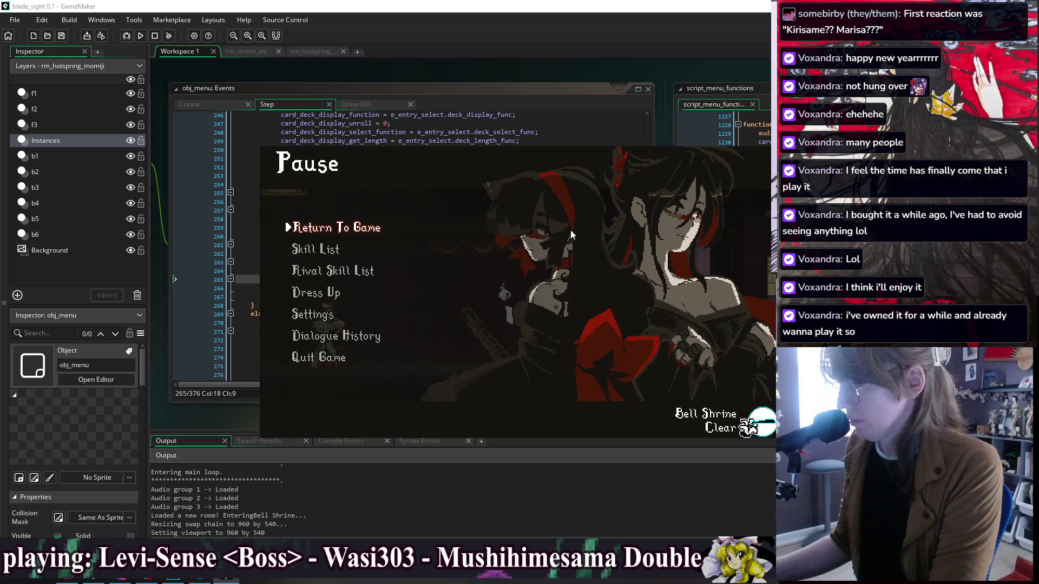
pyautogui.press('Escape')
# Step: Reopen the pause menu and check the Settings screen's Visual display options
pyautogui.press('Escape')
pyautogui.press('Escape')
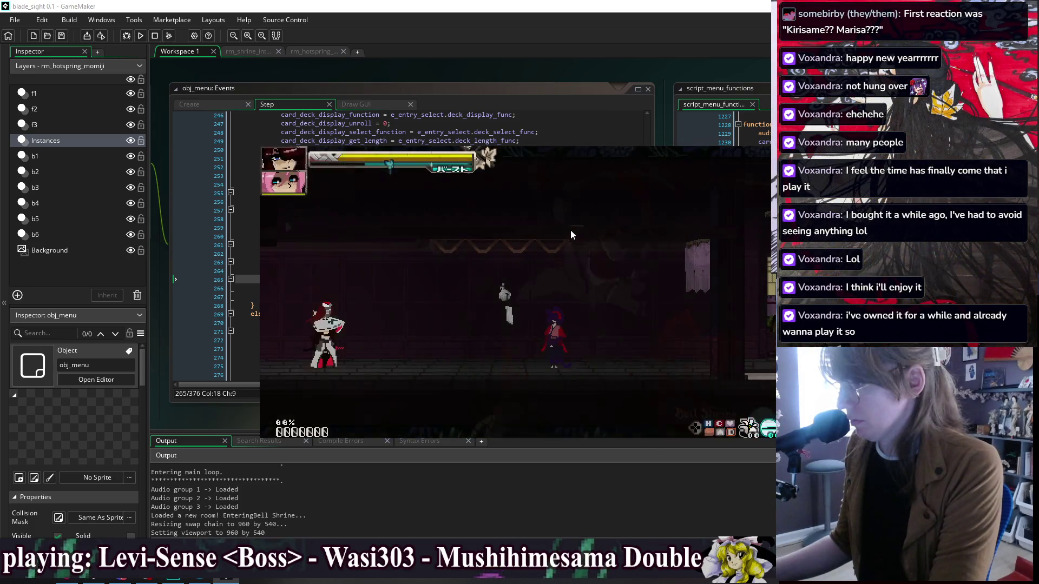
pyautogui.press('Escape')
pyautogui.press('Down')
pyautogui.press('Down')
pyautogui.press('Up')
pyautogui.press('Up')
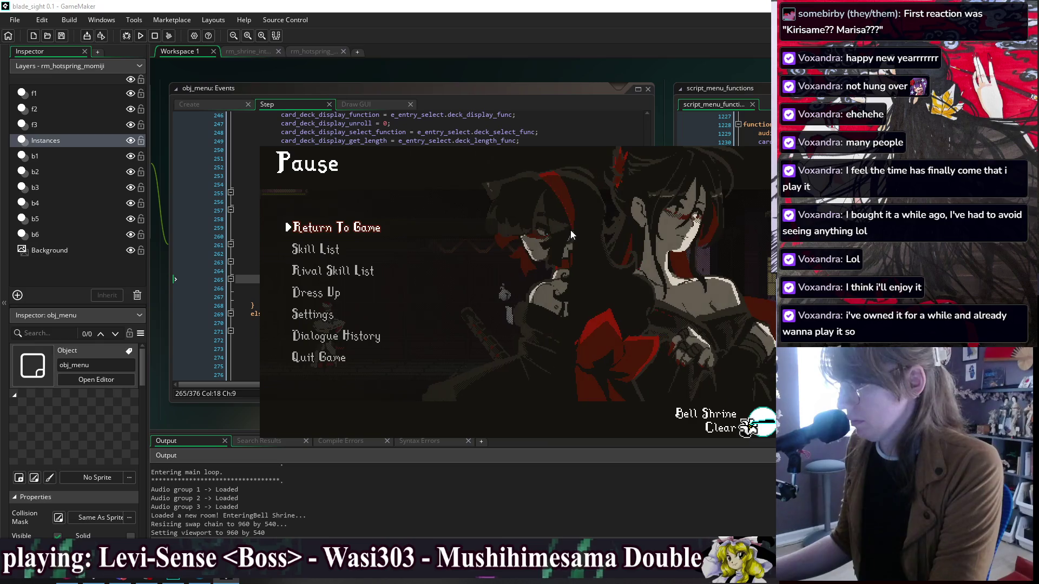
pyautogui.press('Down')
pyautogui.press('Down')
pyautogui.press('Down')
pyautogui.press('Return')
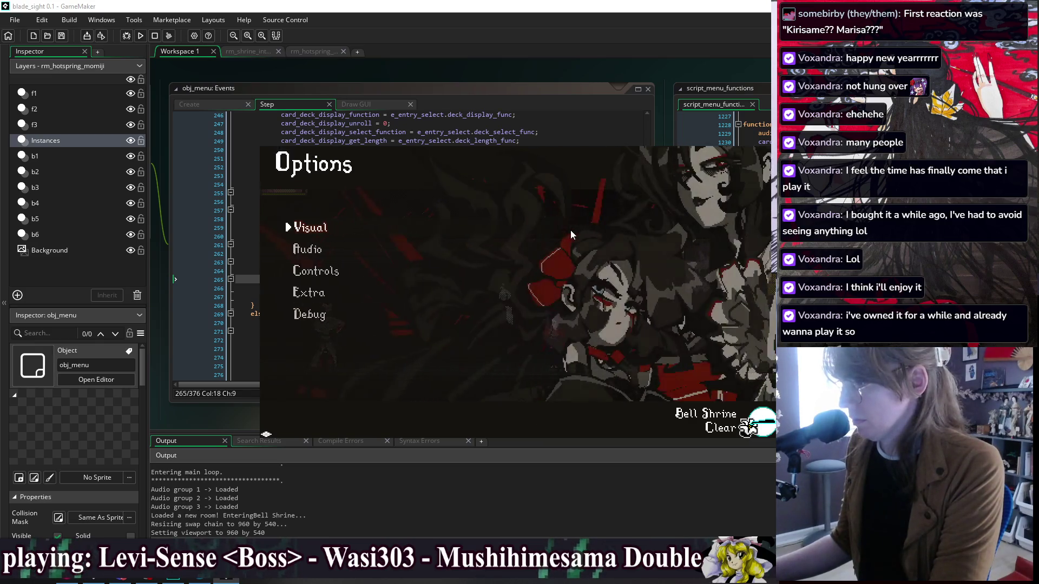
pyautogui.press('Return')
pyautogui.press('Escape')
pyautogui.press('Escape')
# Step: Browse the pause entries once more, resume gameplay, and close the game window
pyautogui.press('Up')
pyautogui.press('Up')
pyautogui.press('Up')
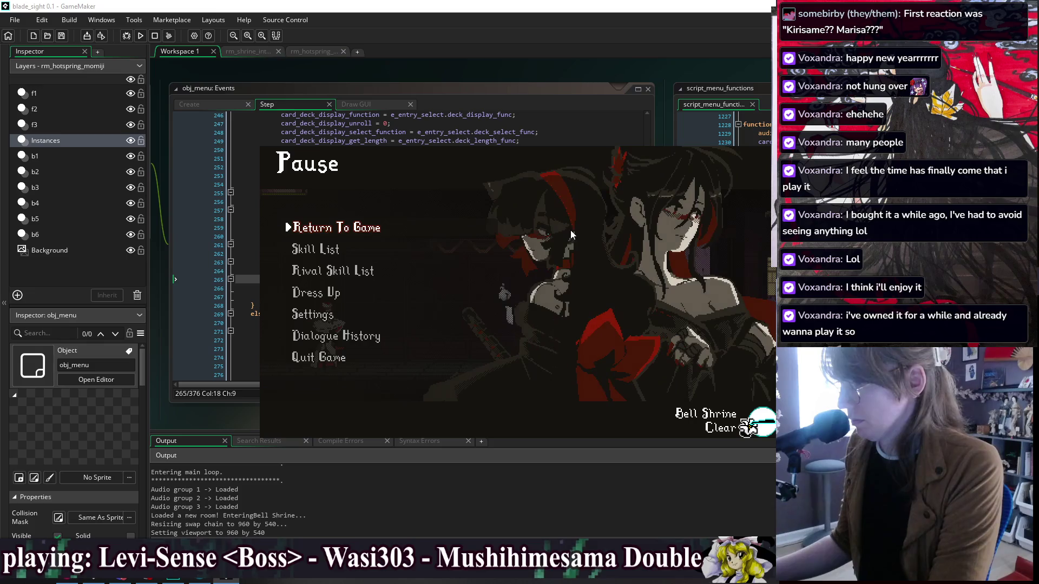
pyautogui.press('Down')
pyautogui.press('Down')
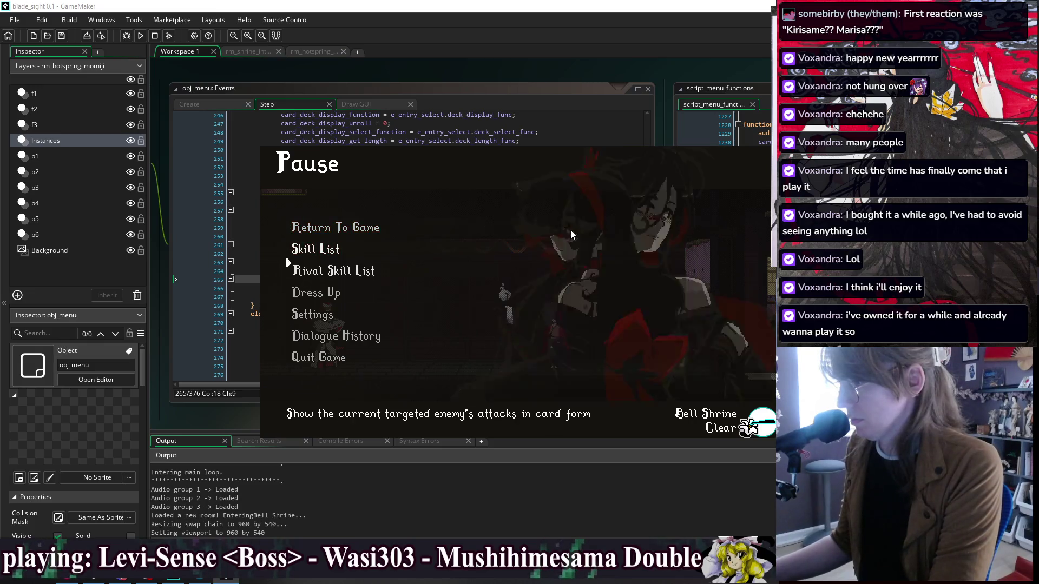
pyautogui.press('Up')
pyautogui.press('Up')
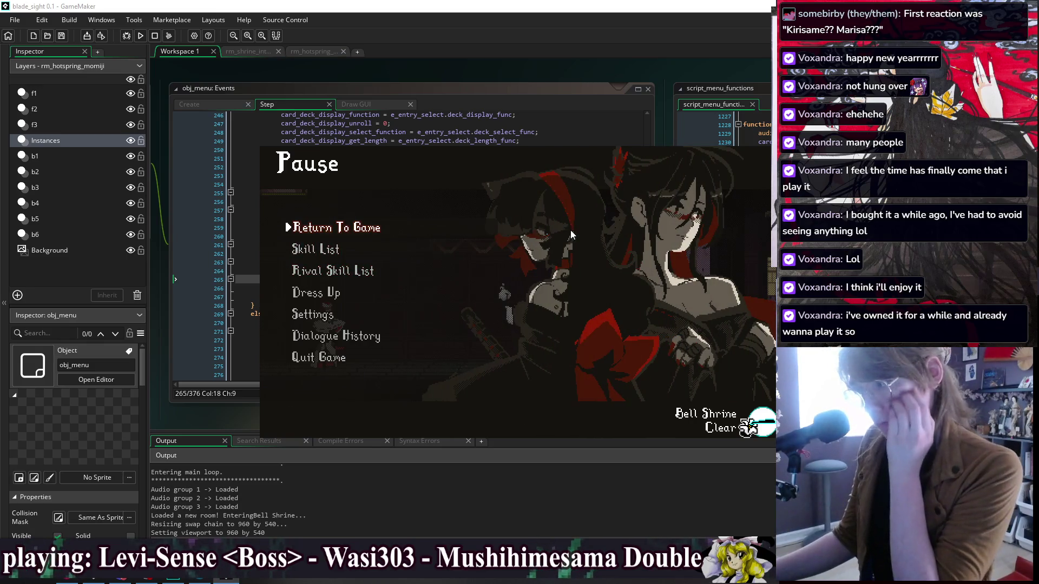
pyautogui.press('Down')
pyautogui.press('Up')
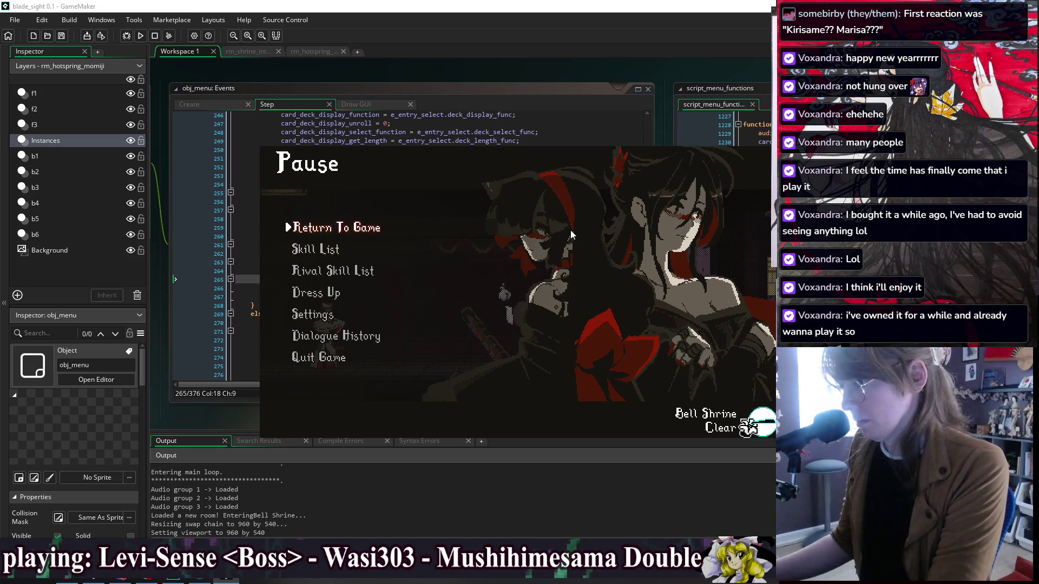
pyautogui.press('Return')
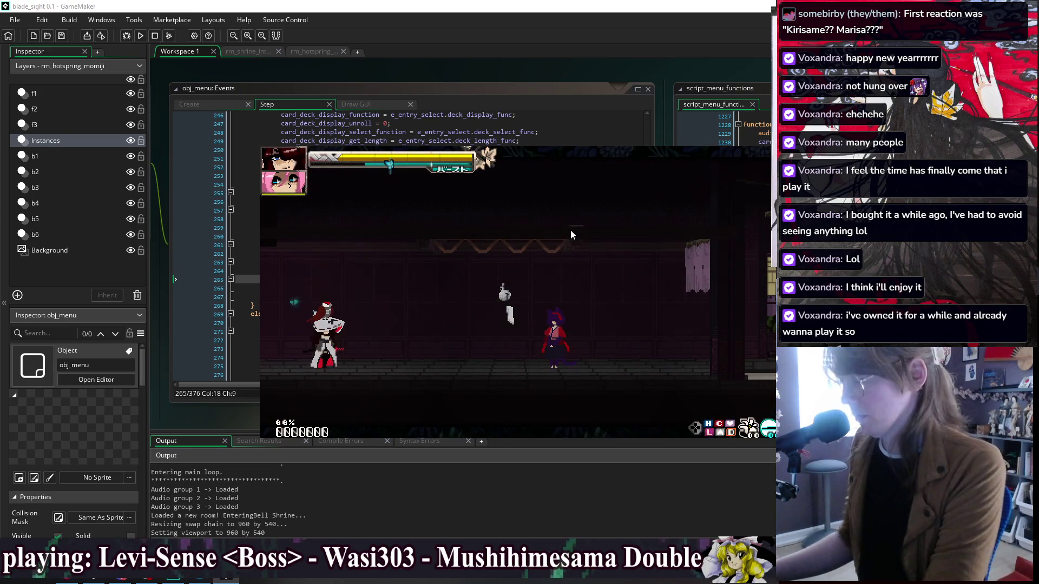
pyautogui.hotkey('alt', 'F4')
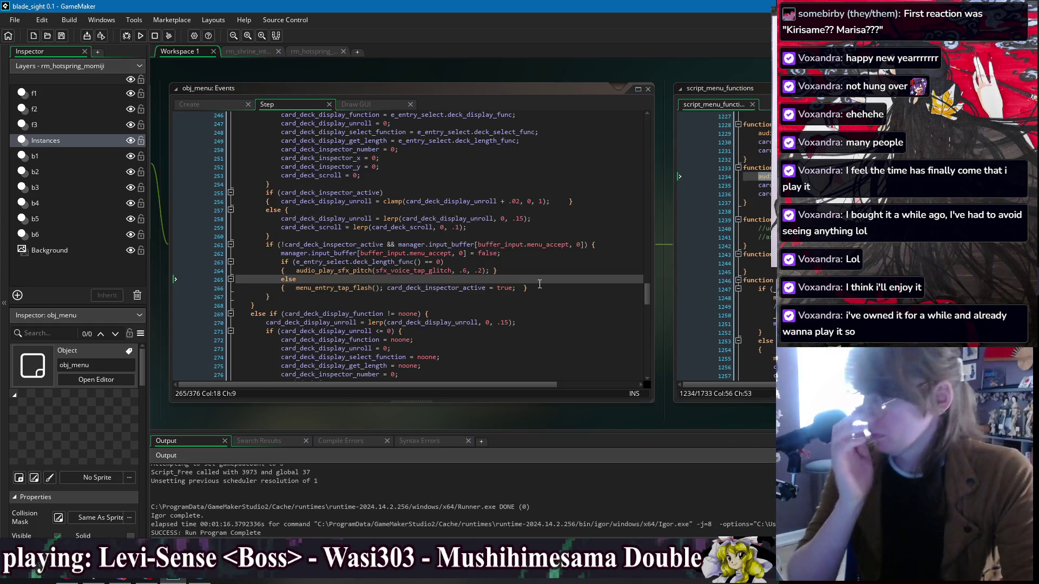
# Step: Review the Step event's accept logic on lines 263-266, then move to obj_menu's Create code
pyautogui.click(558, 264)
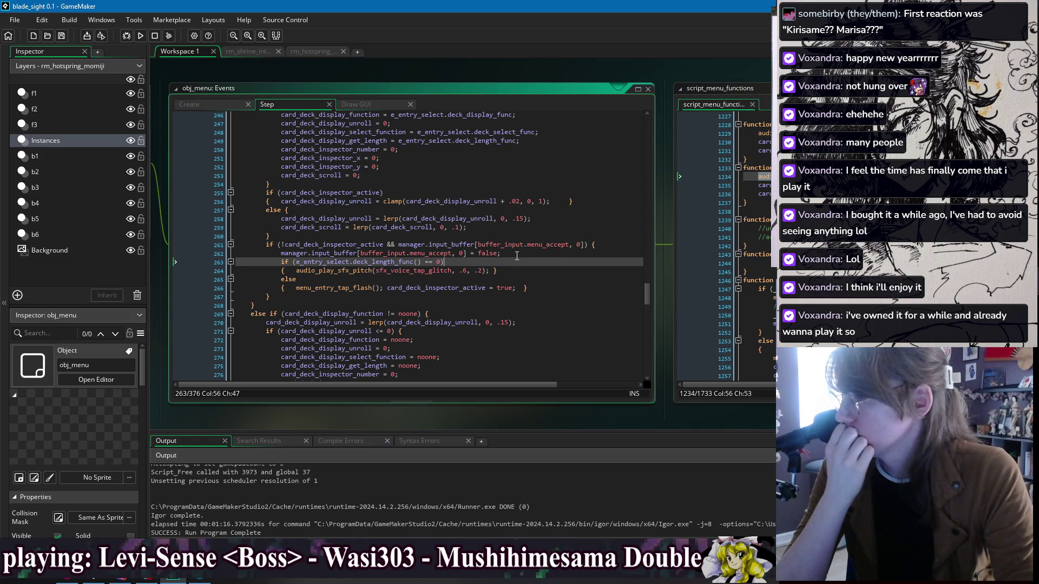
pyautogui.press('Down')
pyautogui.press('Down')
pyautogui.press('Down')
pyautogui.press('End')
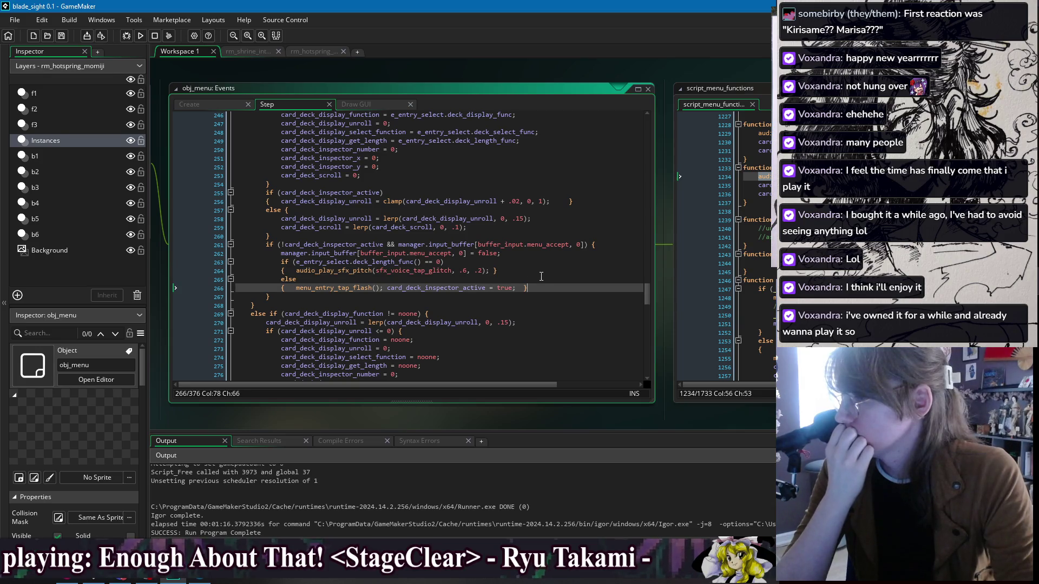
pyautogui.press('Up')
pyautogui.press('Up')
pyautogui.press('Up')
pyautogui.click(554, 277)
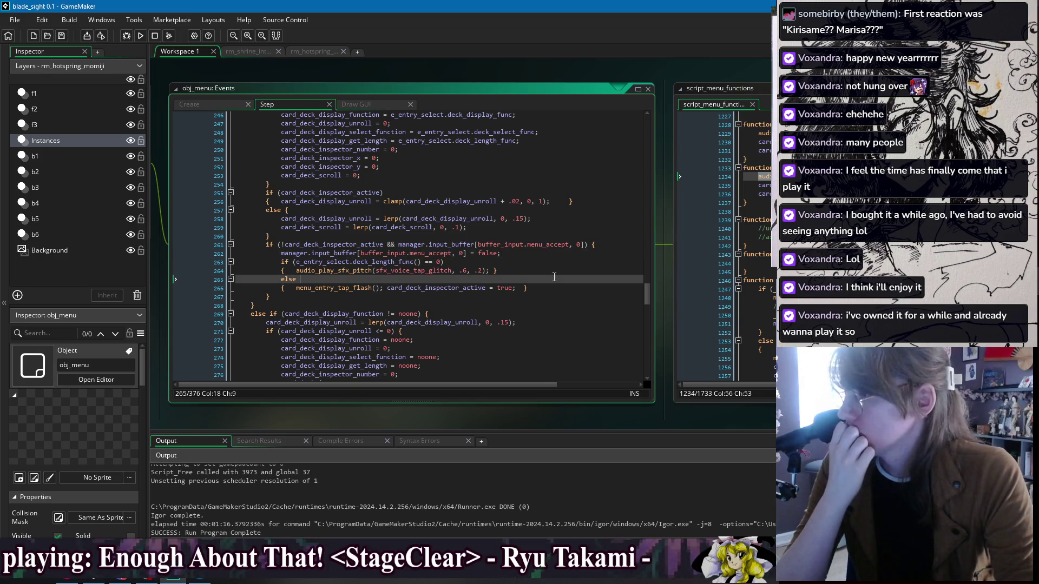
pyautogui.click(556, 289)
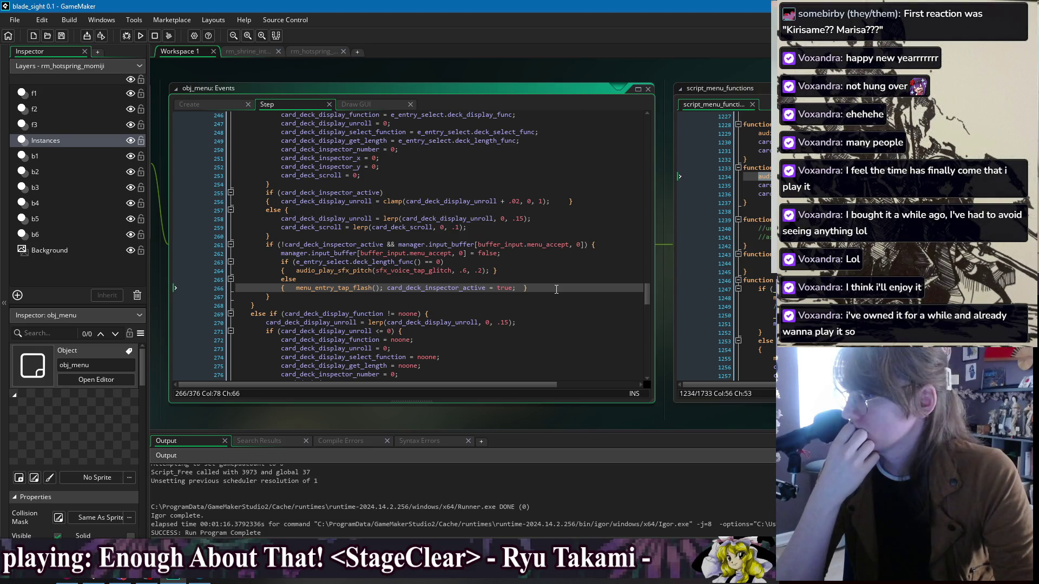
pyautogui.click(205, 103)
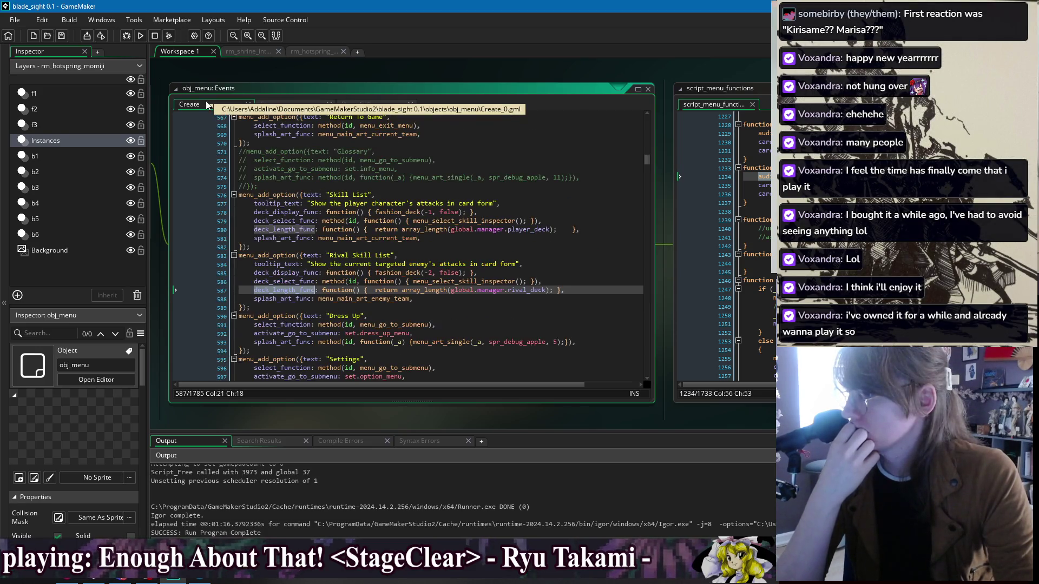
# Step: Check the Rival Skill List deck_length_func lines 584-587 in Create, then run the game
pyautogui.click(577, 268)
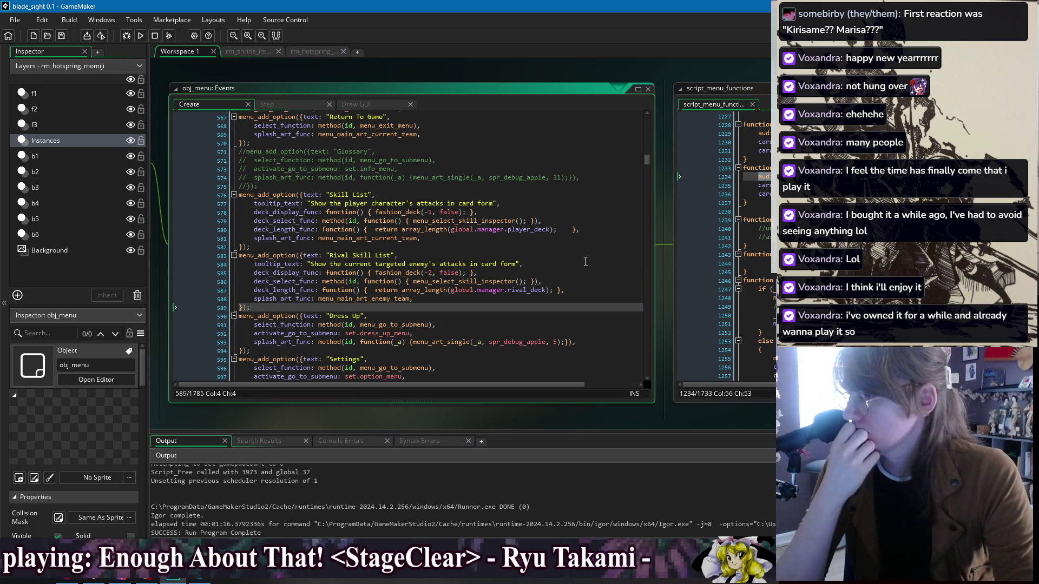
pyautogui.click(590, 288)
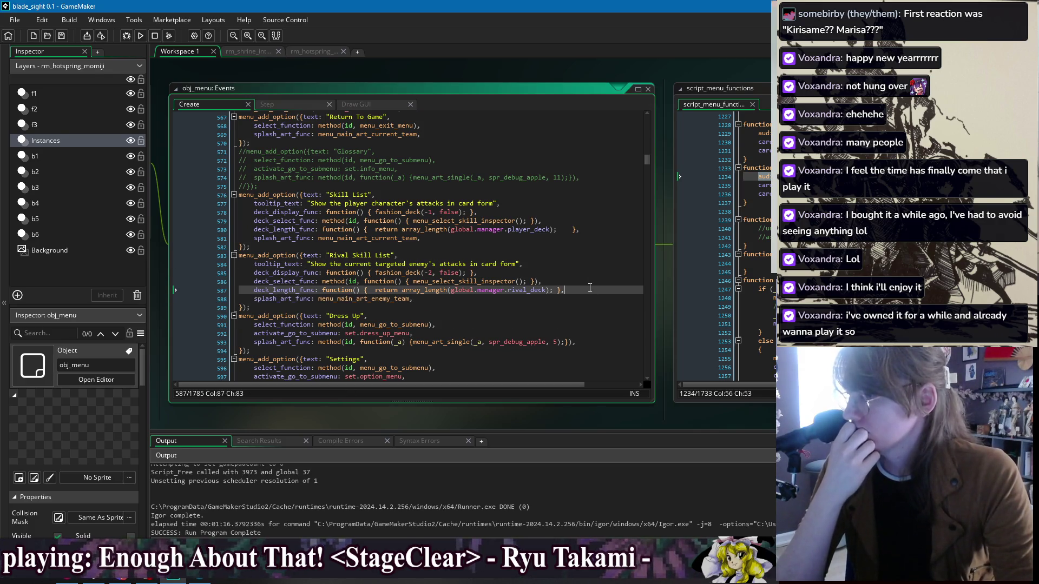
pyautogui.click(141, 36)
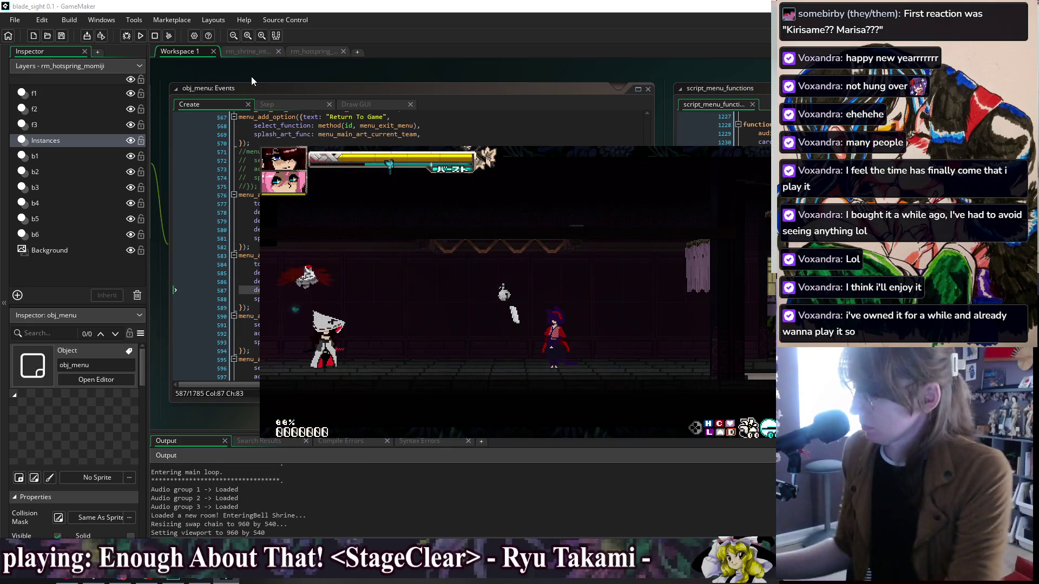
# Step: In the running game, open the pause menu's Rival Skill List card grid, browse a row, then quit
pyautogui.press('Escape')
pyautogui.press('Down')
pyautogui.press('Down')
pyautogui.press('Up')
pyautogui.press('Down')
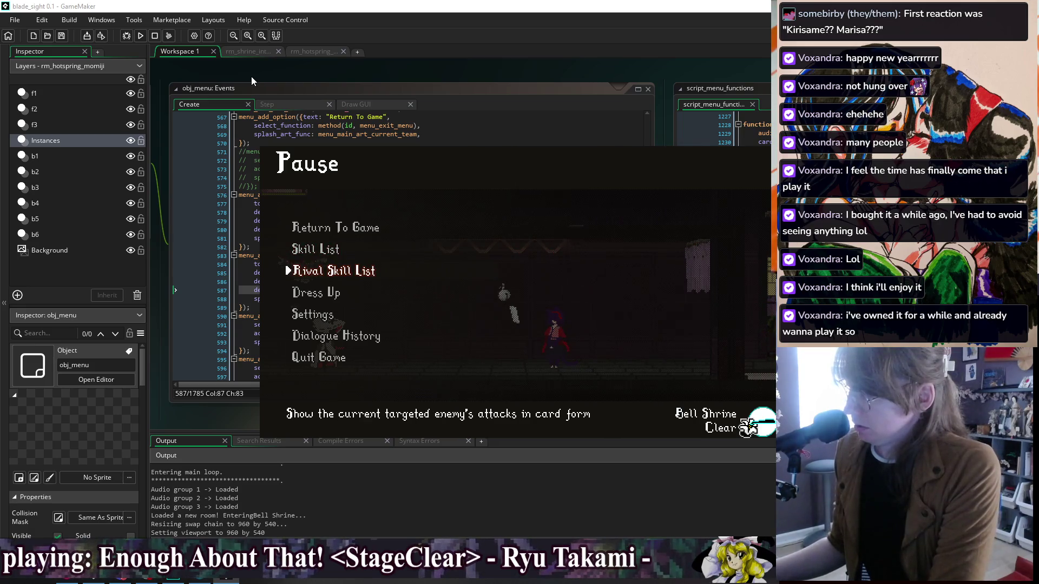
pyautogui.press('Return')
pyautogui.press('Down')
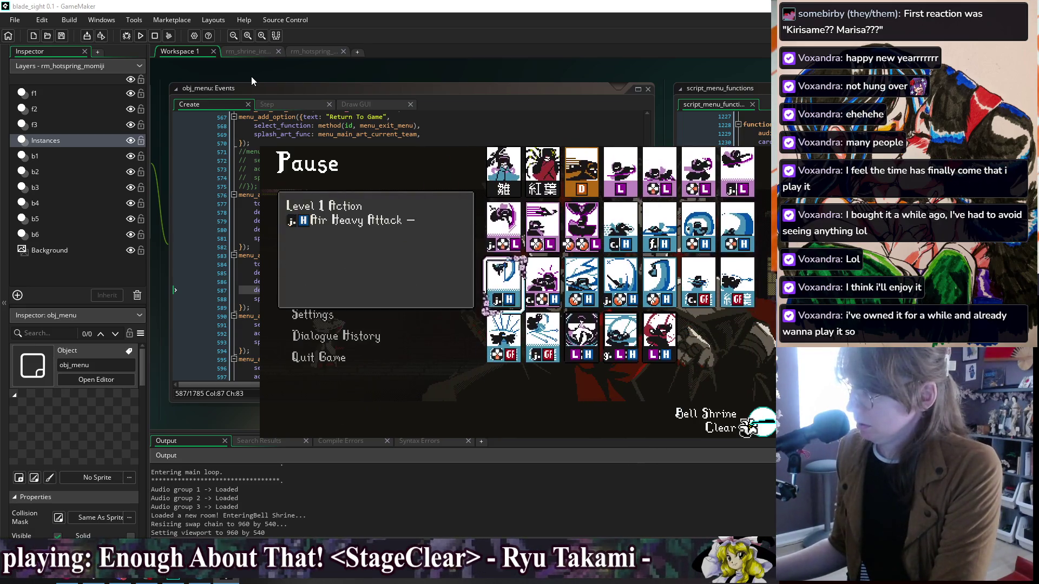
pyautogui.press('Up')
pyautogui.hotkey('alt', 'F4')
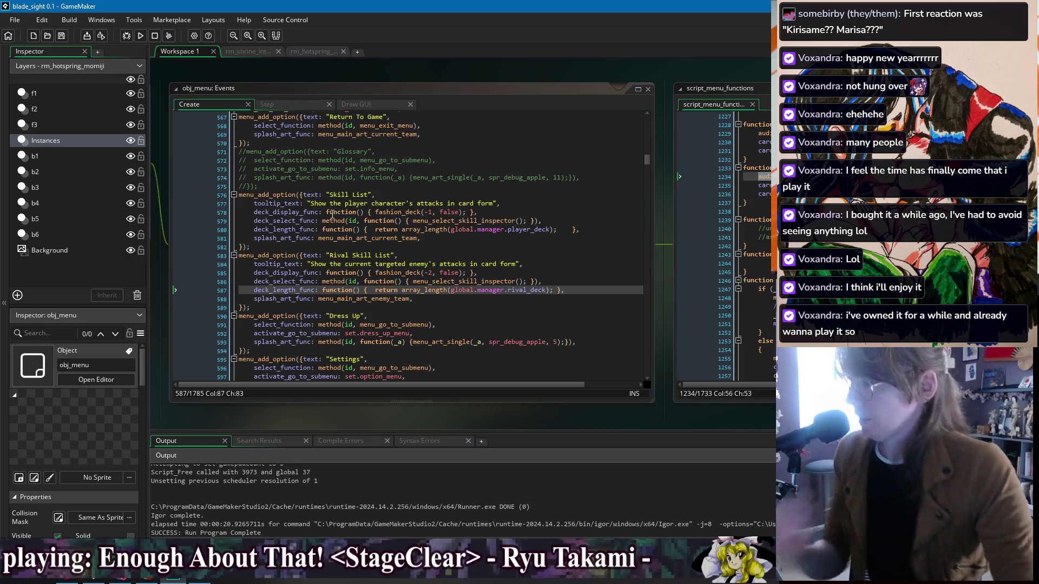
pyautogui.click(379, 247)
pyautogui.click(401, 230)
pyautogui.click(427, 194)
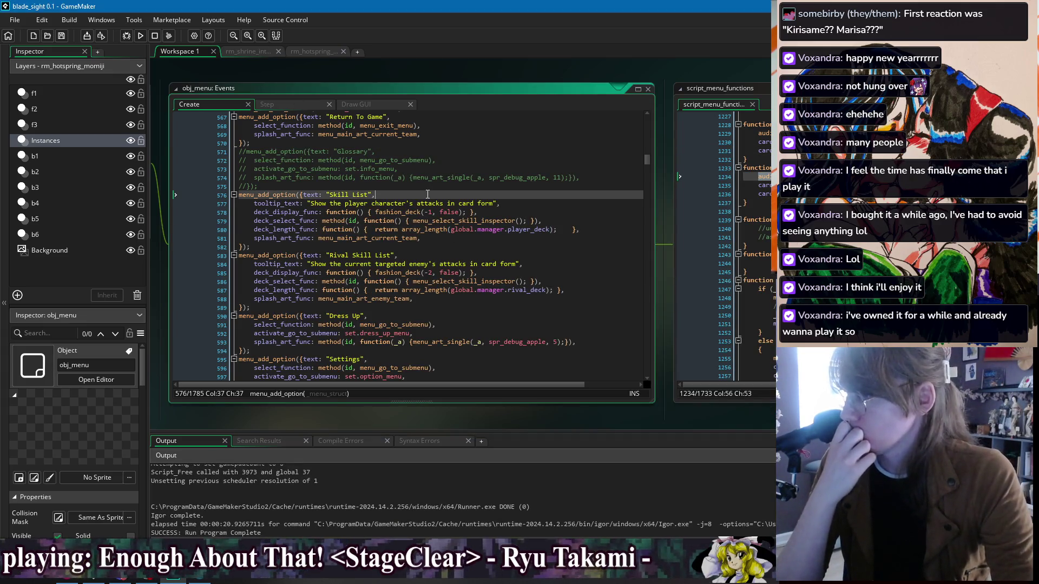
pyautogui.click(452, 242)
pyautogui.click(351, 255)
pyautogui.click(250, 307)
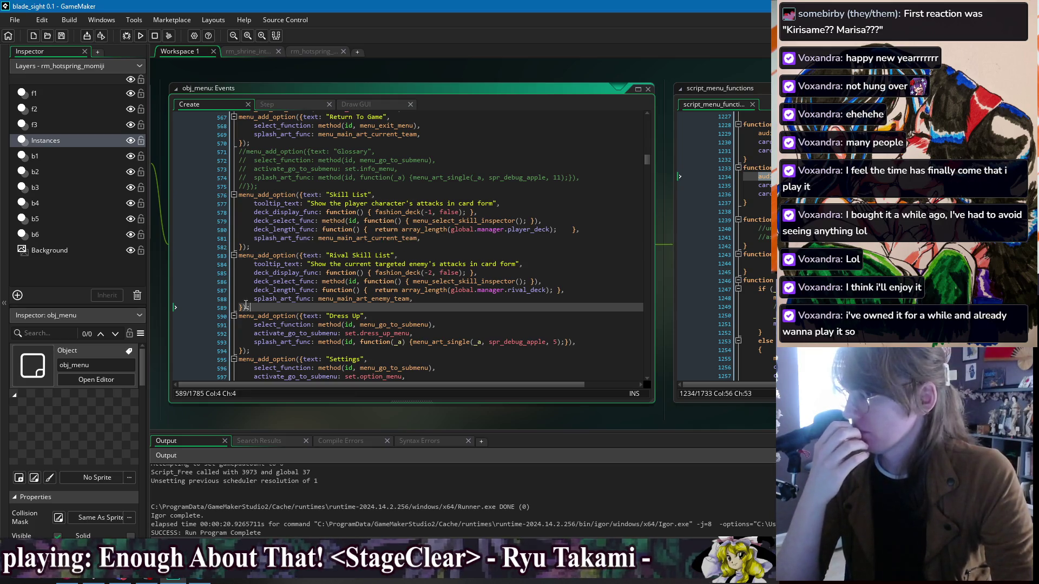
pyautogui.click(301, 247)
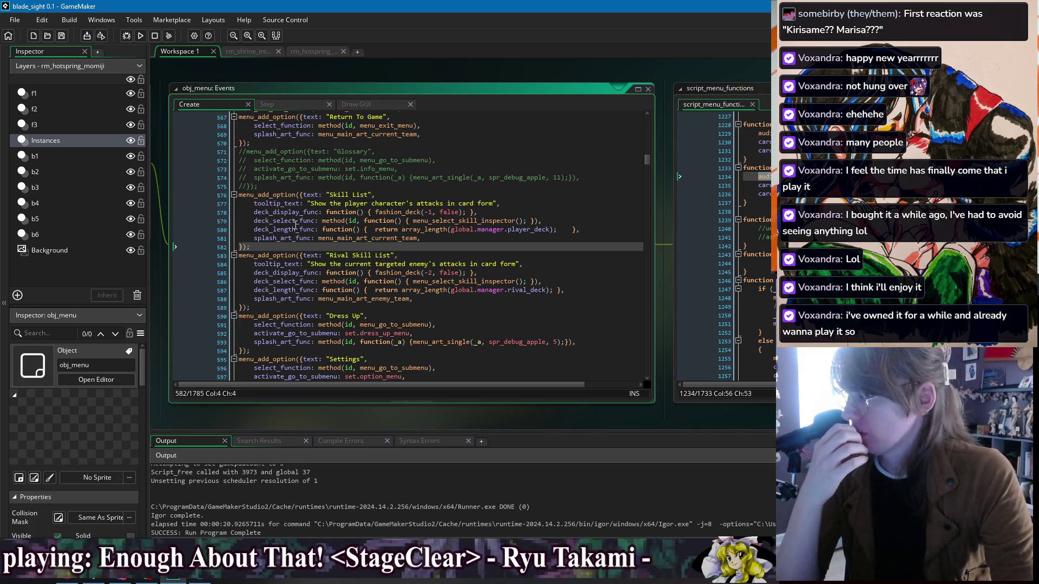
pyautogui.click(294, 222)
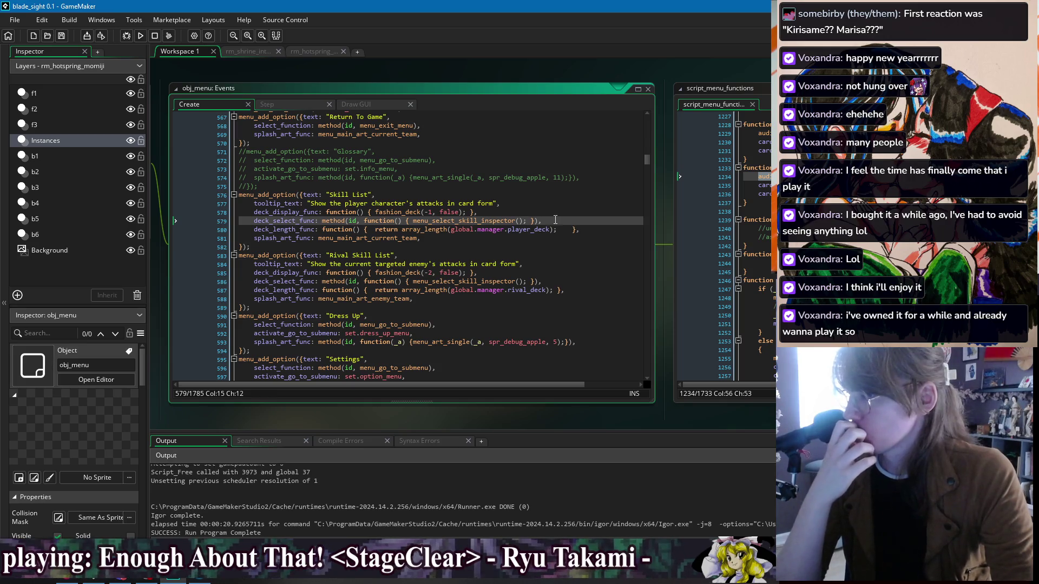
pyautogui.doubleClick(296, 221)
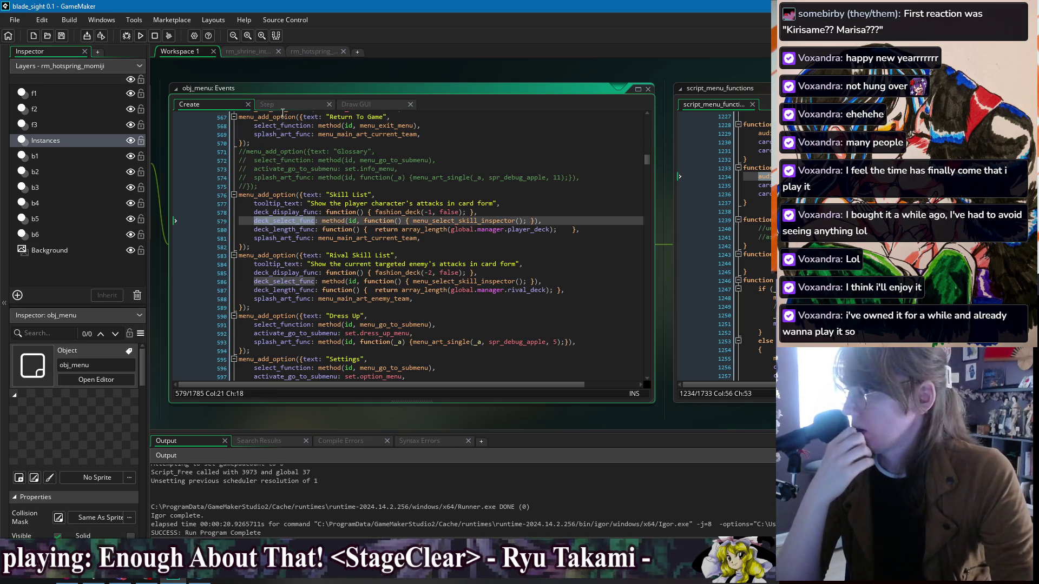
pyautogui.click(281, 105)
pyautogui.click(323, 297)
pyautogui.click(323, 305)
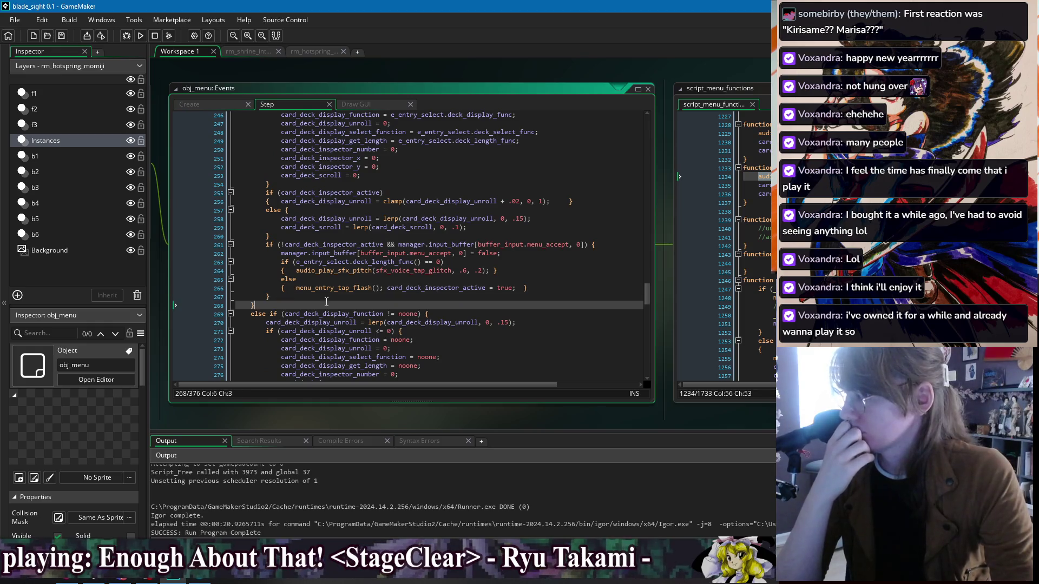
pyautogui.scroll(3, 323, 305)
pyautogui.click(323, 184)
pyautogui.doubleClick(350, 184)
pyautogui.scroll(-10, 370, 234)
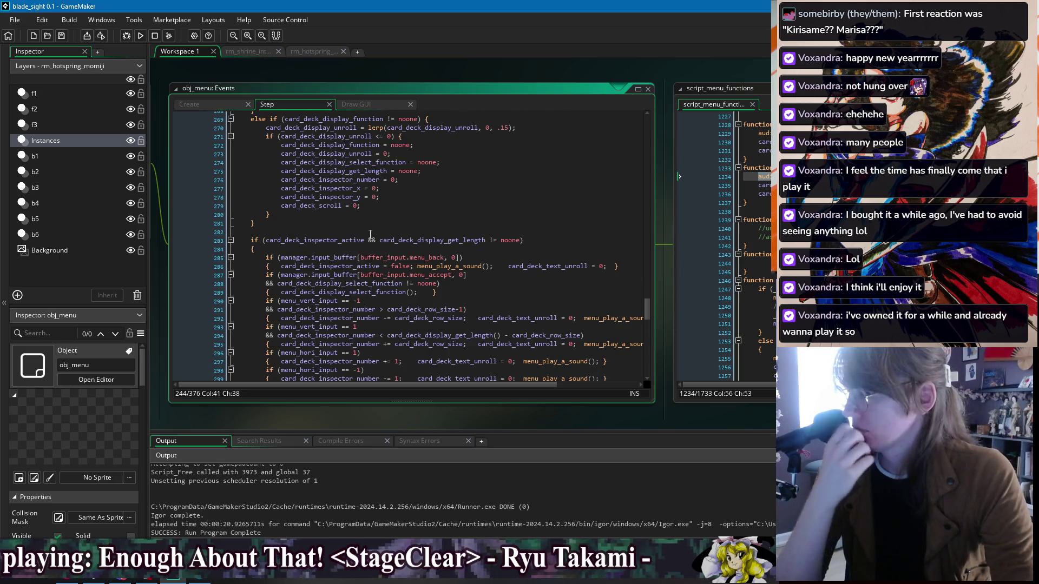
pyautogui.scroll(-3, 333, 248)
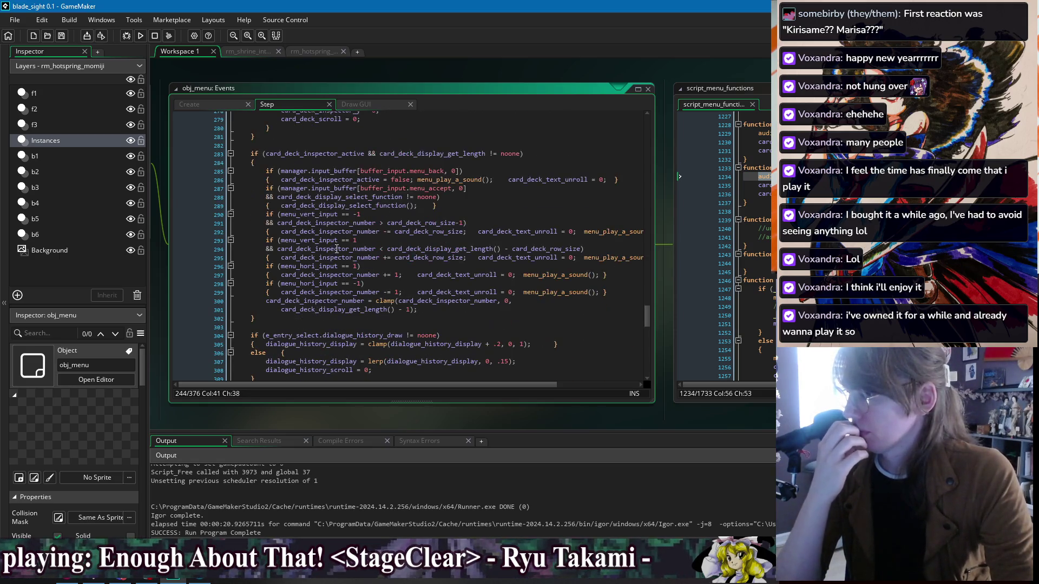
pyautogui.scroll(-3, 349, 320)
pyautogui.click(270, 261)
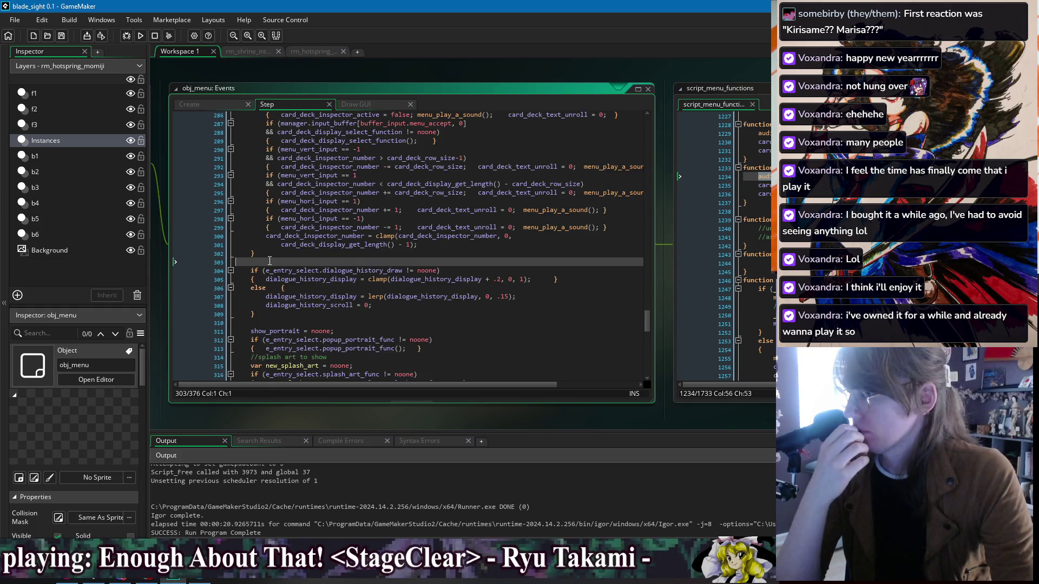
pyautogui.click(214, 105)
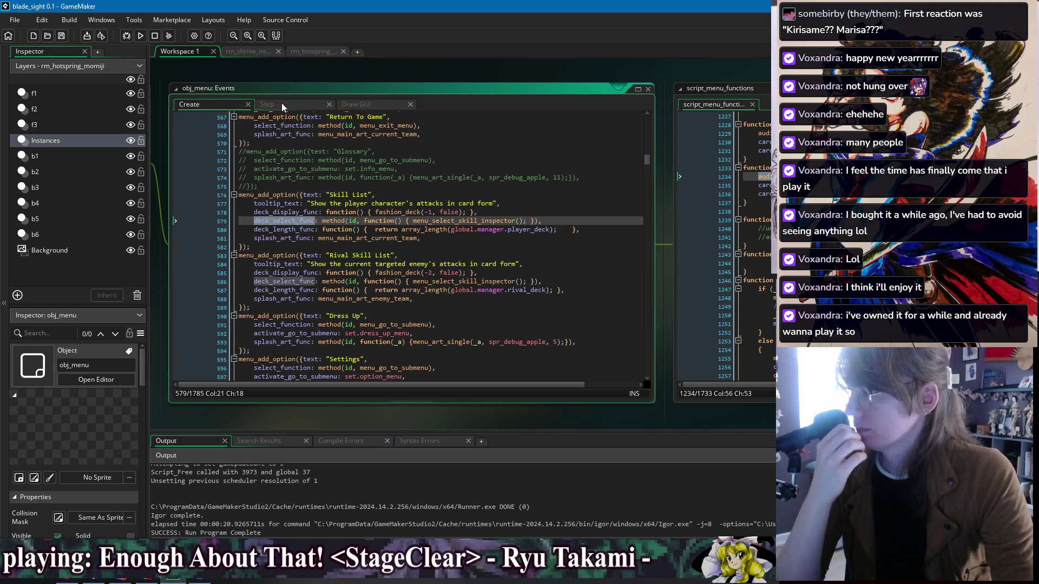
# Step: Inspect the Skill List entry's fields in Create, including splash_art_func and deck_length_func
pyautogui.click(429, 248)
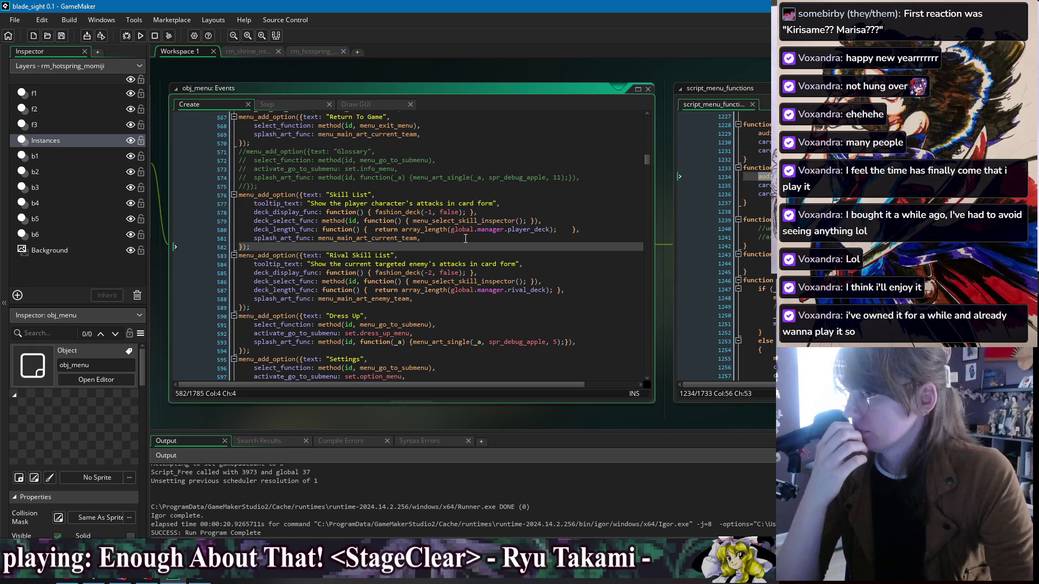
pyautogui.press('Up')
pyautogui.press('Up')
pyautogui.press('Up')
pyautogui.press('End')
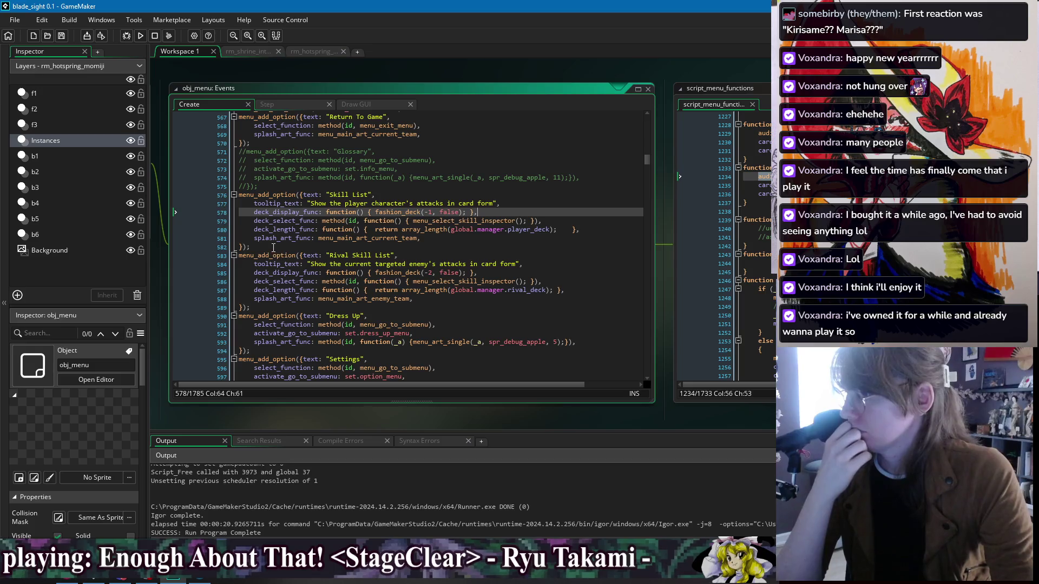
pyautogui.press('Down')
pyautogui.press('Down')
pyautogui.press('Down')
pyautogui.press('Up')
pyautogui.press('Up')
pyautogui.press('Home')
pyautogui.press('Down')
pyautogui.press('Down')
pyautogui.hotkey('ctrl', 'Right')
pyautogui.click(282, 222)
pyautogui.click(285, 231)
pyautogui.click(289, 240)
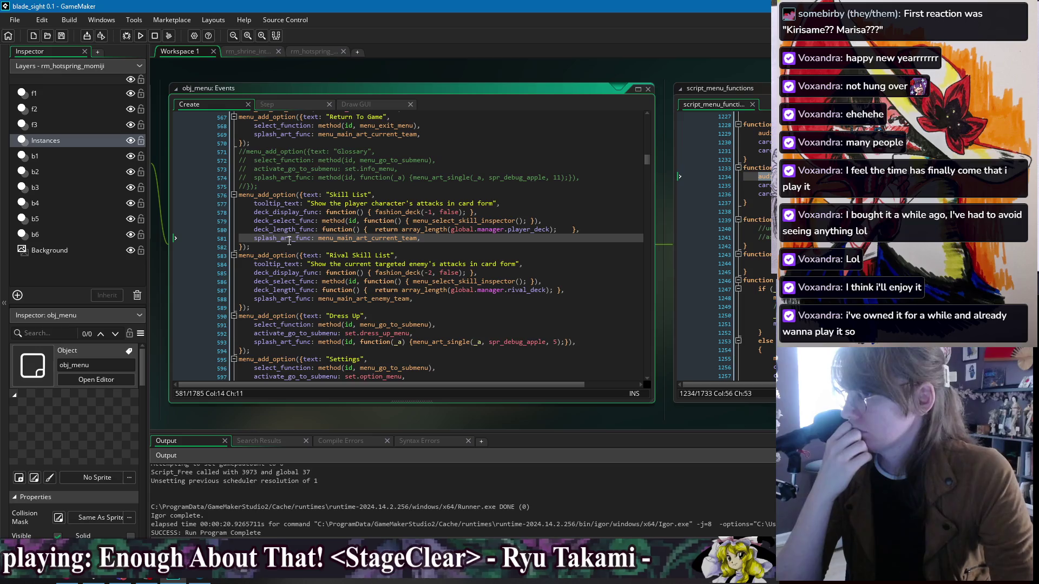
pyautogui.click(291, 232)
pyautogui.click(264, 232)
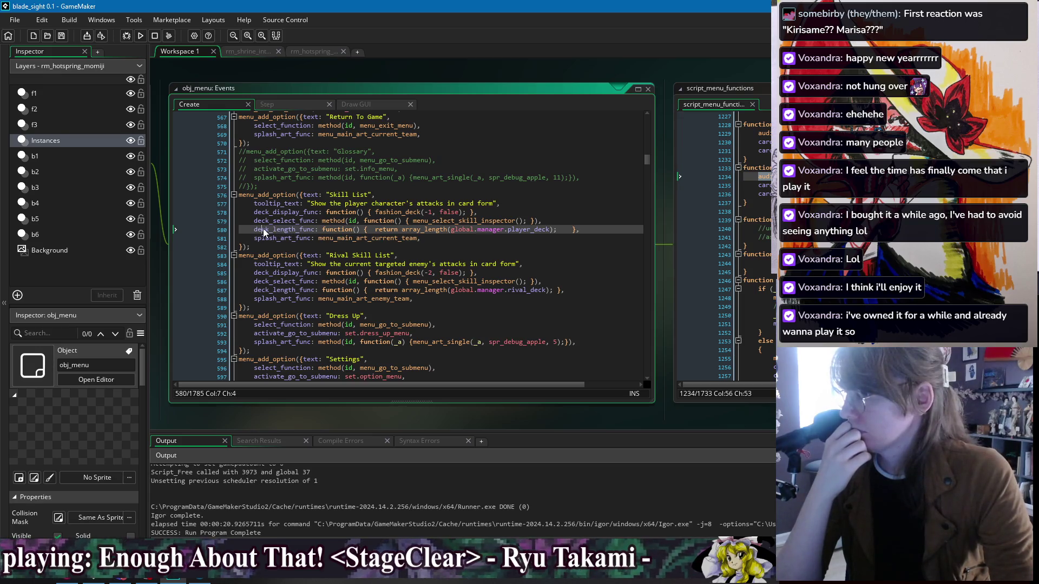
pyautogui.doubleClick(282, 230)
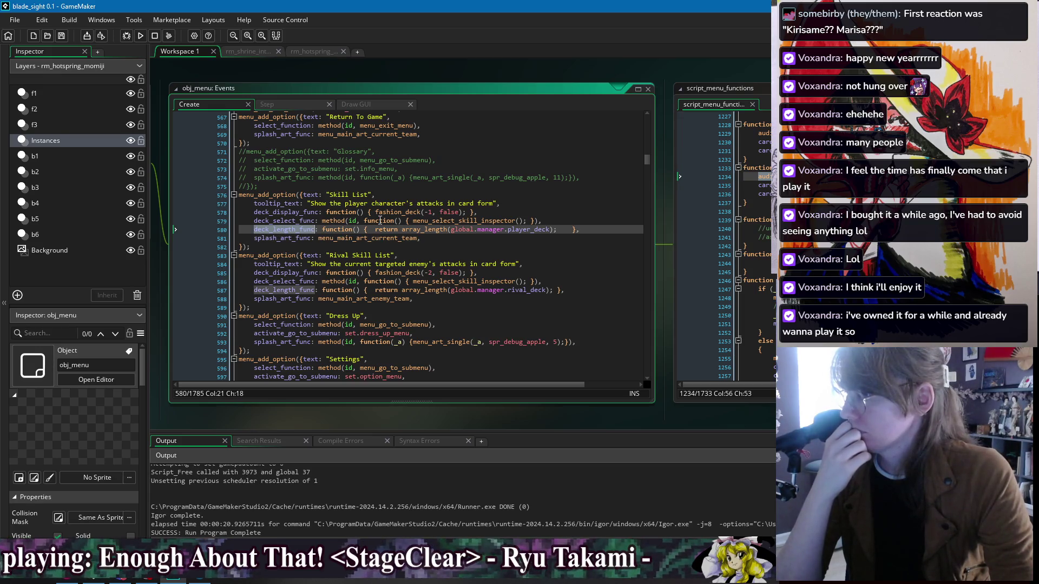
# Step: Highlight deck_display_func uses and check the fashion_deck calls, including Rival Skill List's fashion_deck(-2)
pyautogui.doubleClick(295, 212)
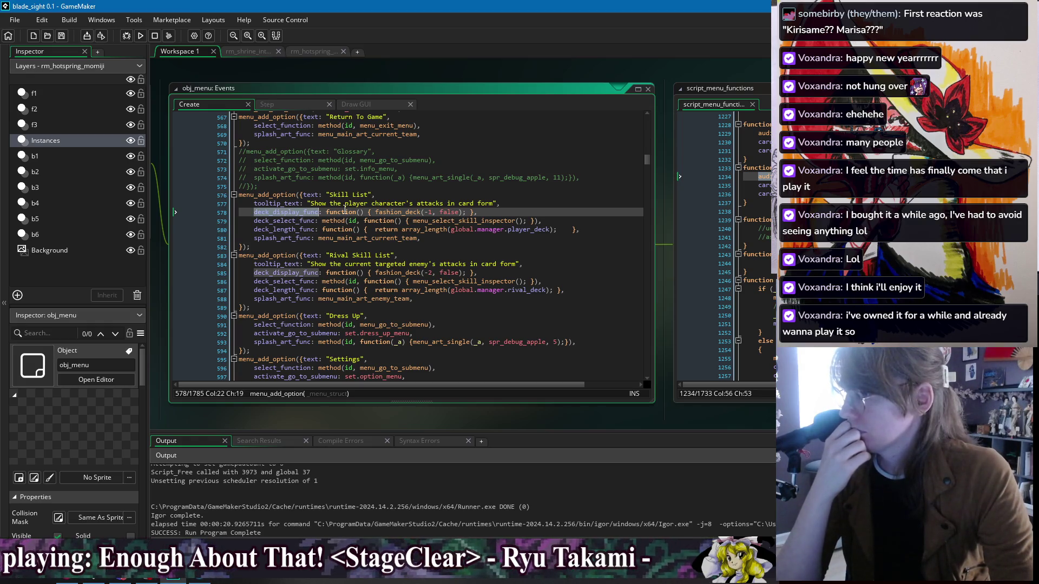
pyautogui.click(394, 212)
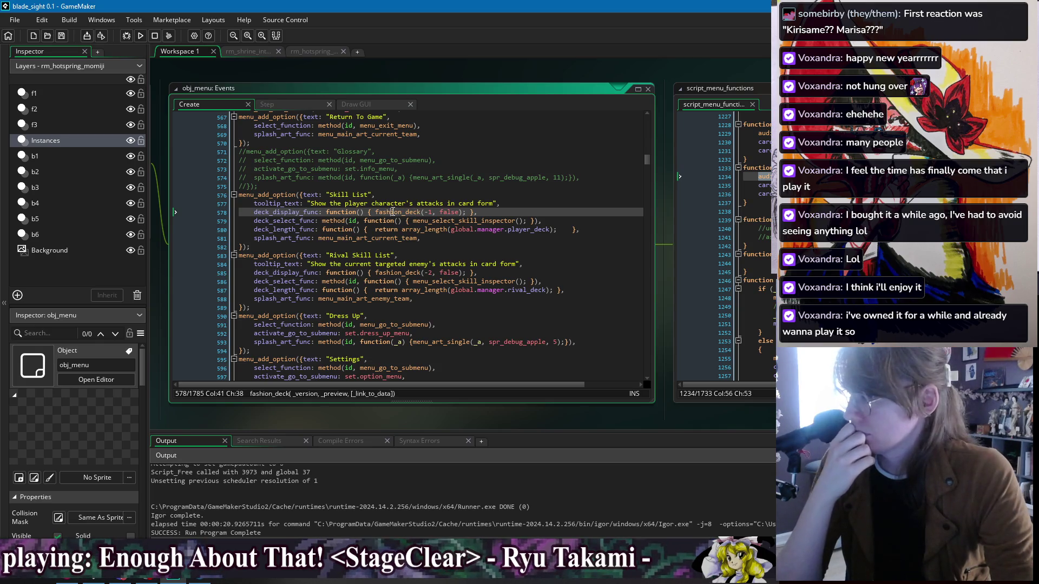
pyautogui.click(288, 213)
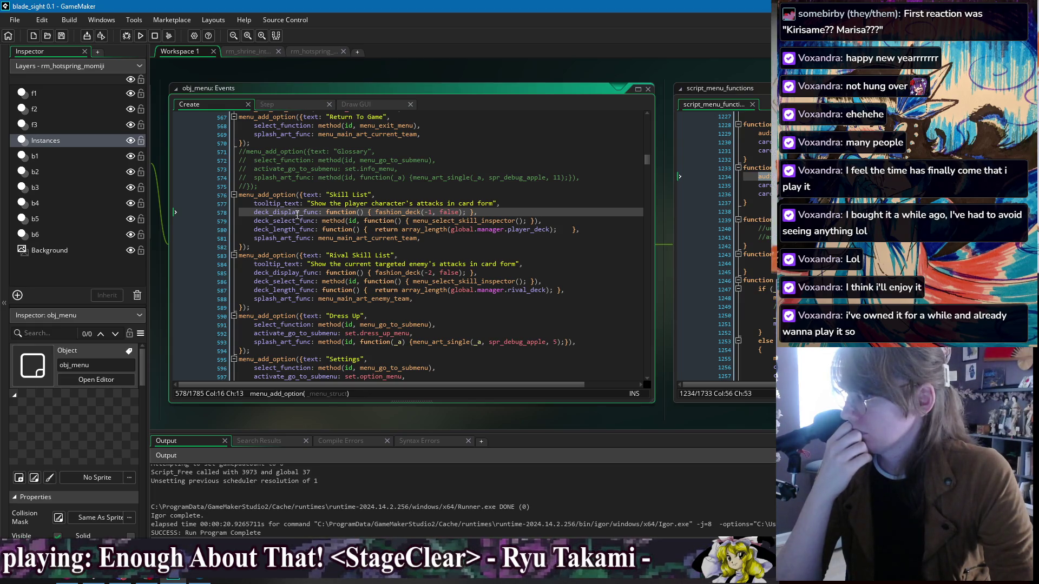
pyautogui.click(428, 272)
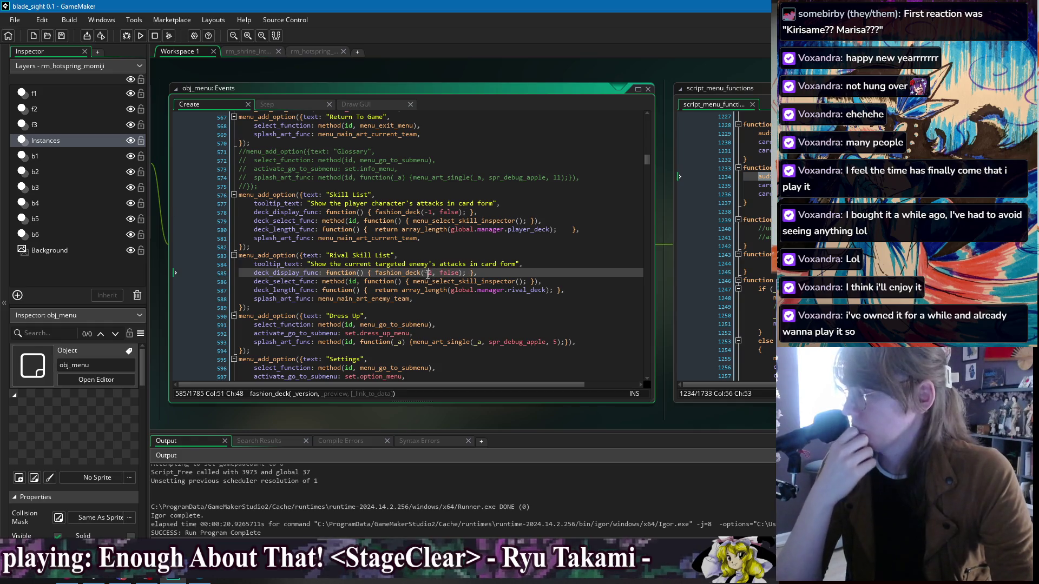
pyautogui.doubleClick(293, 273)
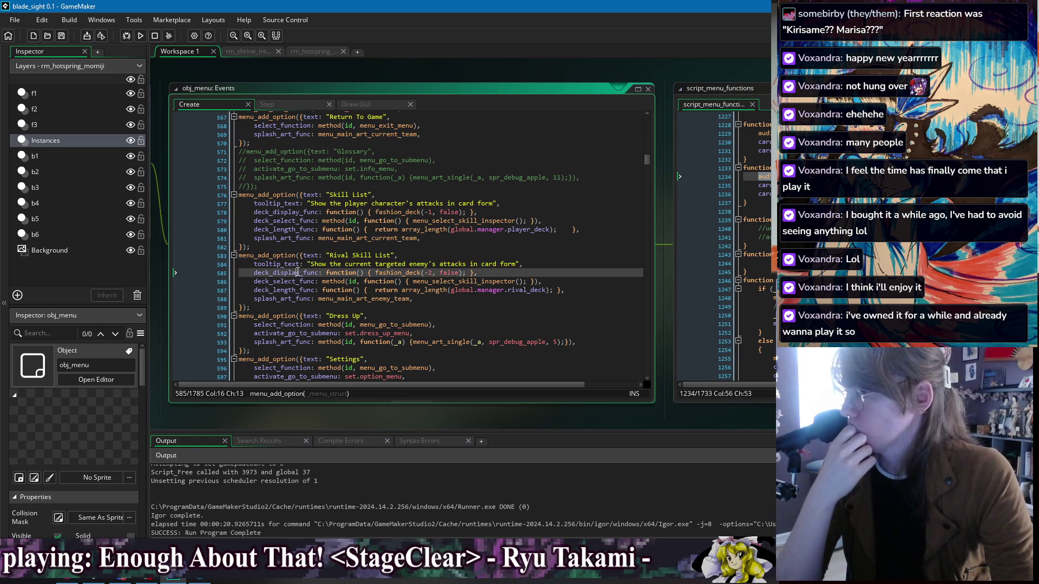
# Step: Search obj_menu's Step event for deck_display_func, briefly revisiting the Create code's Glossary entry
pyautogui.click(288, 106)
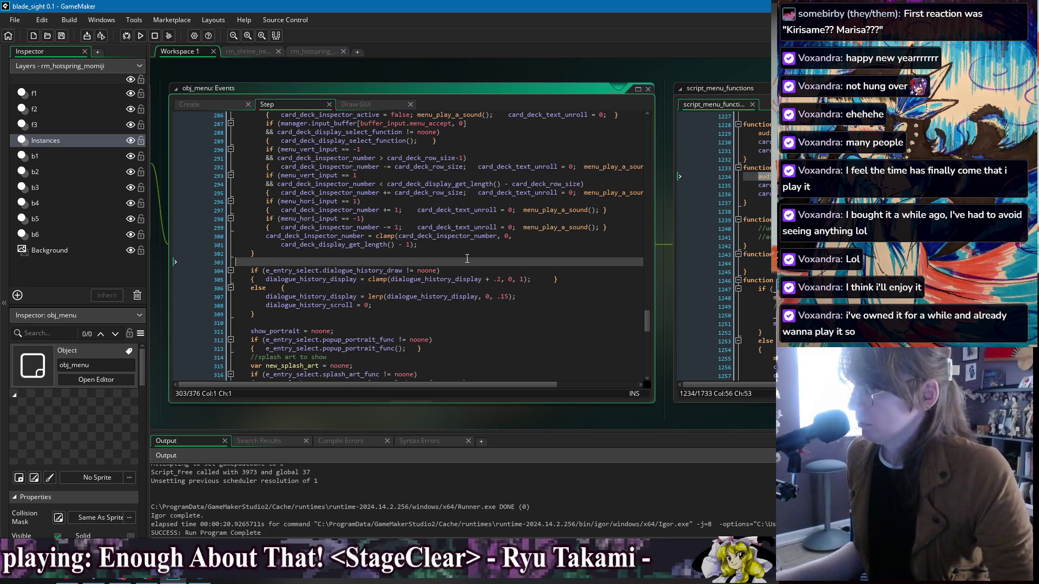
pyautogui.hotkey('ctrl', 'f')
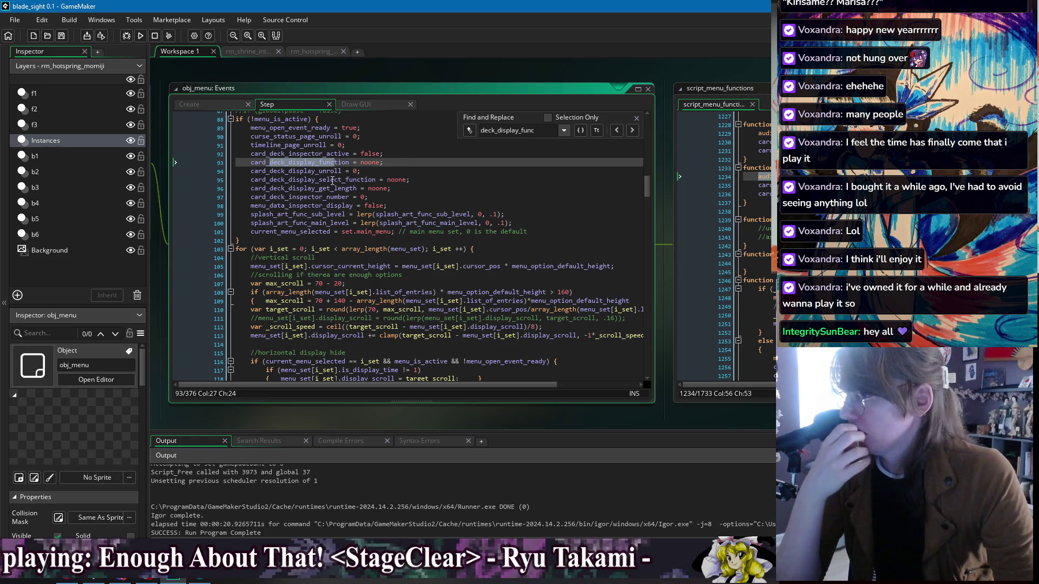
pyautogui.scroll(1, 367, 180)
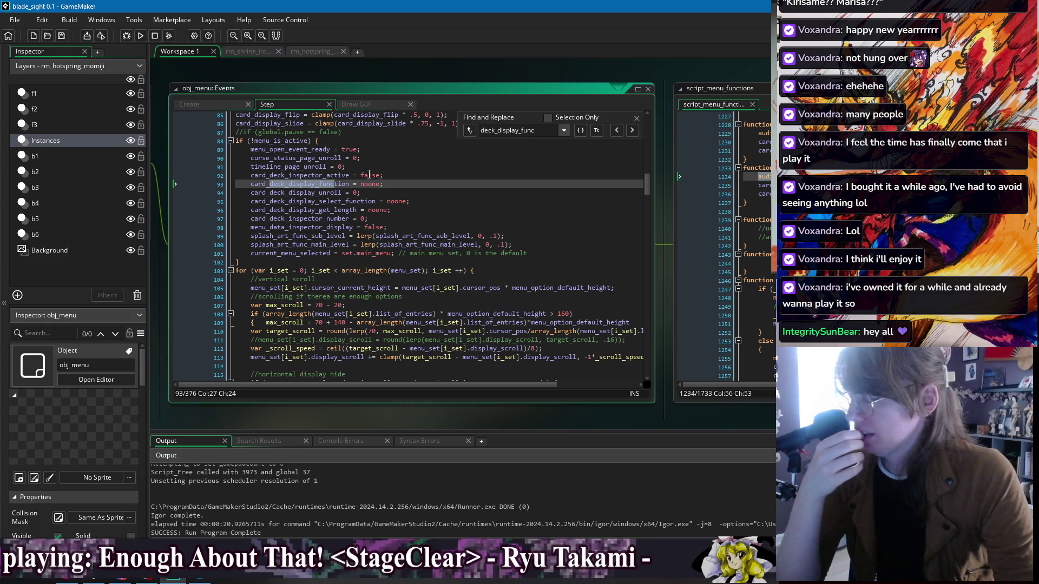
pyautogui.click(636, 119)
pyautogui.click(461, 184)
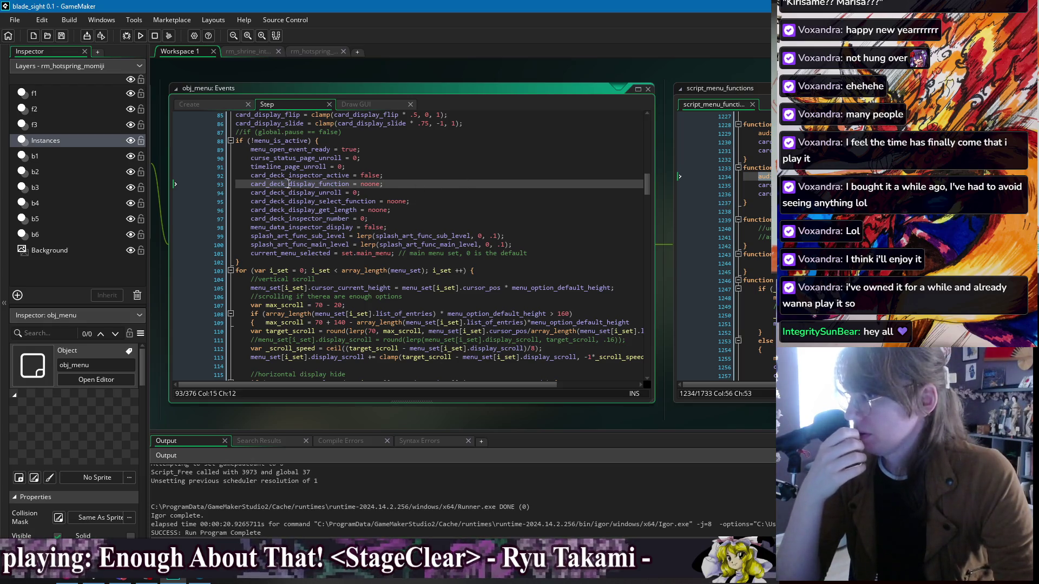
pyautogui.click(189, 104)
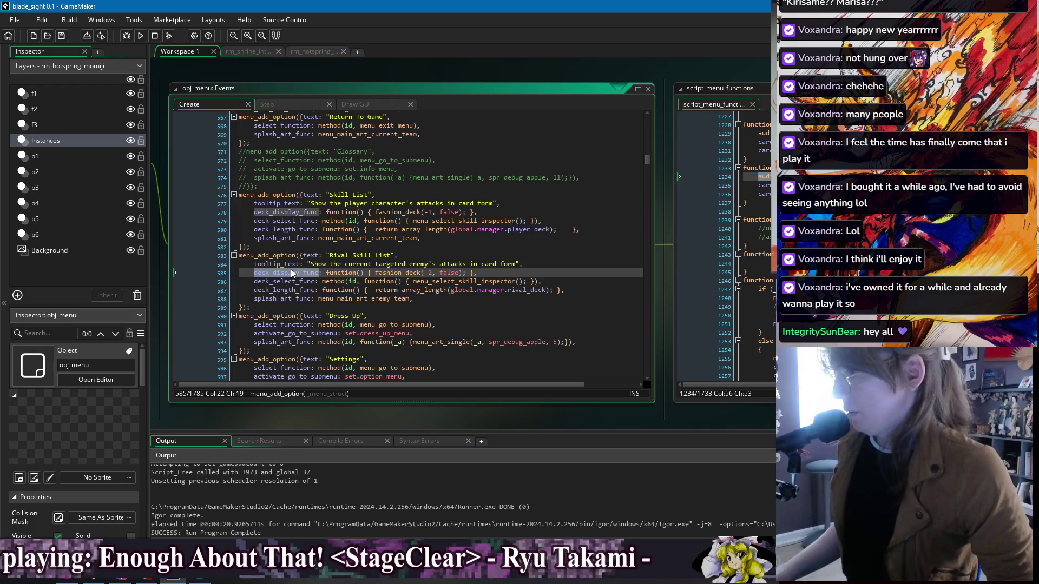
pyautogui.click(435, 187)
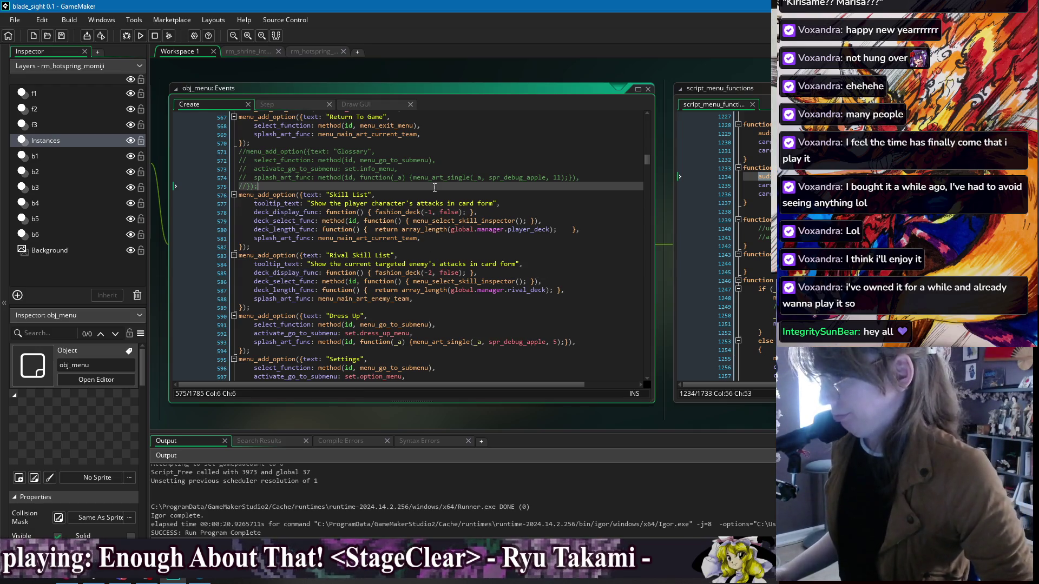
pyautogui.click(288, 104)
pyautogui.hotkey('ctrl', 'f')
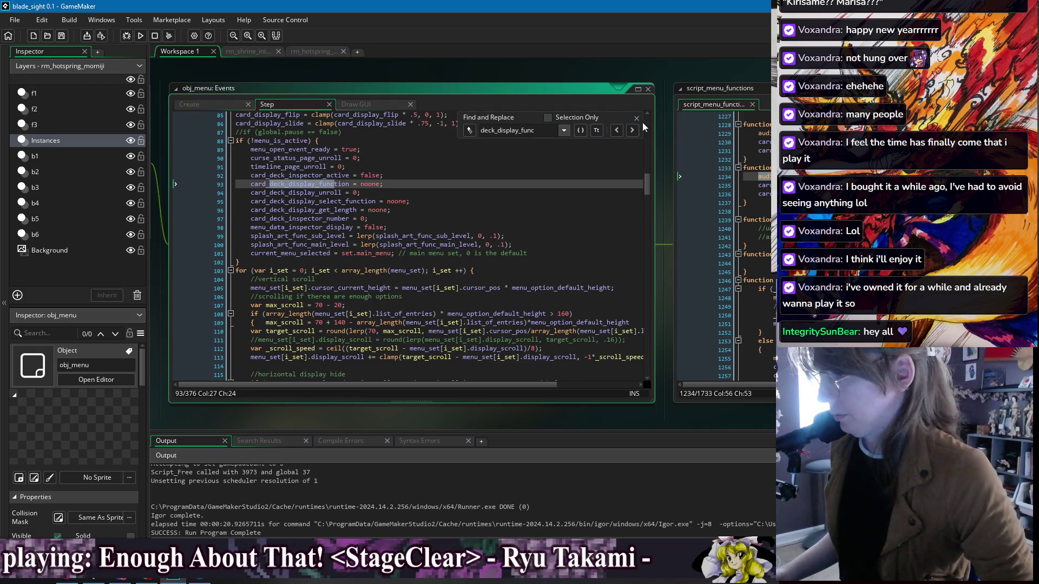
# Step: In Draw GUI, replace line 145's indirect_call wrapper with a direct card_deck_display_function() call and save
pyautogui.click(636, 117)
pyautogui.click(368, 193)
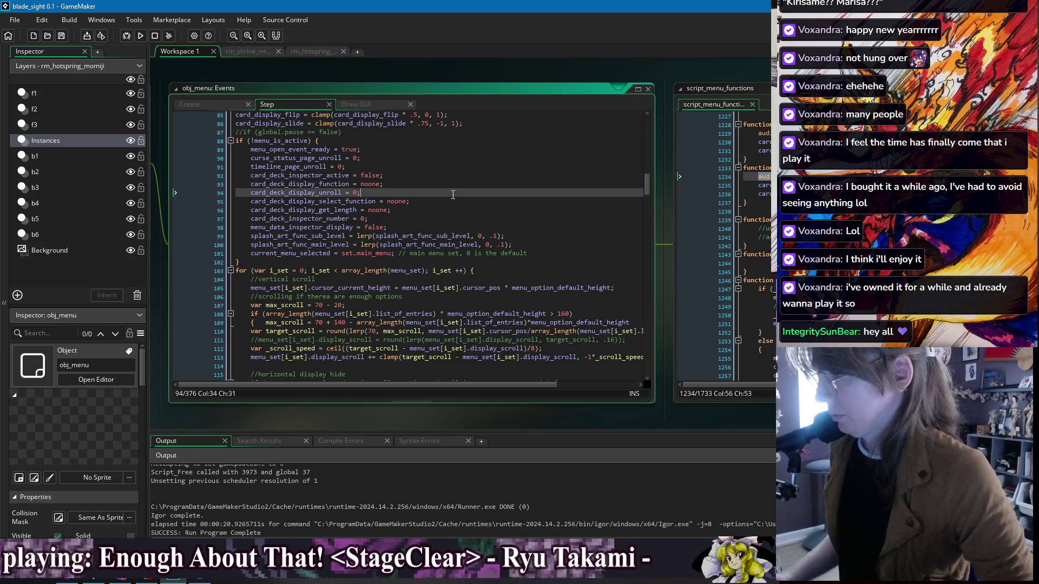
pyautogui.click(353, 105)
pyautogui.hotkey('ctrl', 'f')
pyautogui.click(618, 130)
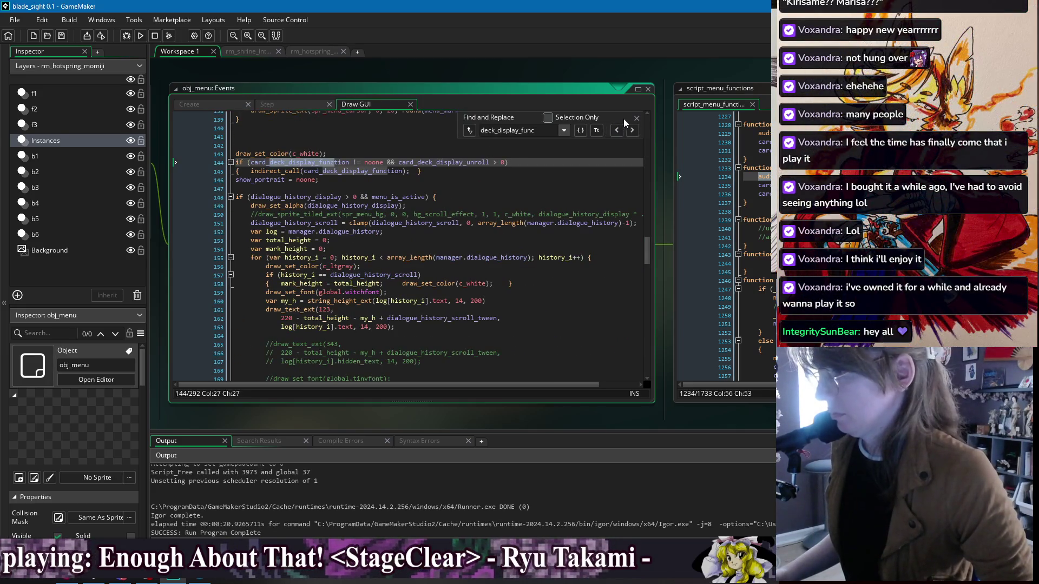
pyautogui.click(303, 188)
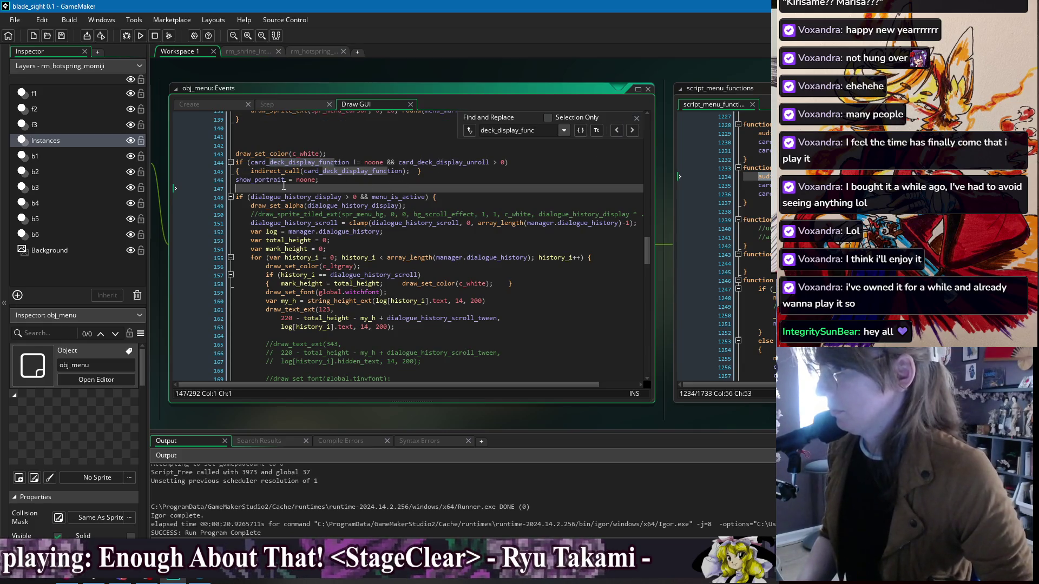
pyautogui.click(270, 171)
pyautogui.press('BackSpace')
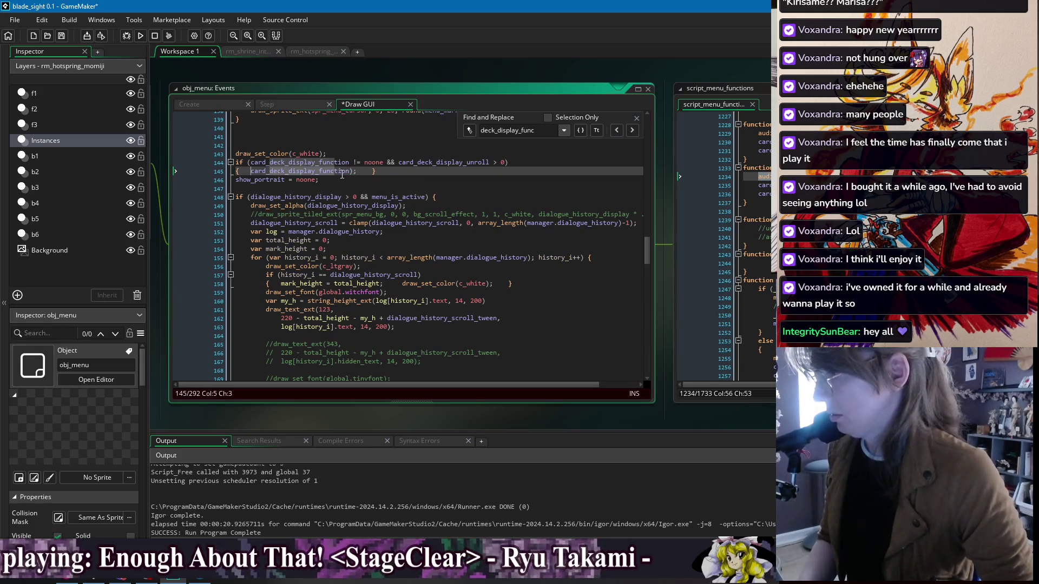
pyautogui.click(351, 171)
pyautogui.write('()')
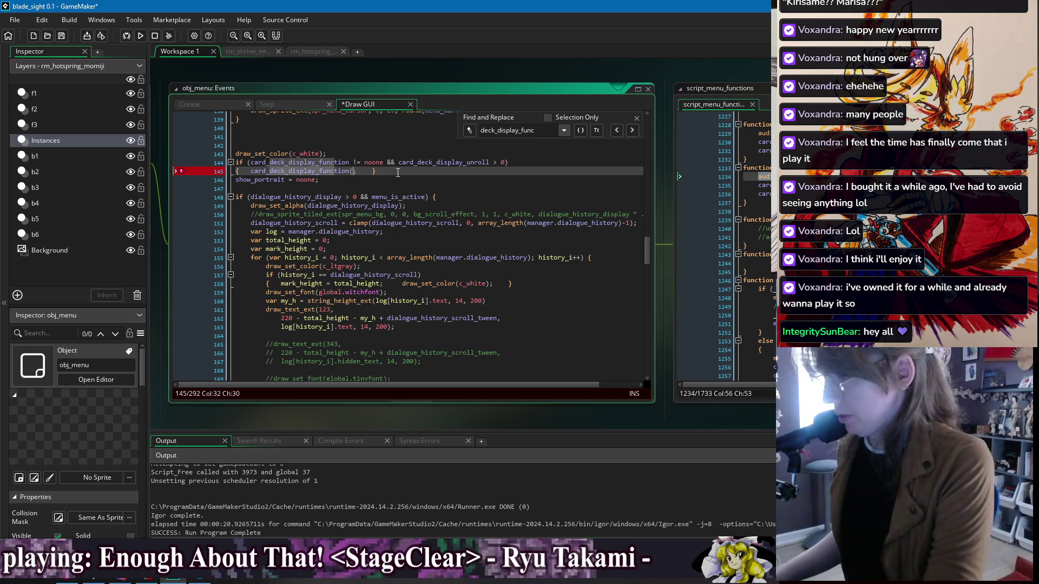
pyautogui.hotkey('ctrl', 's')
# Step: Review the line 144 condition around the corrected call, then return to the Create event
pyautogui.click(637, 118)
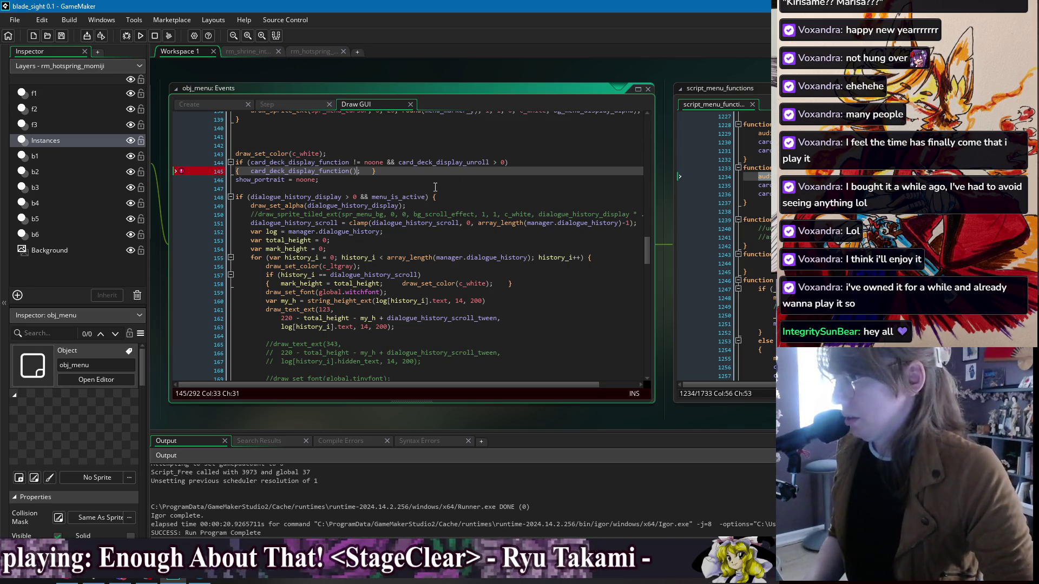
pyautogui.click(407, 171)
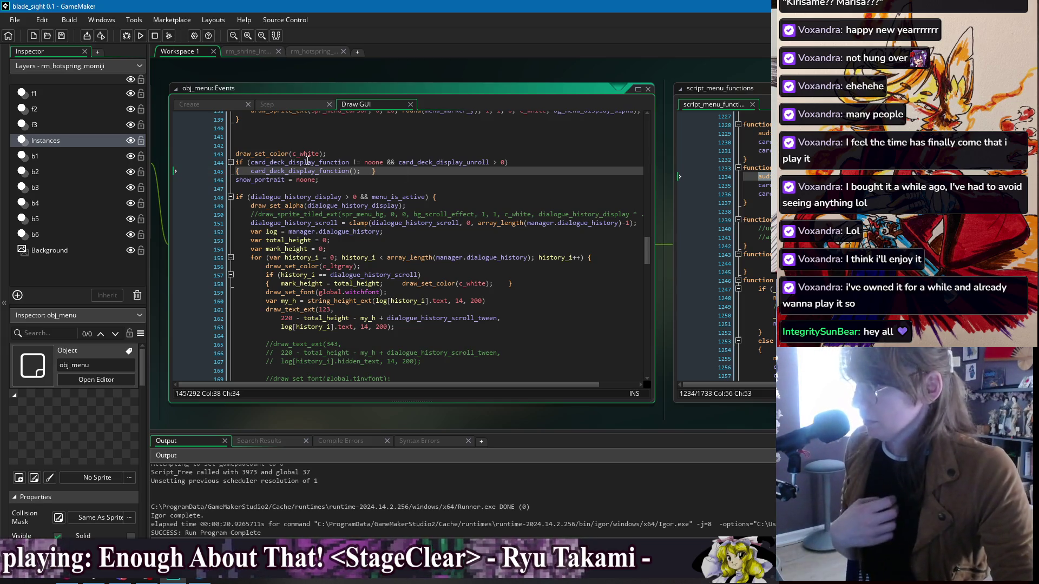
pyautogui.doubleClick(308, 163)
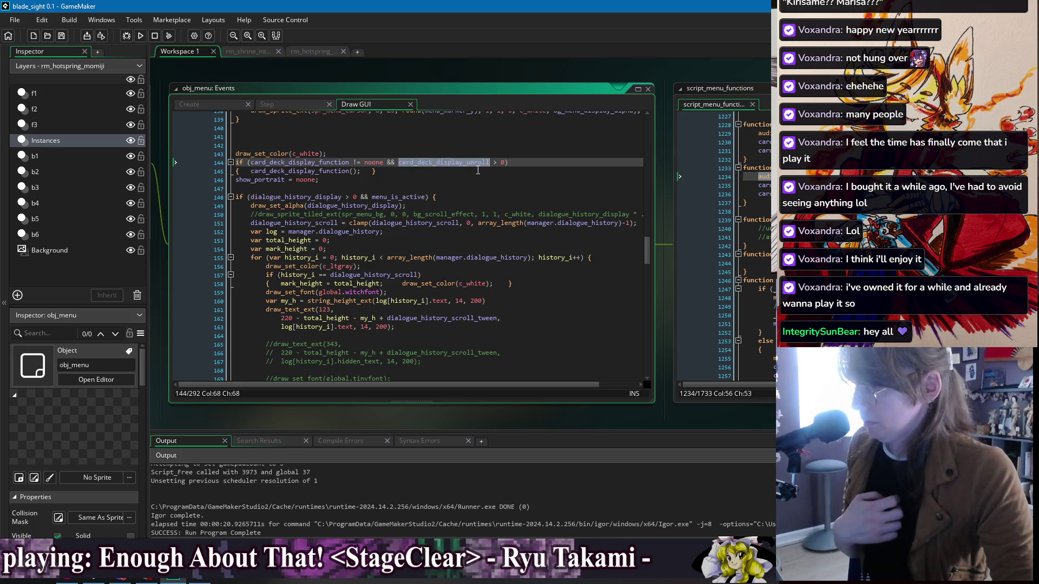
pyautogui.click(330, 197)
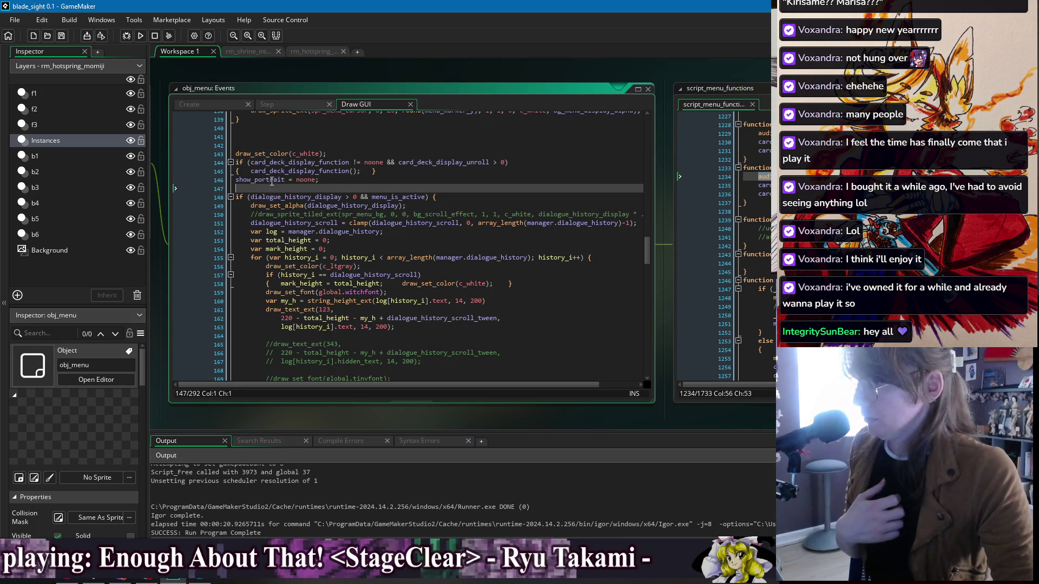
pyautogui.click(282, 163)
pyautogui.press('Down')
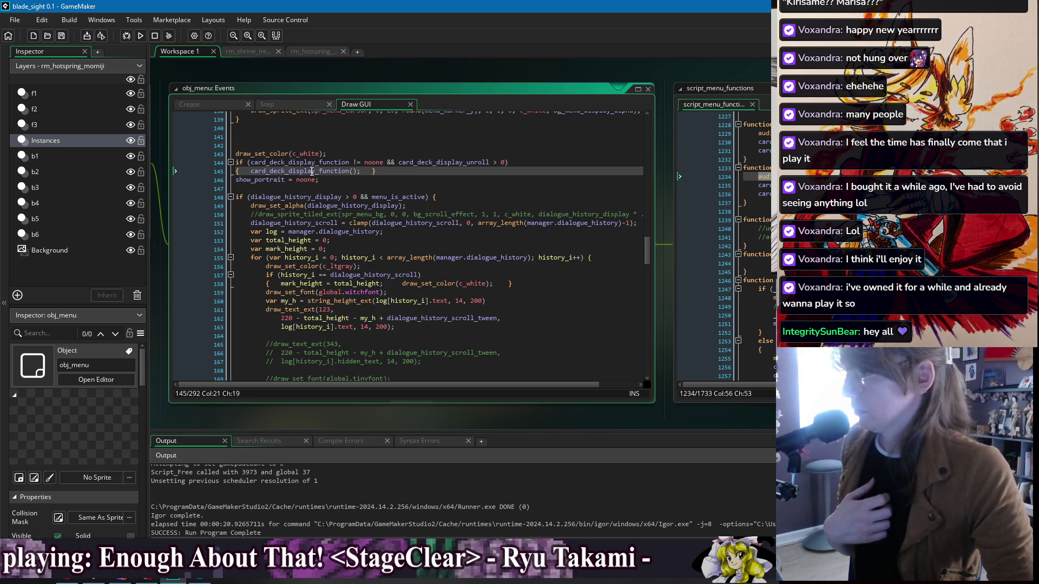
pyautogui.click(217, 104)
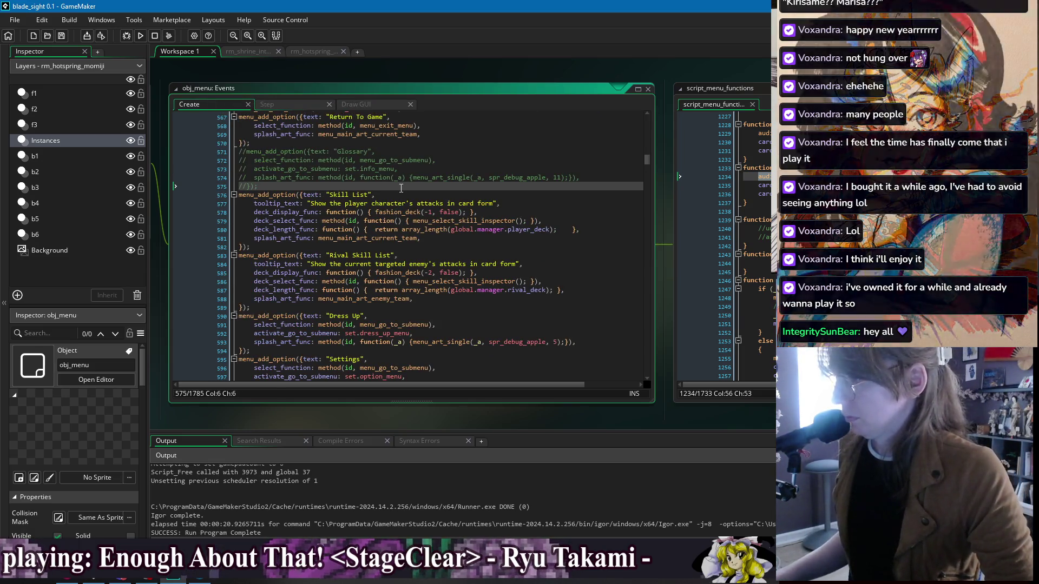
pyautogui.middleClick(359, 212)
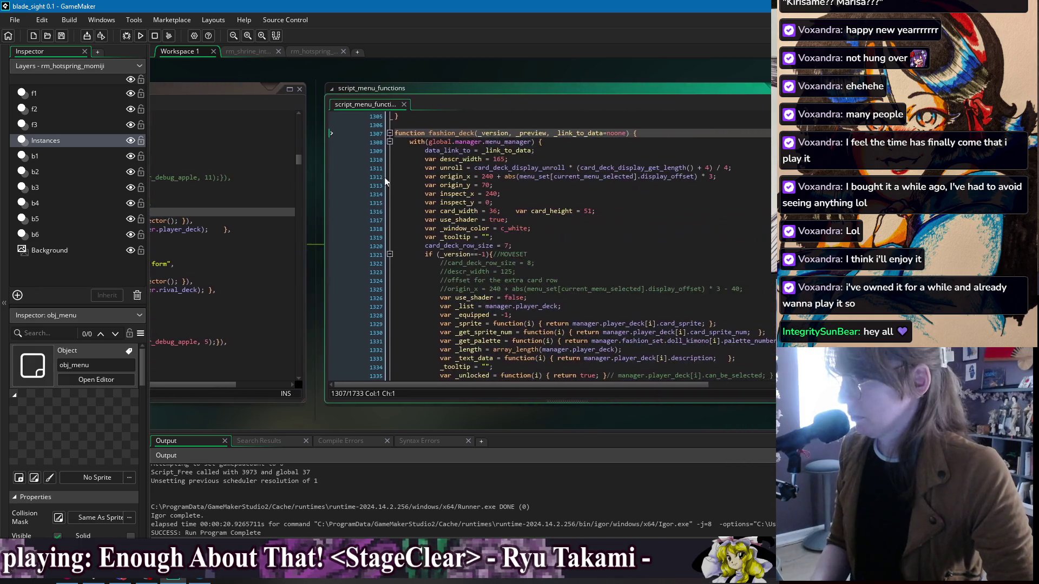
pyautogui.press('Up')
pyautogui.click(257, 92)
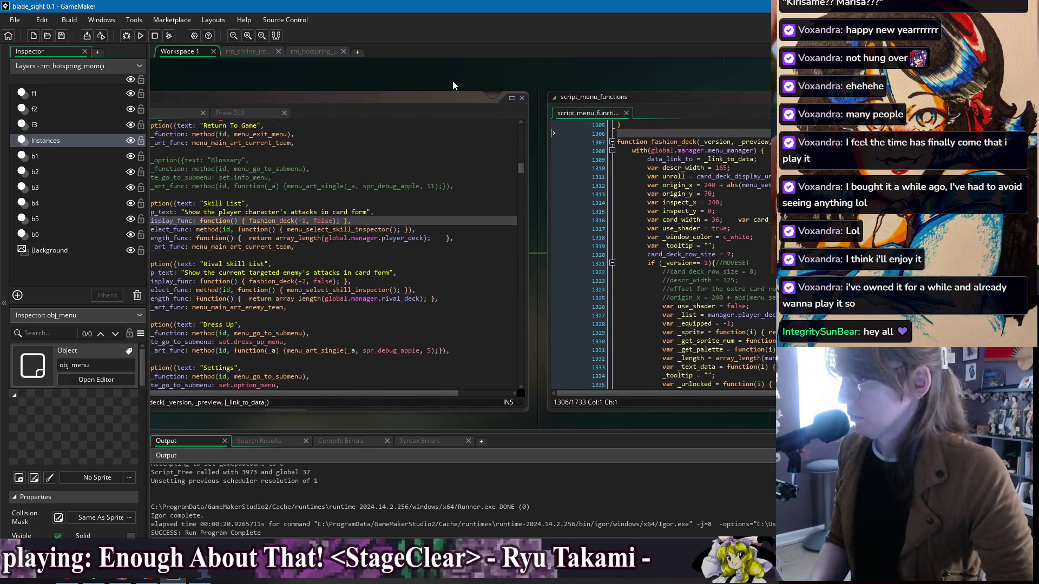
pyautogui.doubleClick(324, 217)
pyautogui.hotkey('ctrl', 'f')
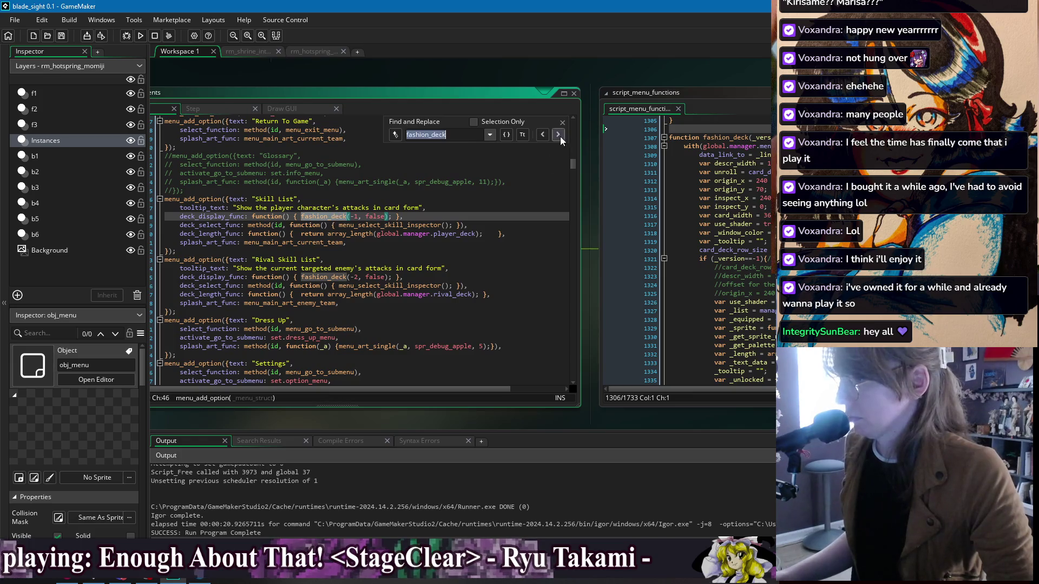
pyautogui.click(560, 135)
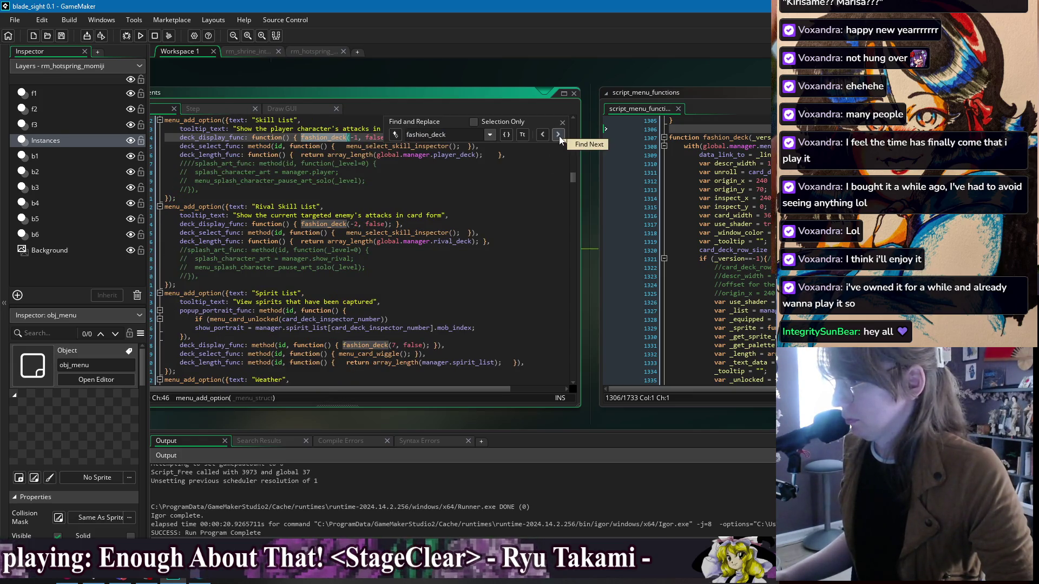
pyautogui.click(559, 135)
pyautogui.click(560, 135)
pyautogui.click(560, 136)
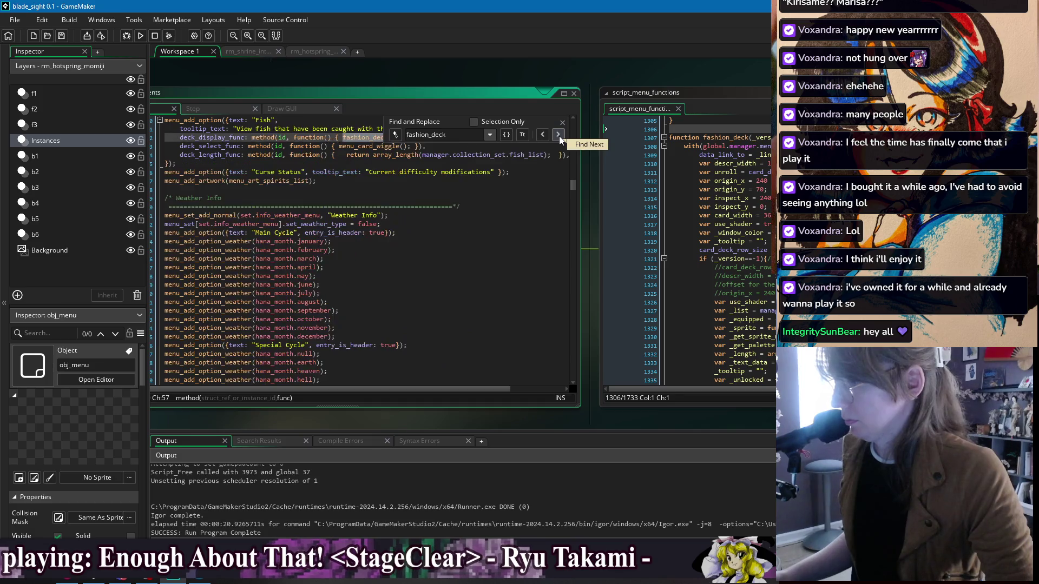
pyautogui.scroll(2, 492, 224)
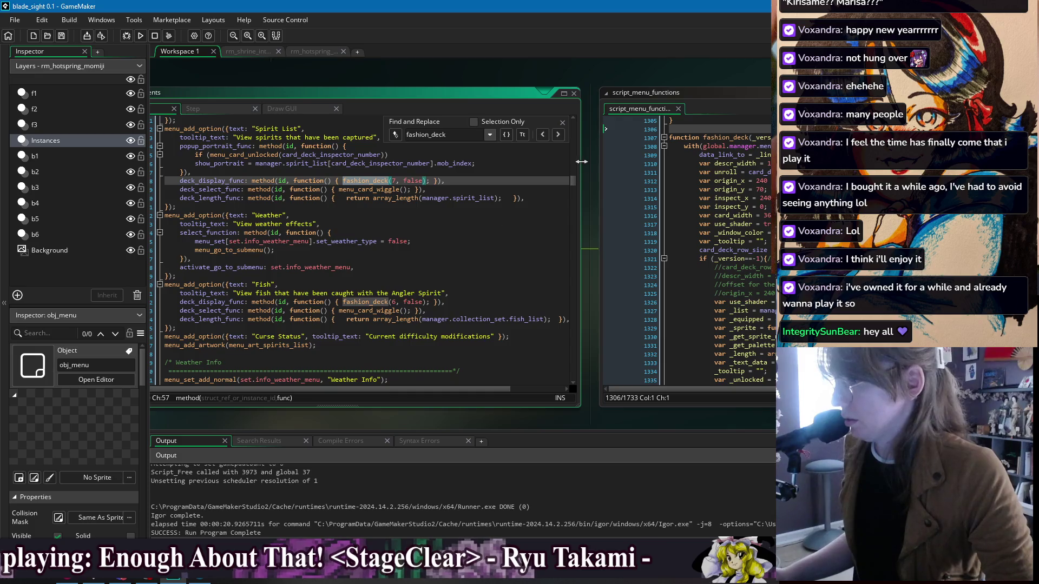
pyautogui.click(558, 135)
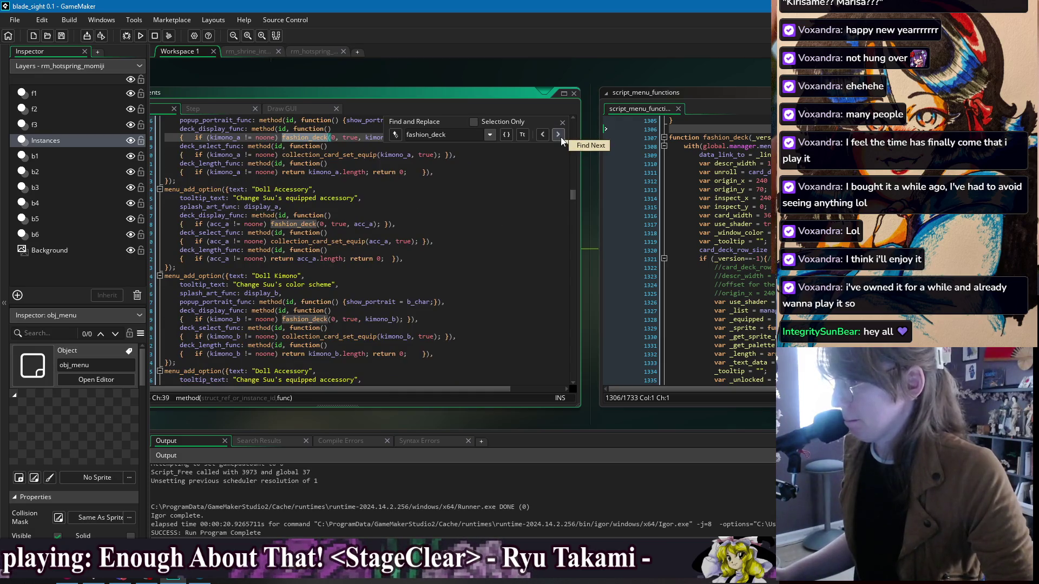
pyautogui.scroll(3, 553, 182)
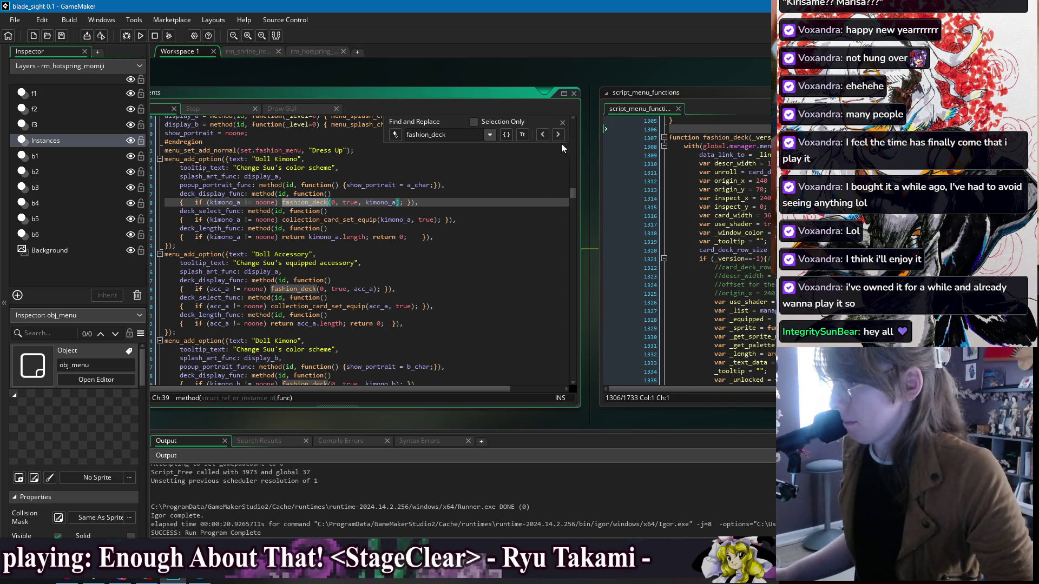
pyautogui.scroll(3, 524, 198)
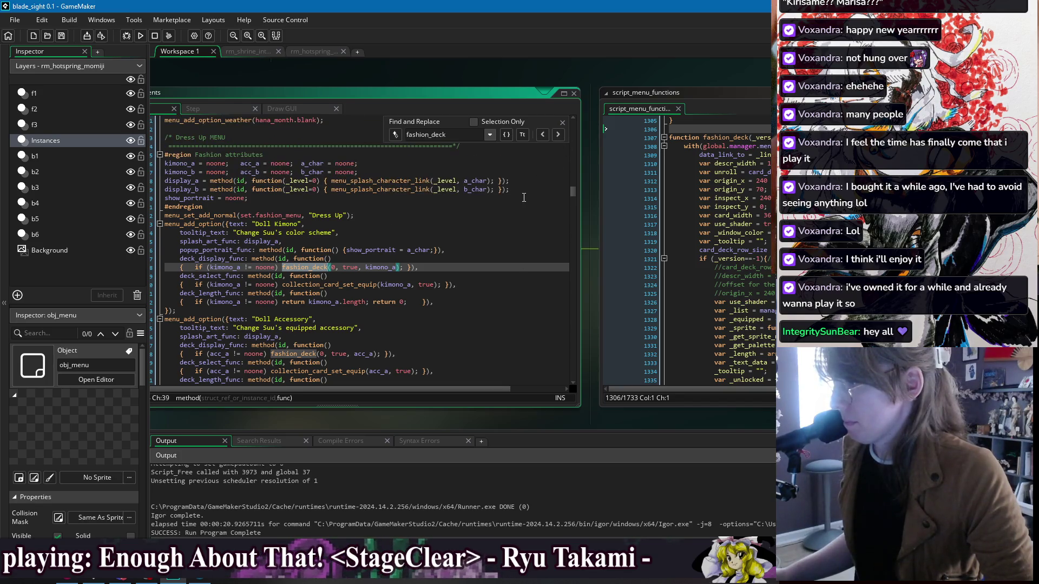
pyautogui.click(556, 138)
pyautogui.click(555, 139)
pyautogui.click(556, 139)
pyautogui.click(555, 139)
pyautogui.click(555, 138)
pyautogui.click(555, 138)
pyautogui.click(555, 138)
pyautogui.click(555, 138)
pyautogui.scroll(5, 384, 281)
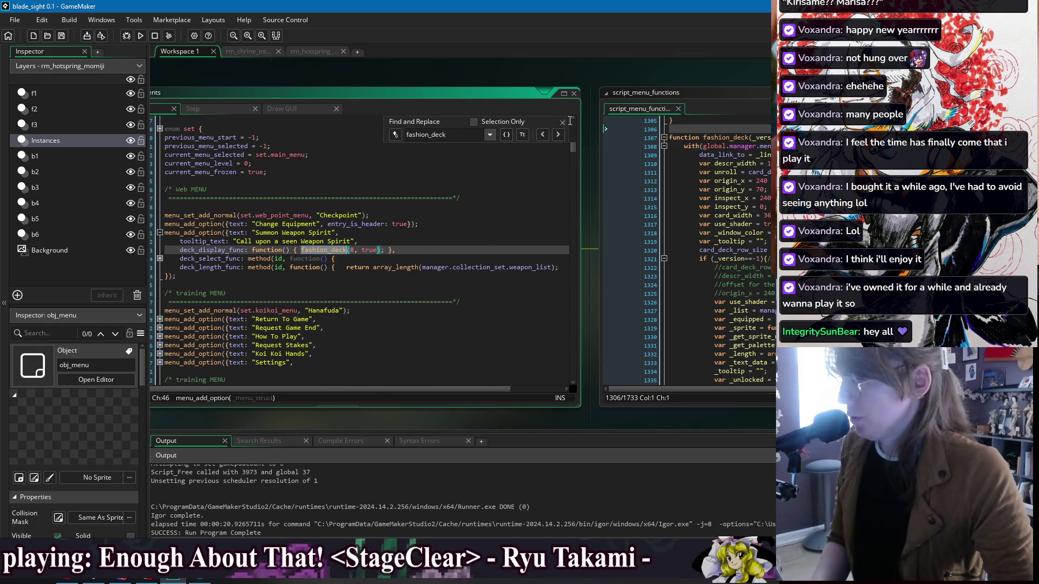
pyautogui.press('Escape')
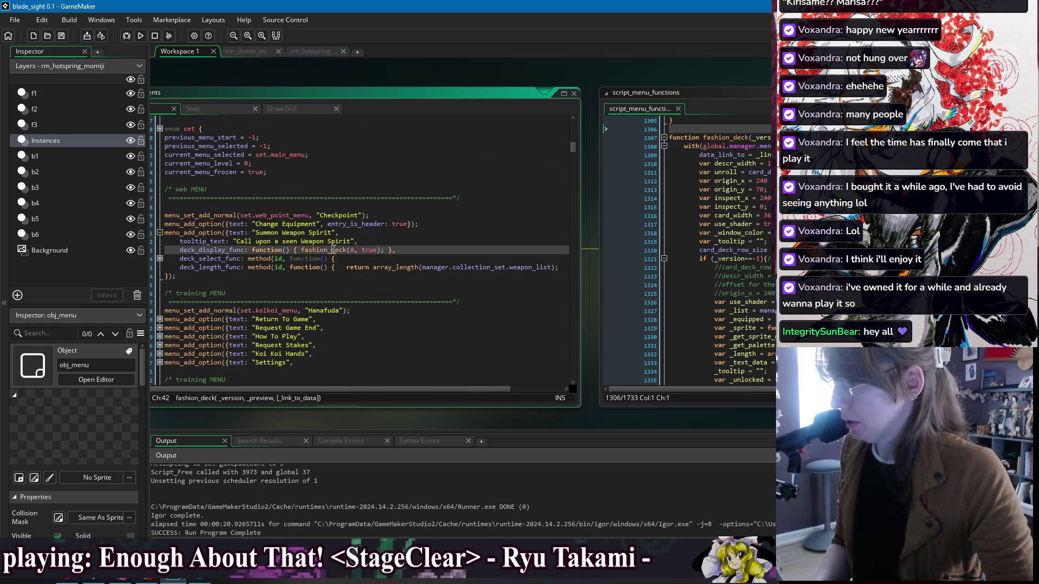
pyautogui.click(345, 280)
pyautogui.click(248, 181)
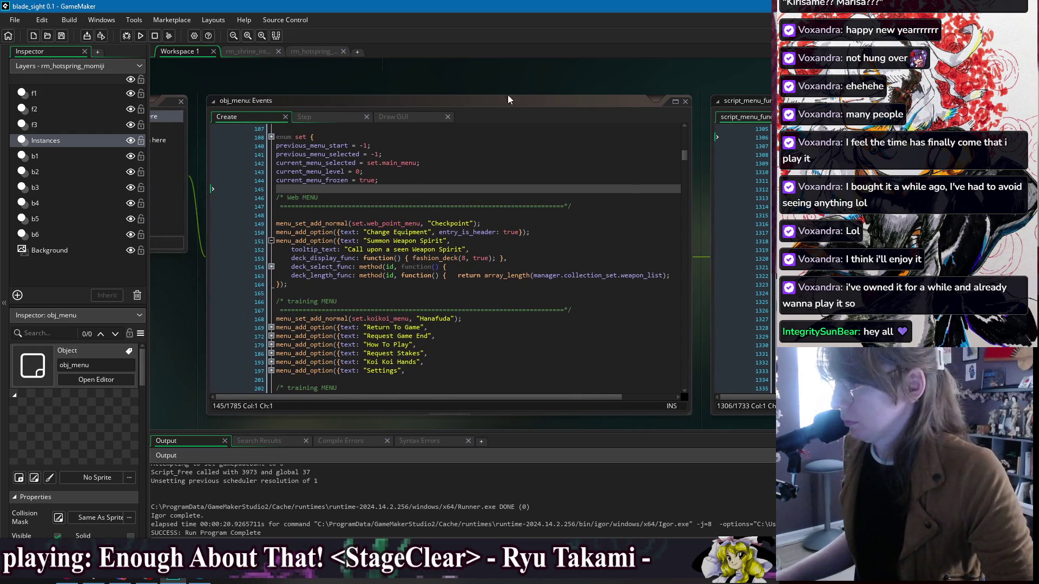
# Step: Search for fashion_deck and step back through its matches to the Skill List call
pyautogui.doubleClick(447, 259)
pyautogui.hotkey('ctrl', 'f')
pyautogui.click(657, 145)
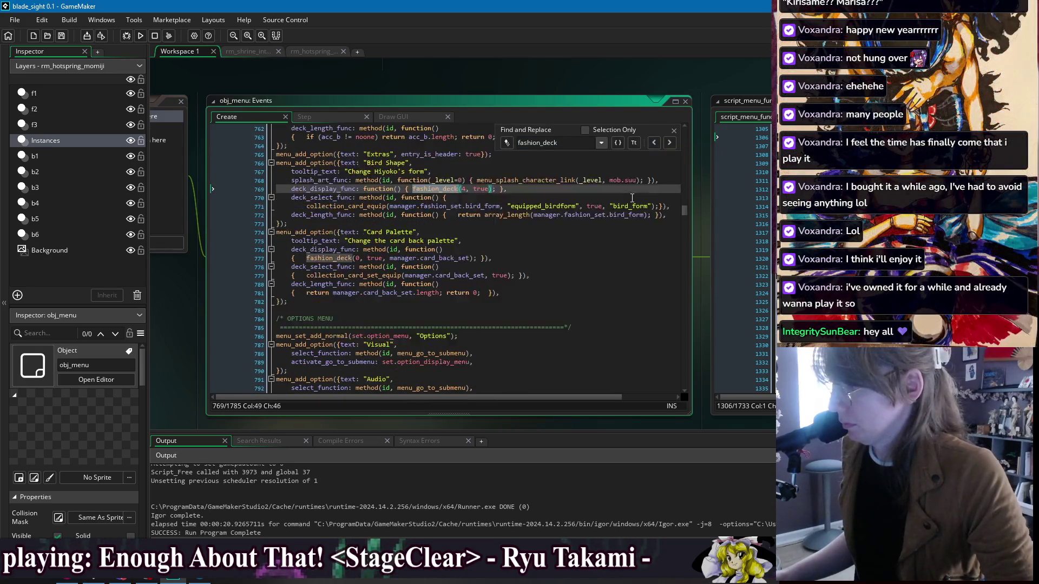
pyautogui.click(653, 144)
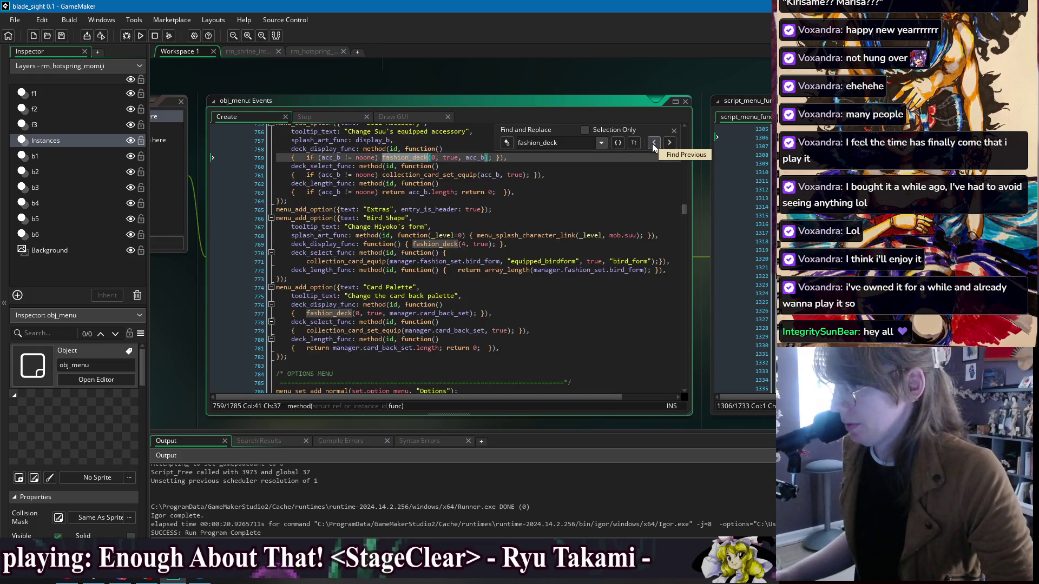
pyautogui.click(654, 144)
pyautogui.click(653, 144)
pyautogui.click(654, 144)
pyautogui.click(654, 144)
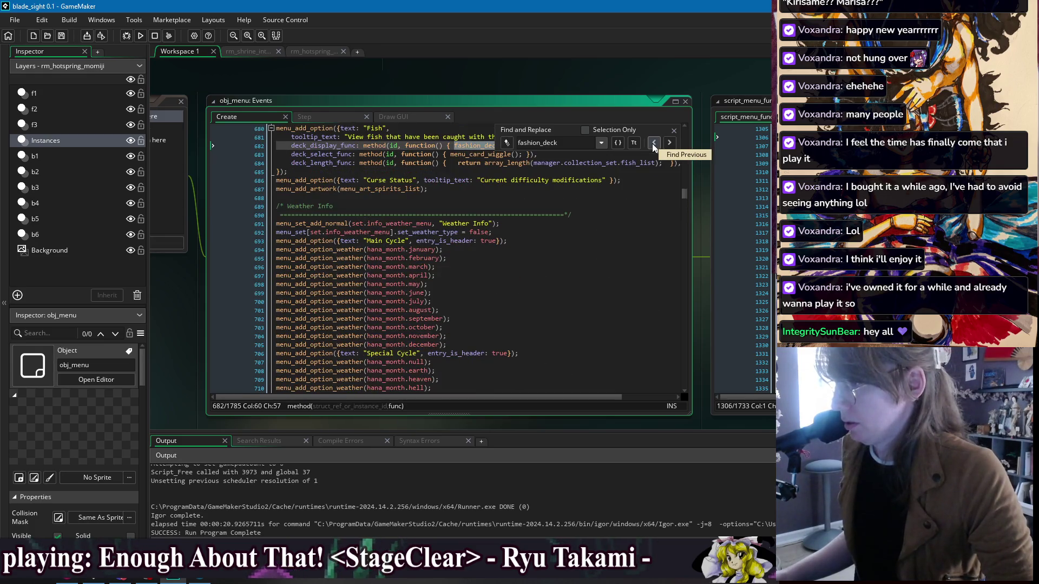
pyautogui.click(654, 144)
pyautogui.click(654, 144)
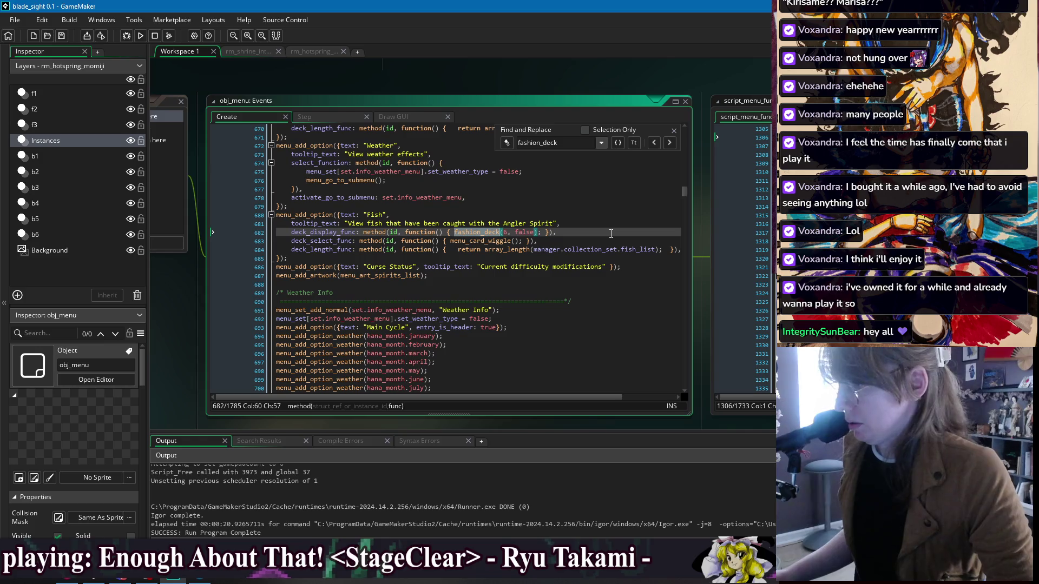
pyautogui.click(653, 148)
pyautogui.click(653, 148)
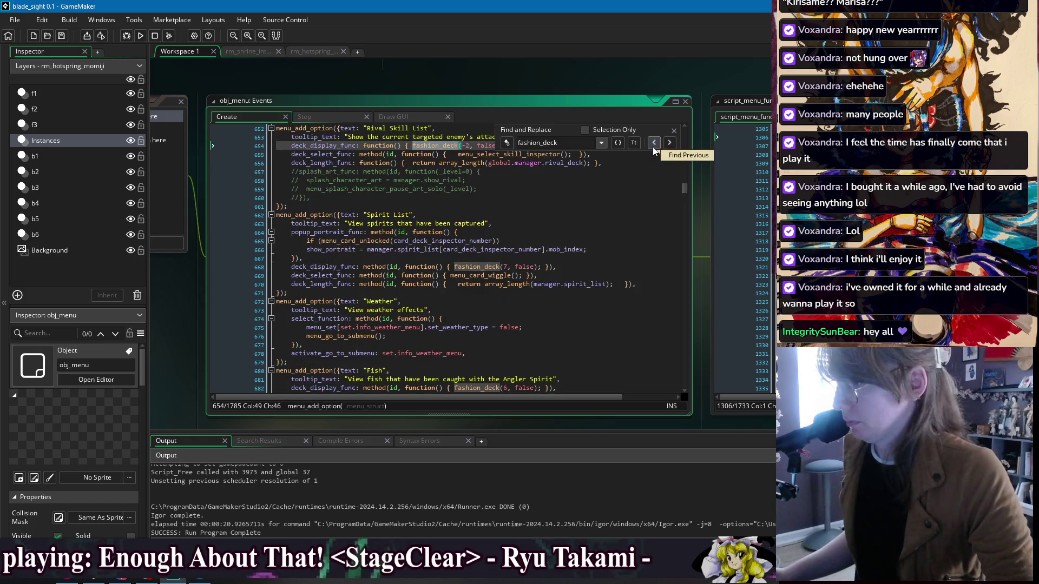
pyautogui.click(653, 148)
pyautogui.click(653, 148)
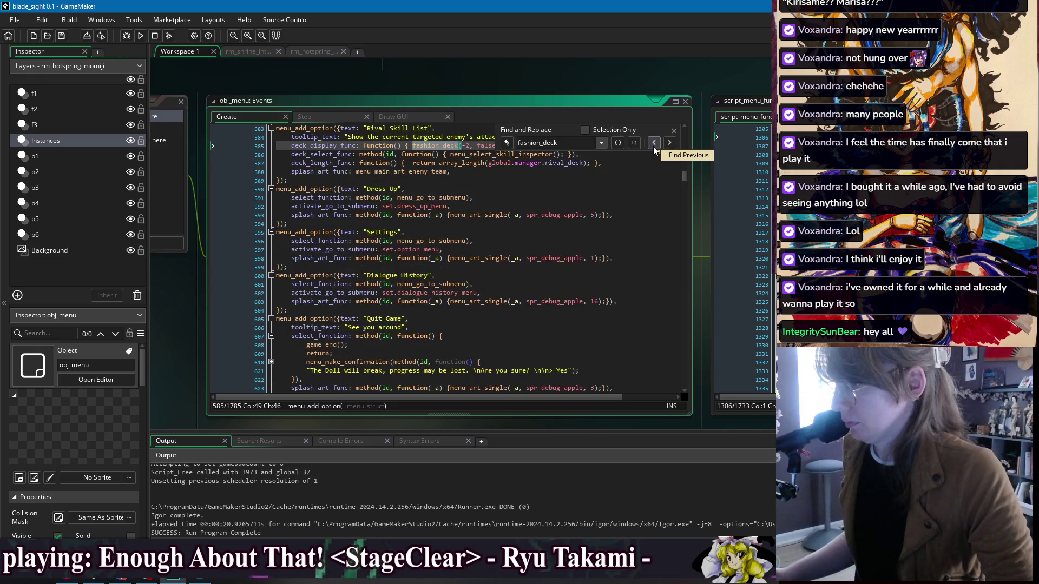
pyautogui.click(653, 147)
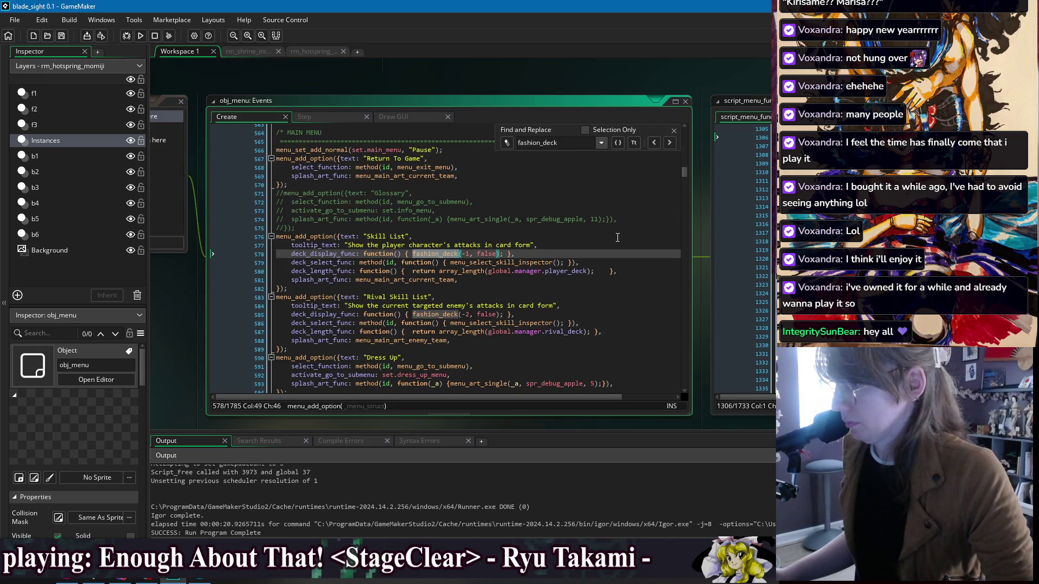
pyautogui.click(674, 130)
# Step: Pan to the script_menu_functions window and scroll to fashion_deck's version -2 Enemy MOVESET branch
pyautogui.click(401, 117)
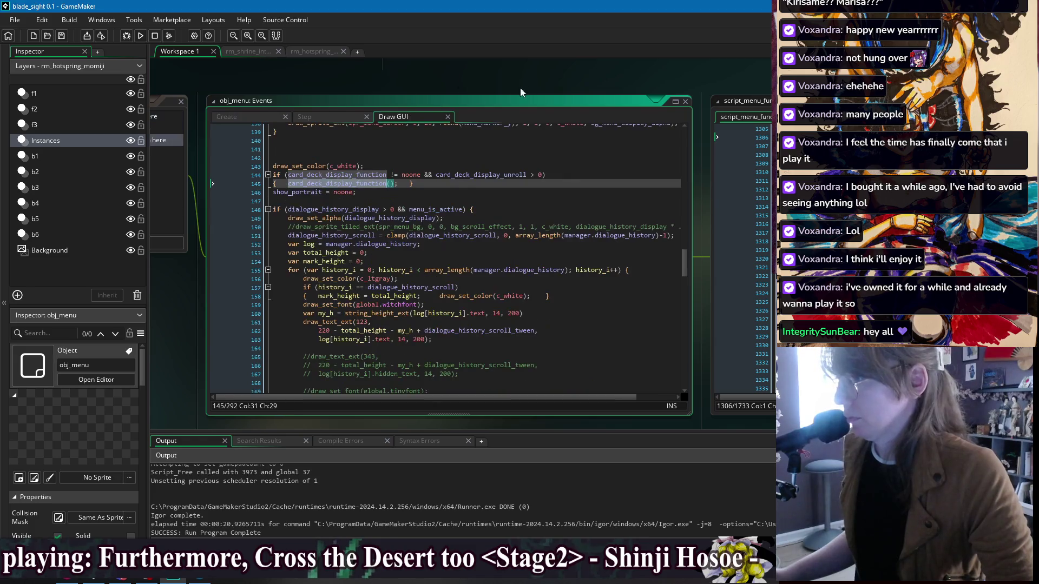
pyautogui.moveTo(514, 88); pyautogui.dragTo(401, 84)
pyautogui.hscroll(6, 502, 89)
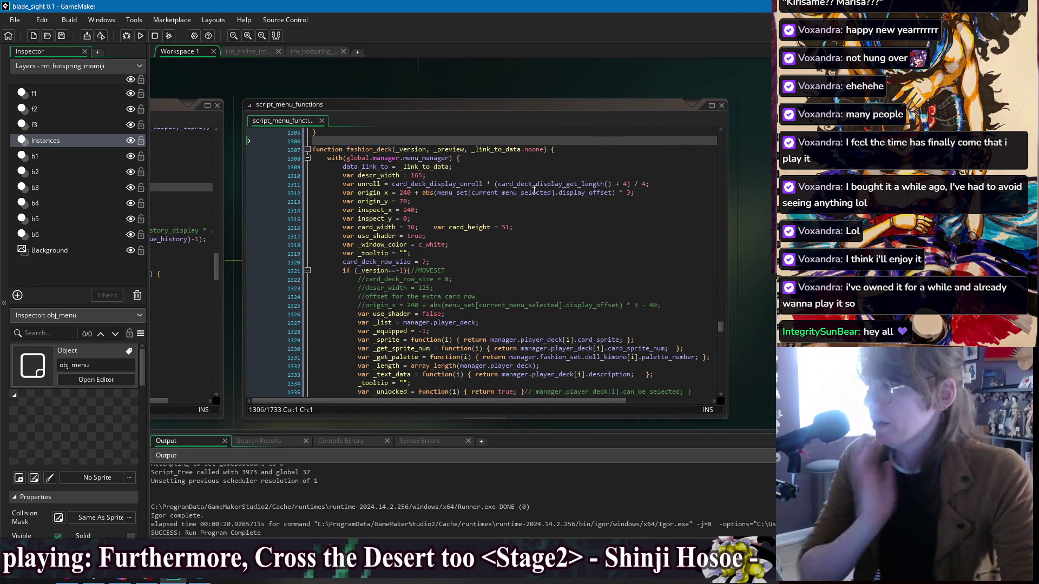
pyautogui.click(533, 220)
pyautogui.scroll(-15, 533, 229)
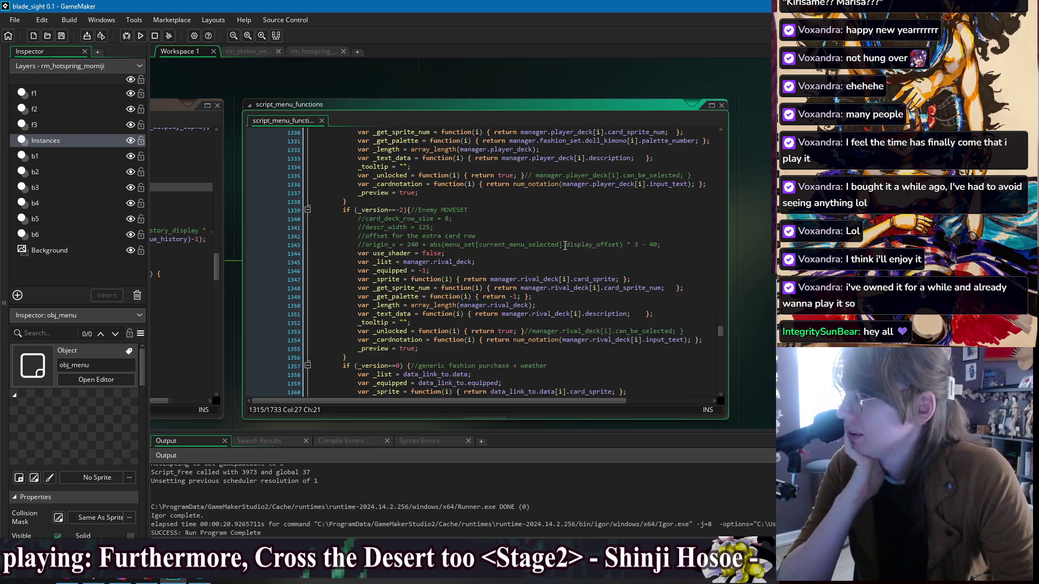